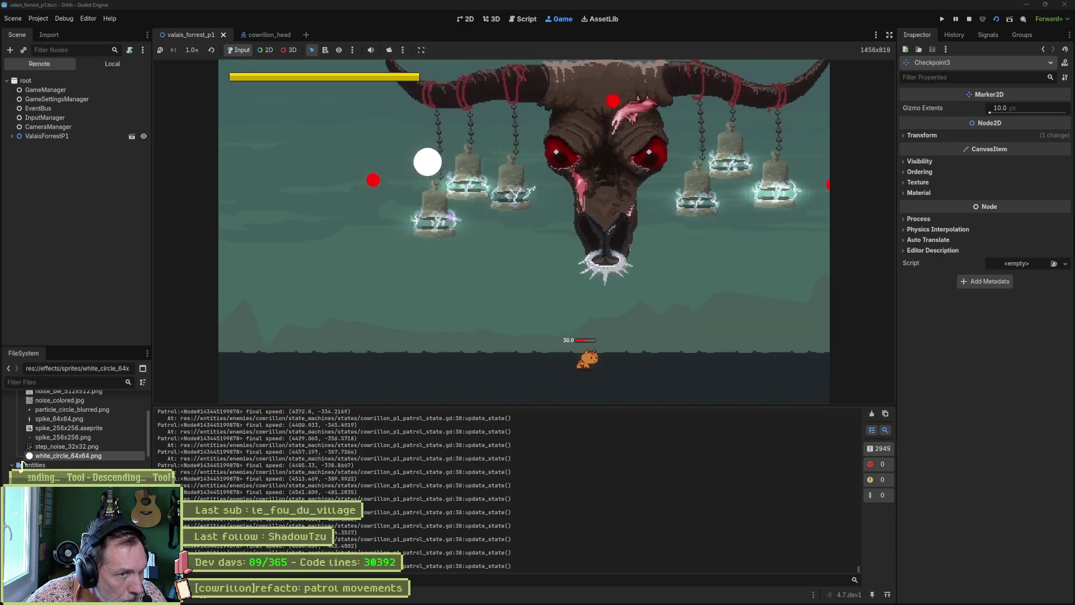
Stop the boss playtest and return to line 38 of the patrol state script.
key("F8")
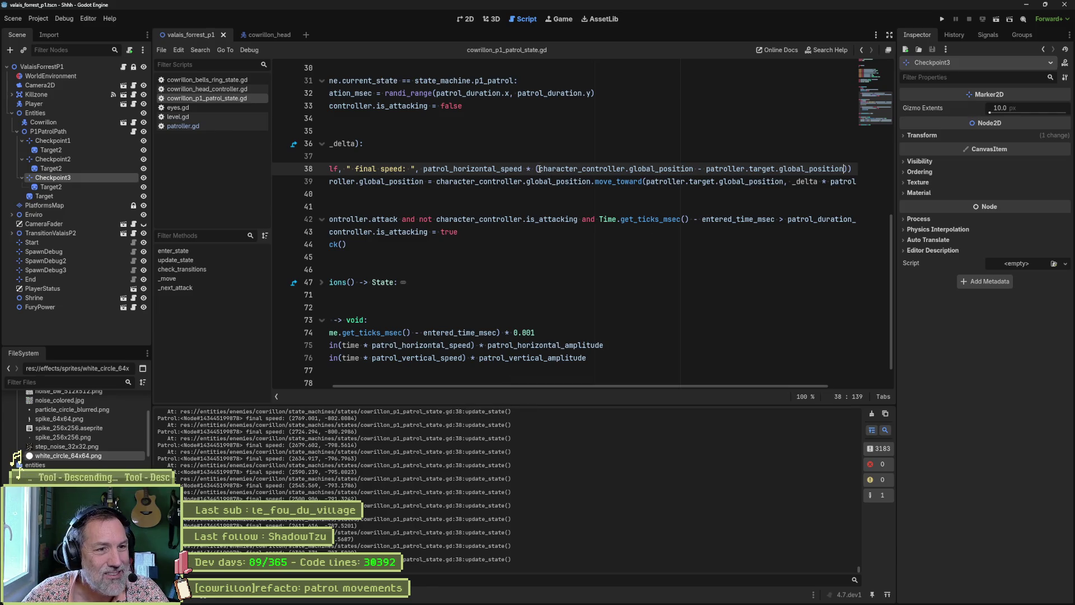
left_click(538, 168)
Wrap the position difference on line 38 in abs().
type("abs")
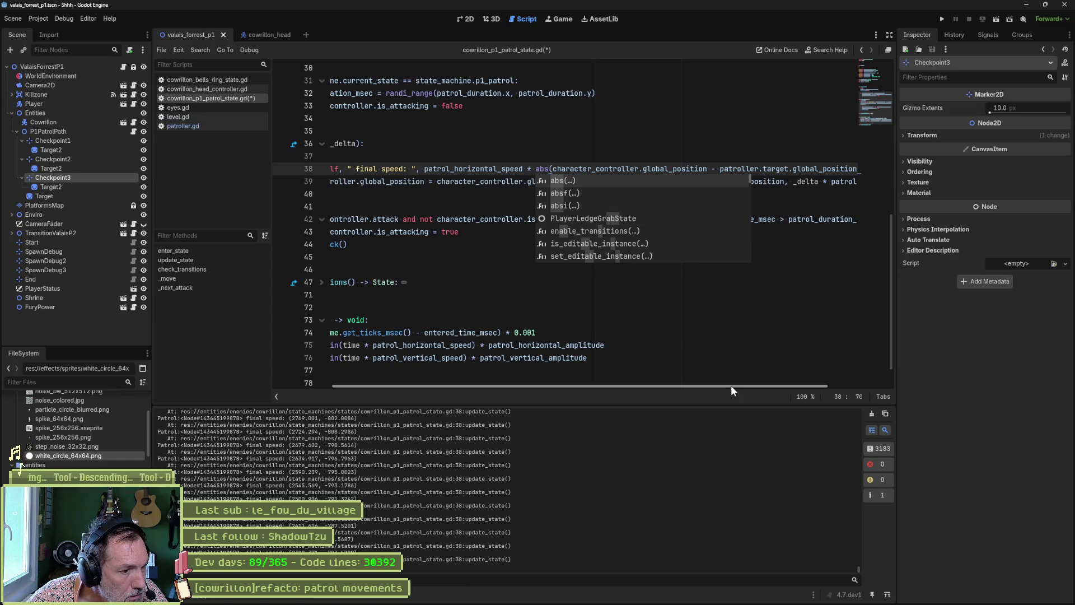
left_click_drag(731, 385, 792, 385)
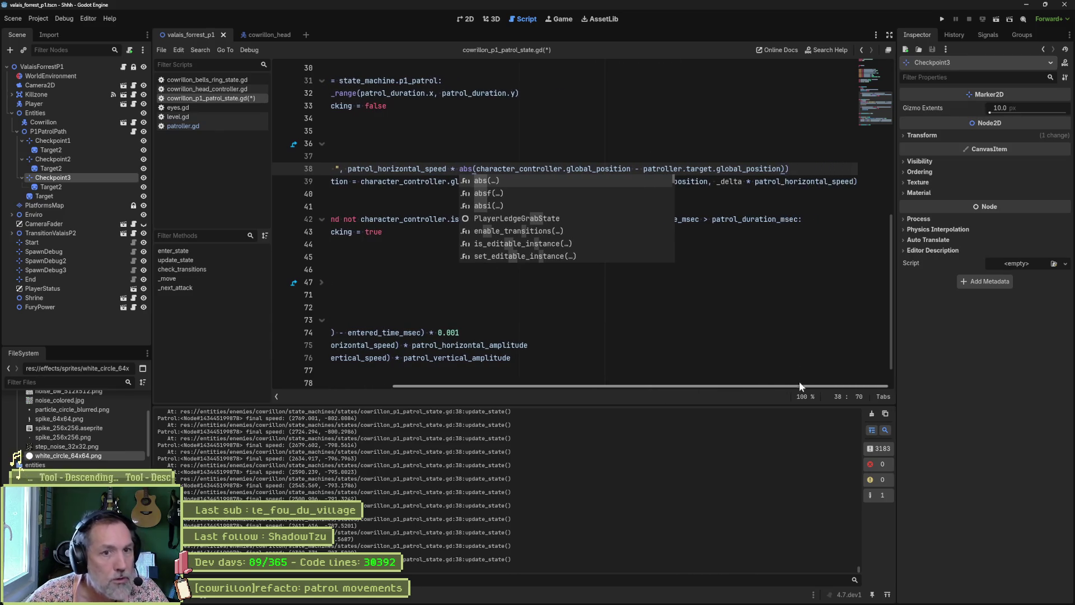
left_click(789, 169)
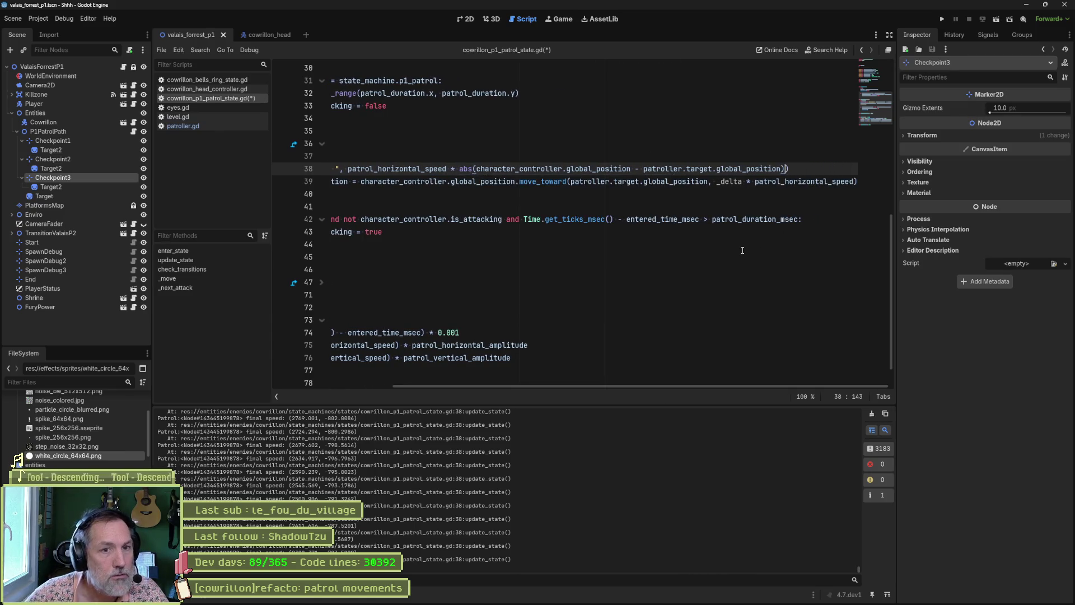
Append .distance_to via autocomplete and read its Vector2 documentation.
type(".")
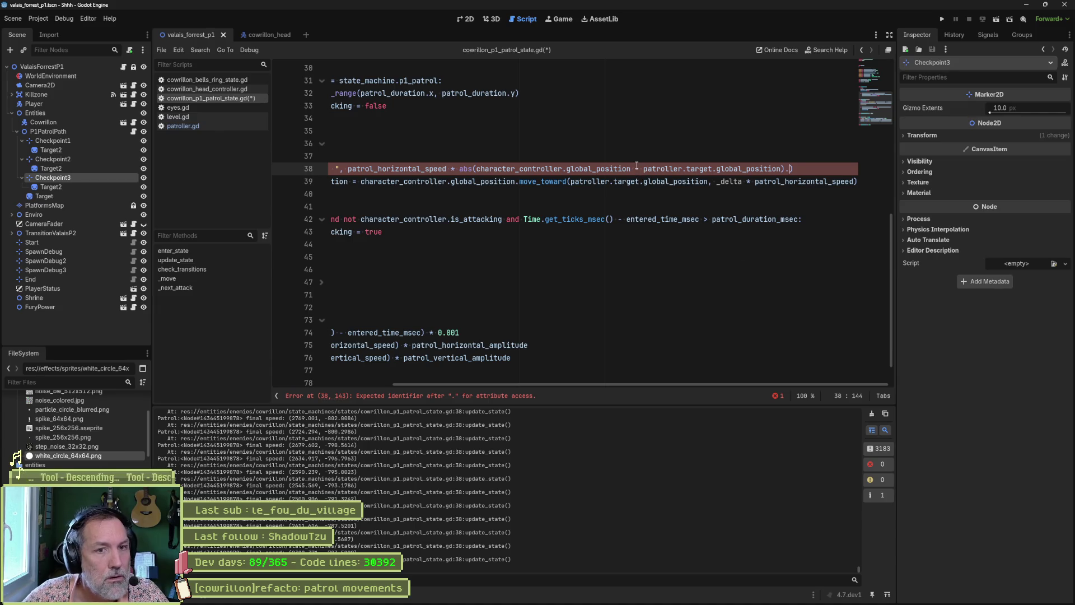
type("di")
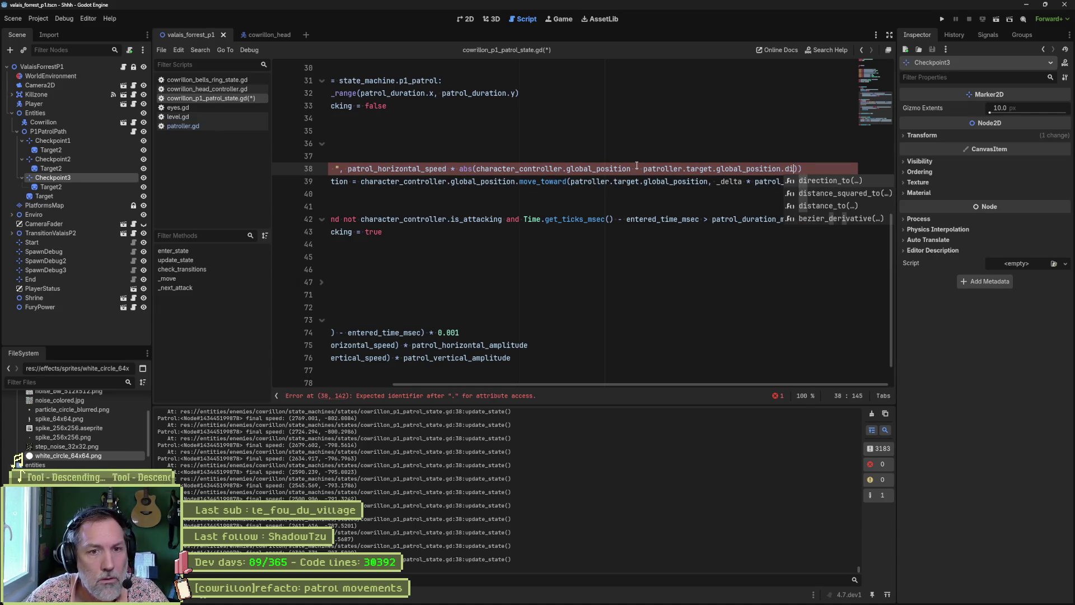
key("Down")
key("Down")
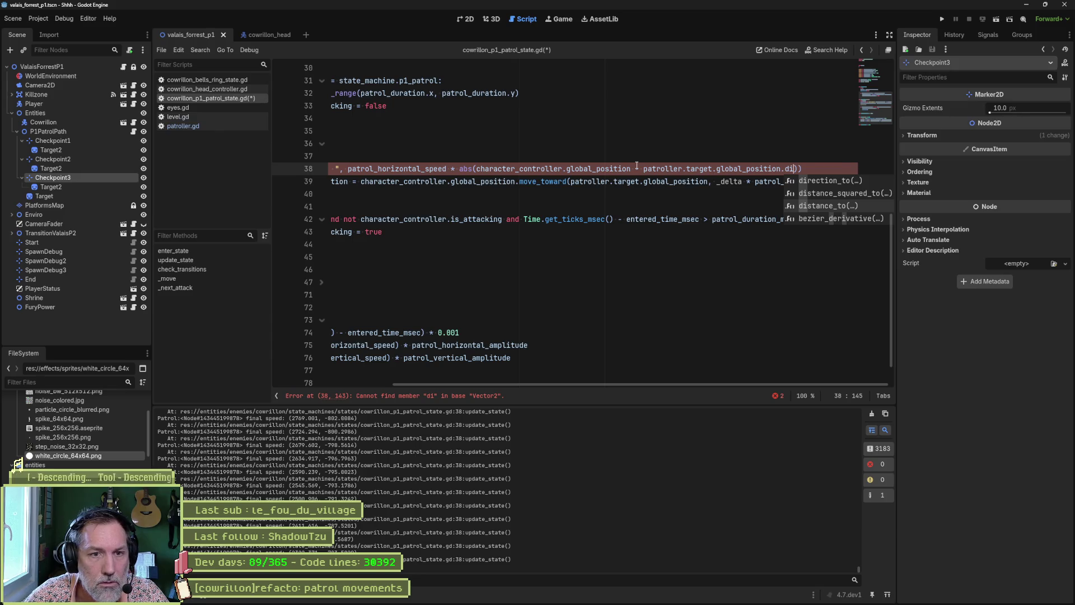
key("Return")
key("alt+F1")
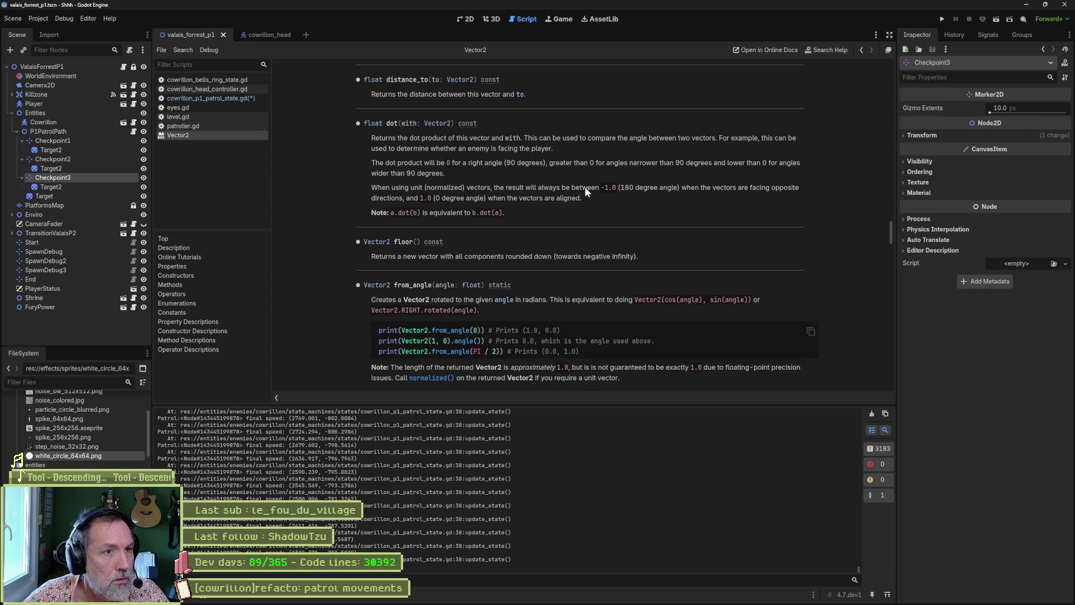
key("ctrl+w")
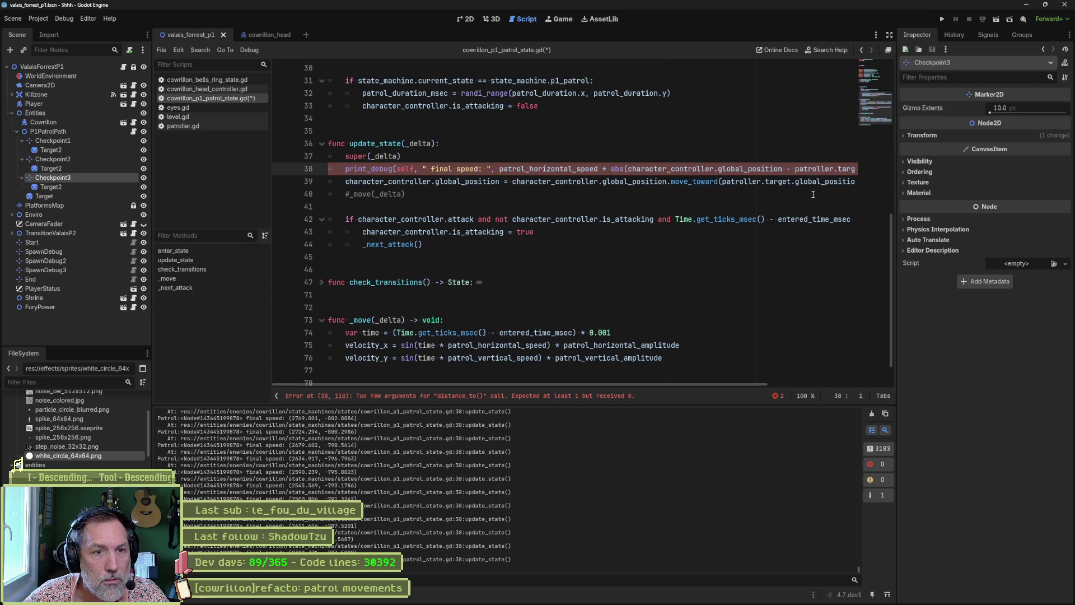
Copy character_controller.global_position into the distance_to() parentheses on line 38.
left_click_drag(705, 384, 888, 383)
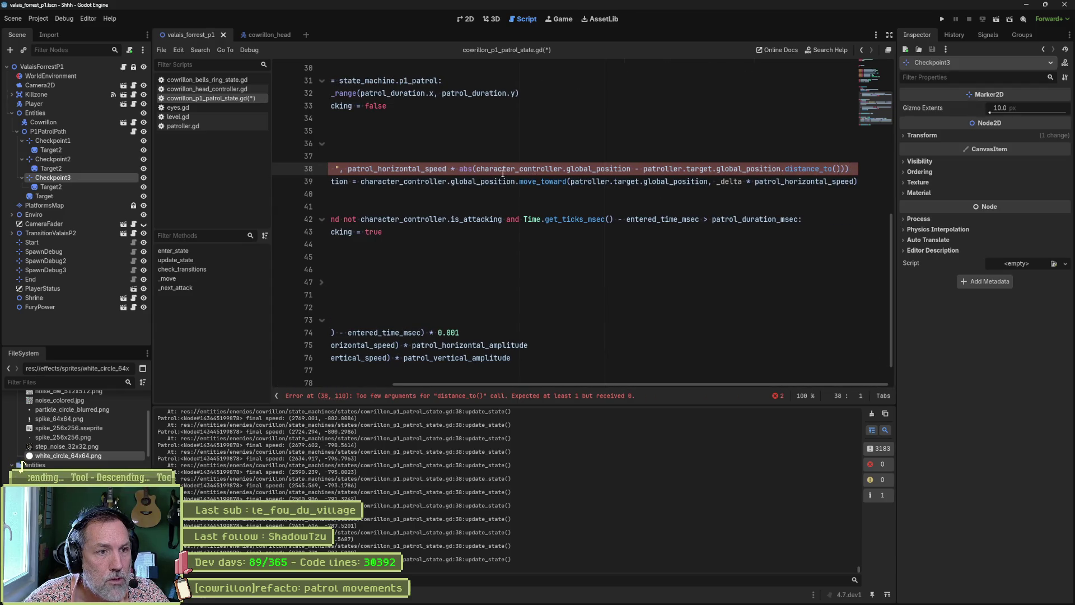
left_click_drag(477, 169, 631, 168)
key("ctrl+c")
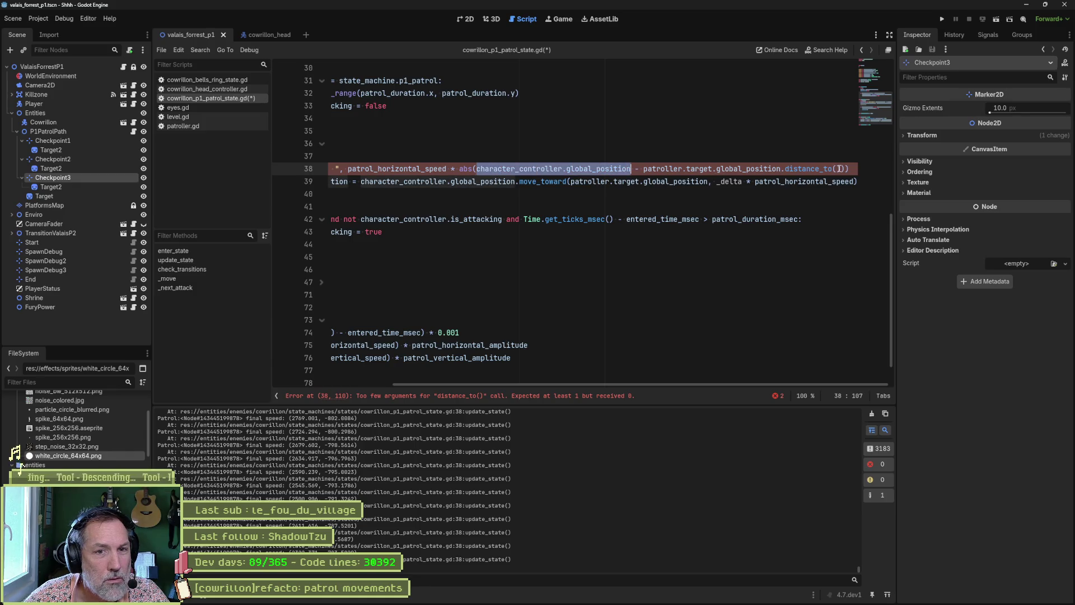
left_click(837, 168)
key("ctrl+v")
type(".")
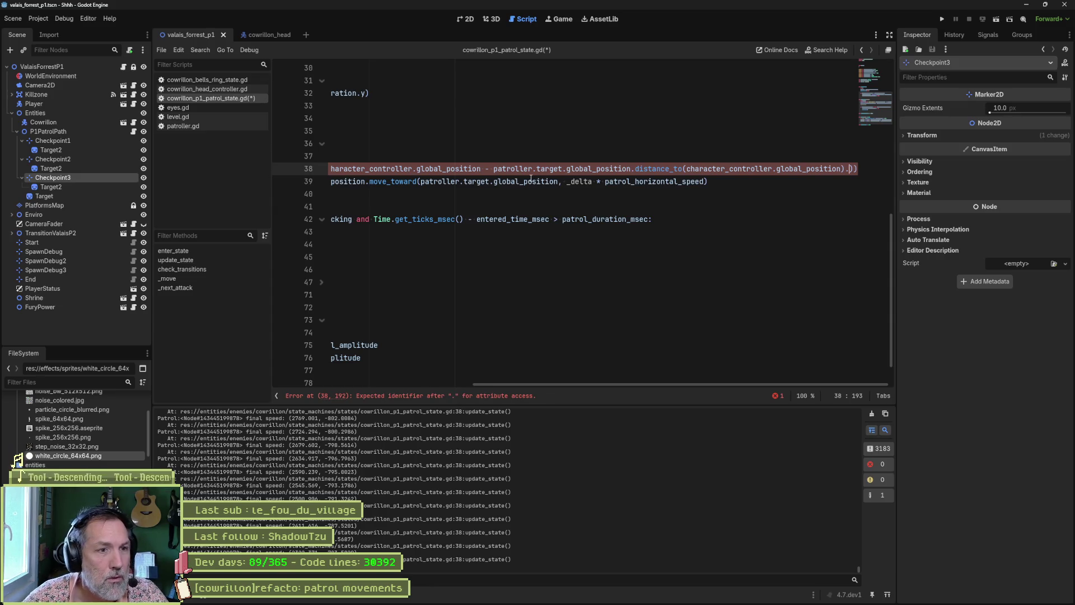
Remove the old subtraction and the stray dot so line 38 compiles without errors.
mouse_move(494, 169)
left_mouse_down()
mouse_move(347, 157)
mouse_move(617, 180)
mouse_move(627, 171)
left_mouse_up()
key("ctrl+z")
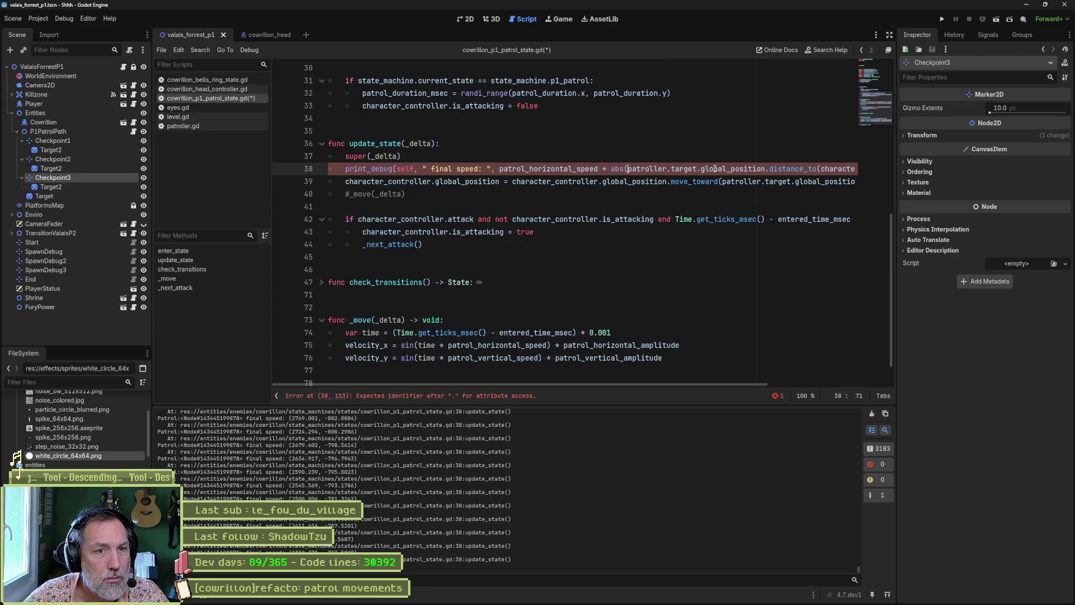
double_click(714, 169)
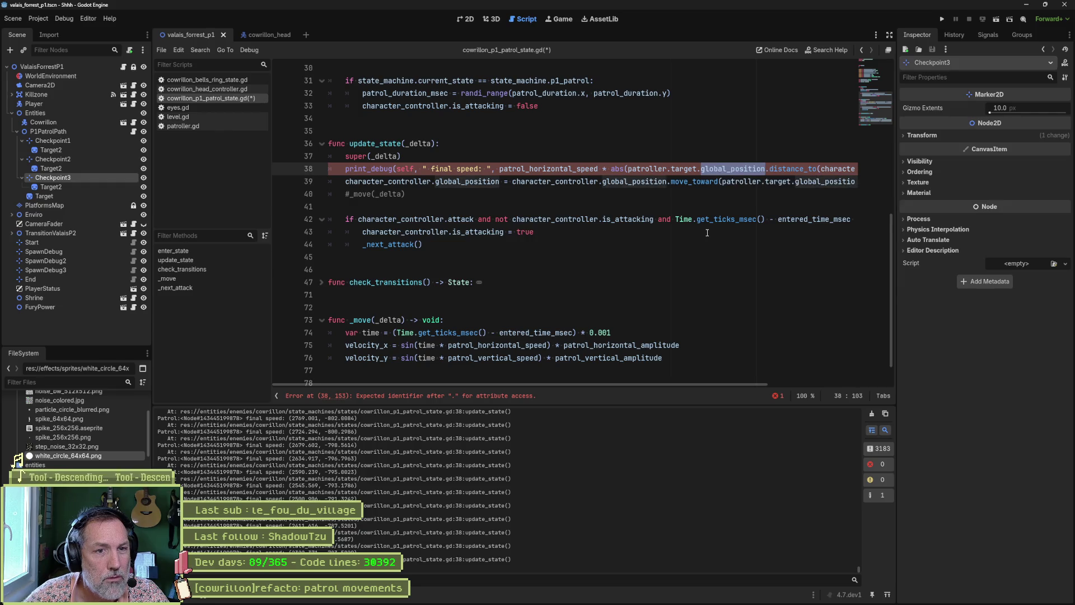
left_click_drag(727, 383, 855, 385)
left_click(833, 168)
key("BackSpace")
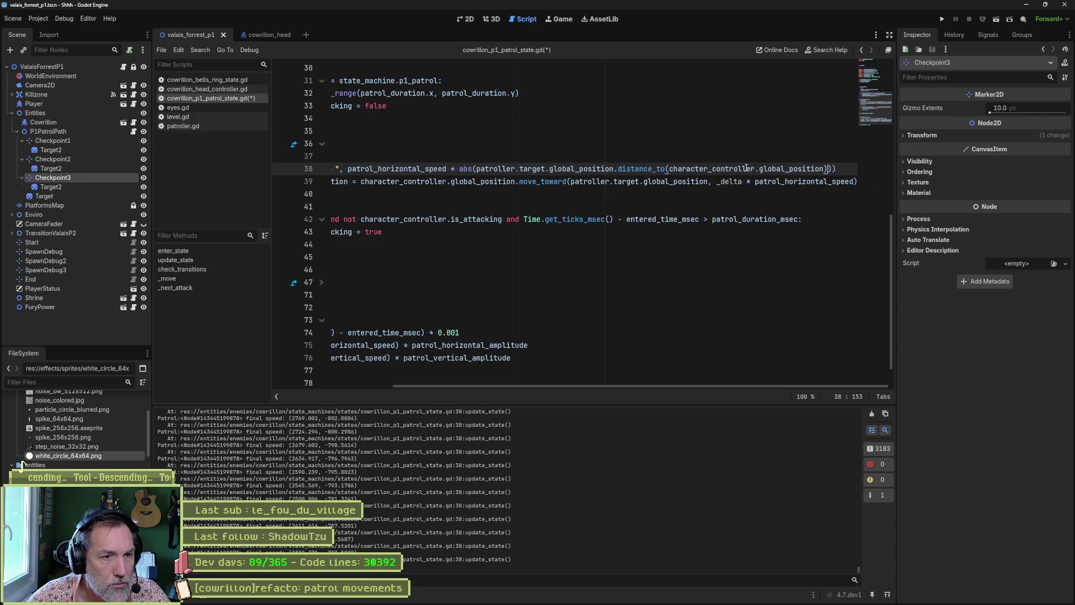
left_click(615, 169)
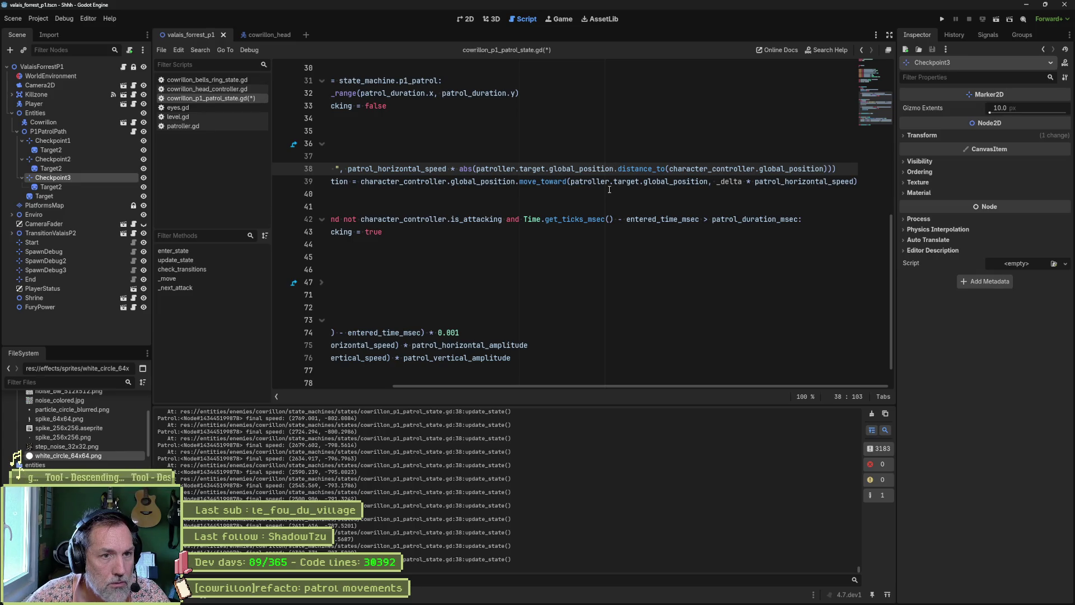
Change line 38 to (target minus character position).normalized and run the scene, hitting an int/Callable error.
key("Delete")
key("Delete")
key("Delete")
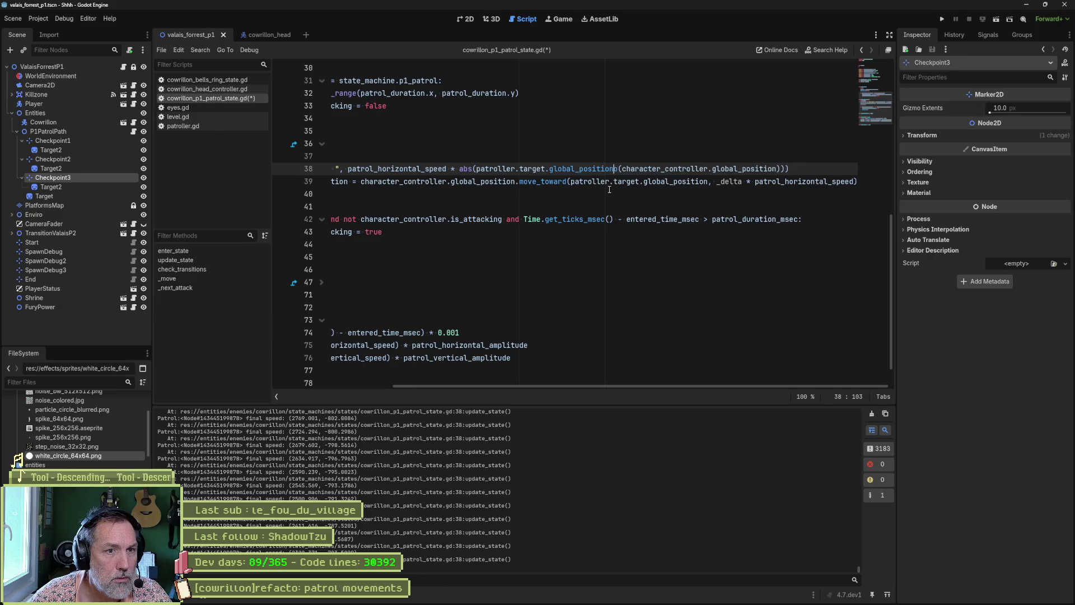
key("Delete")
type("-")
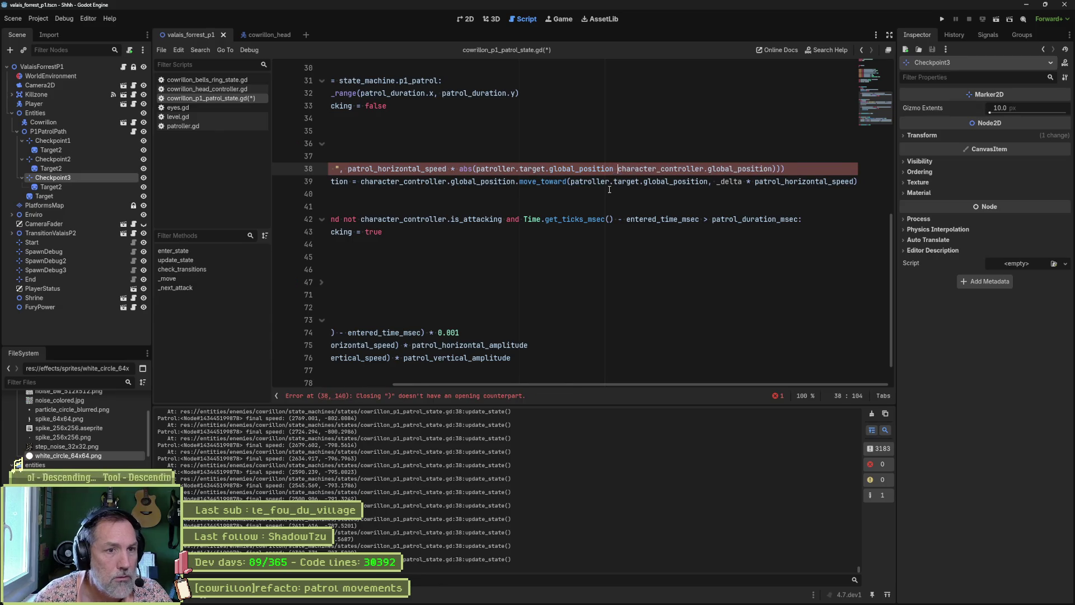
left_click(784, 168)
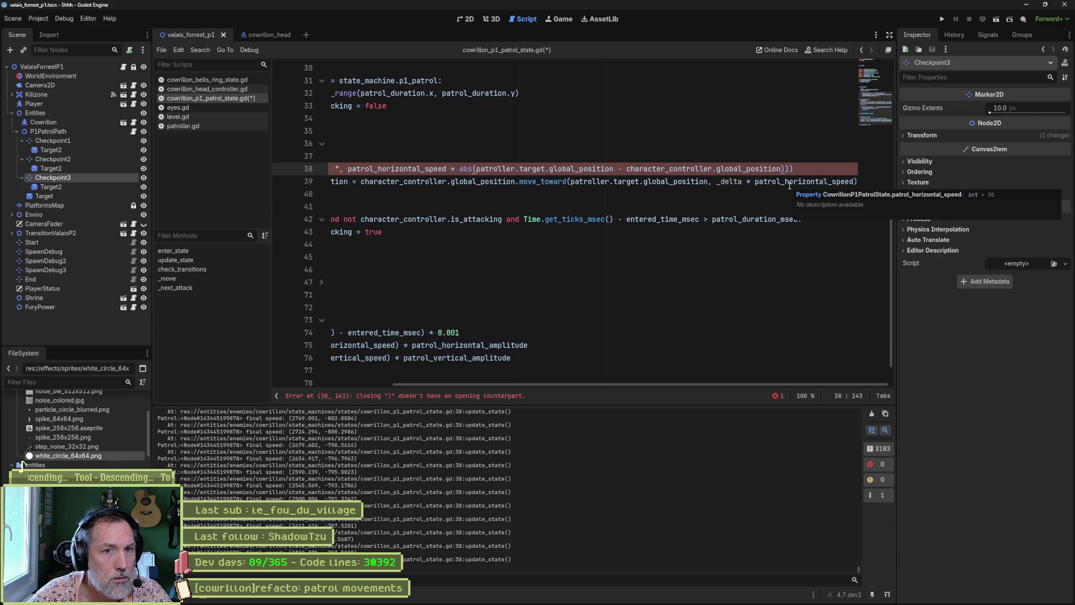
key("Delete")
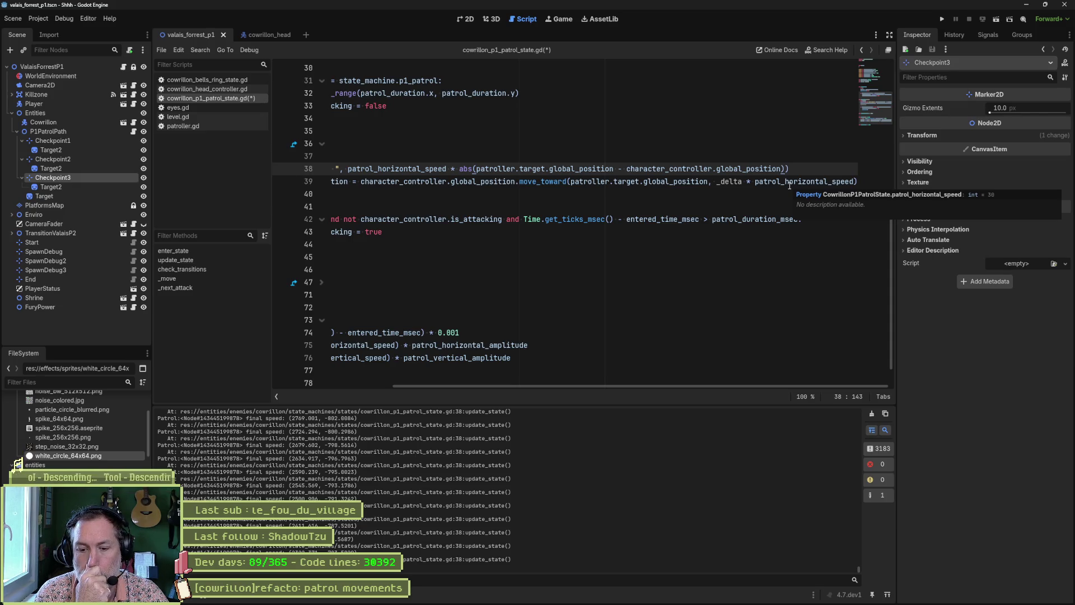
type(".no")
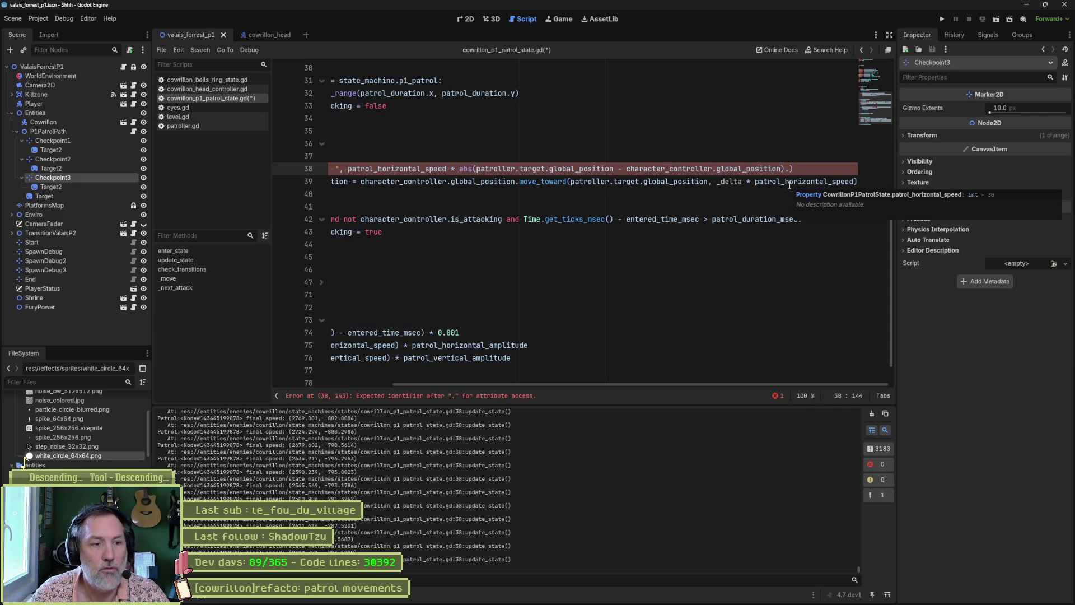
type("rmalized")
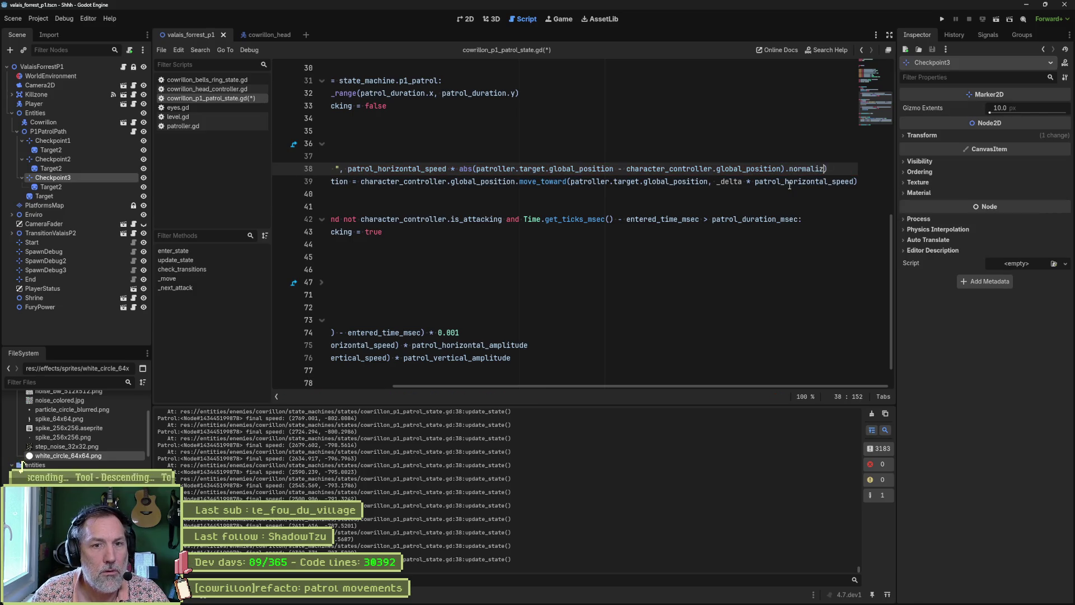
key("F6")
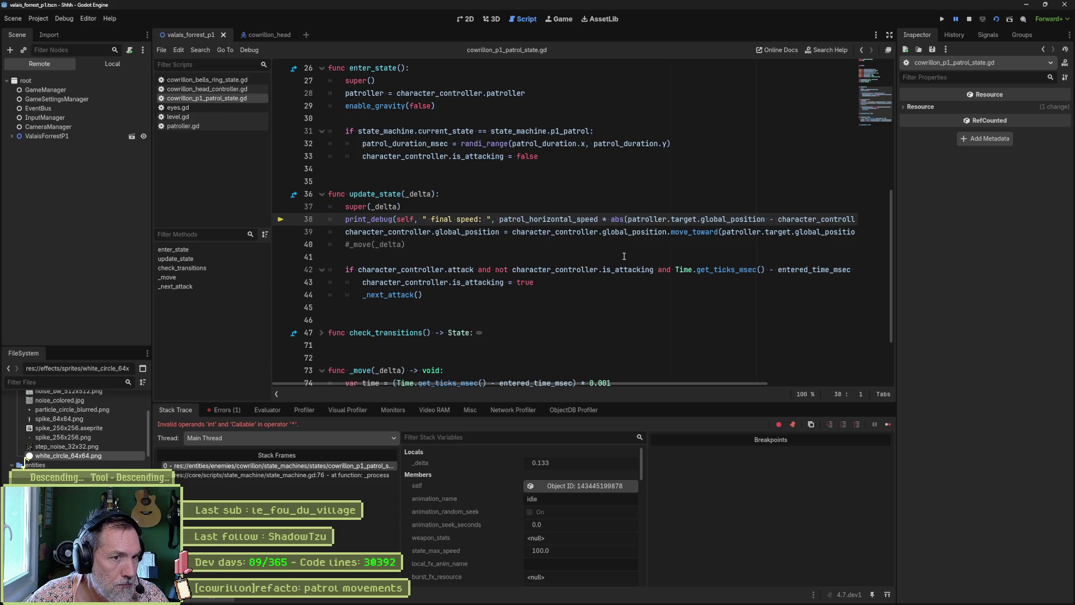
Stop the debugger and make line 38 print patrol_horizontal_speed * (target - position).normalized.
key("F8")
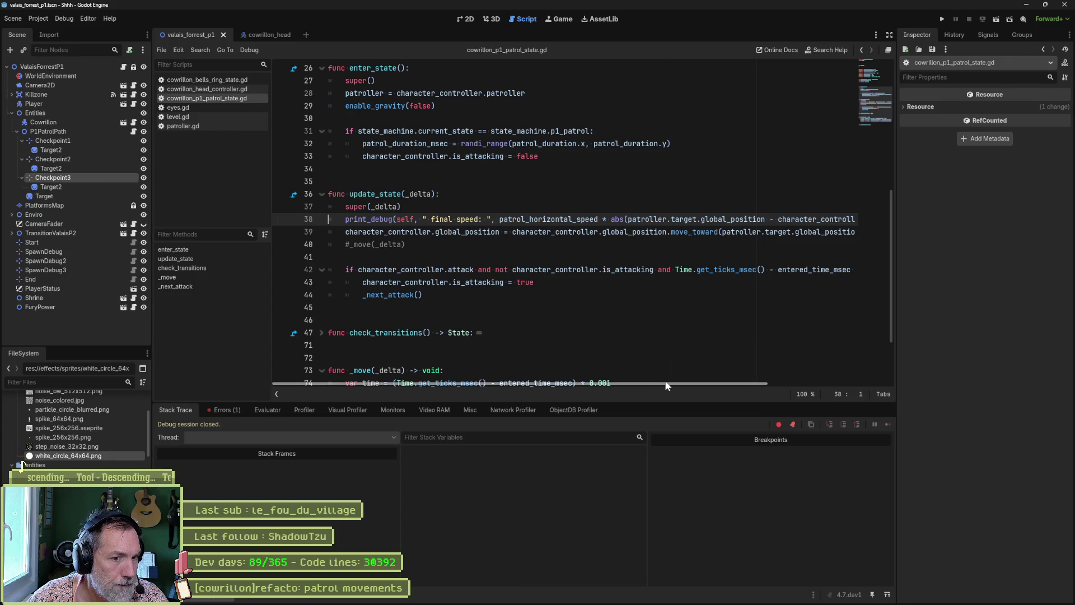
mouse_move(666, 383)
left_mouse_down()
mouse_move(786, 393)
mouse_move(726, 393)
left_mouse_up()
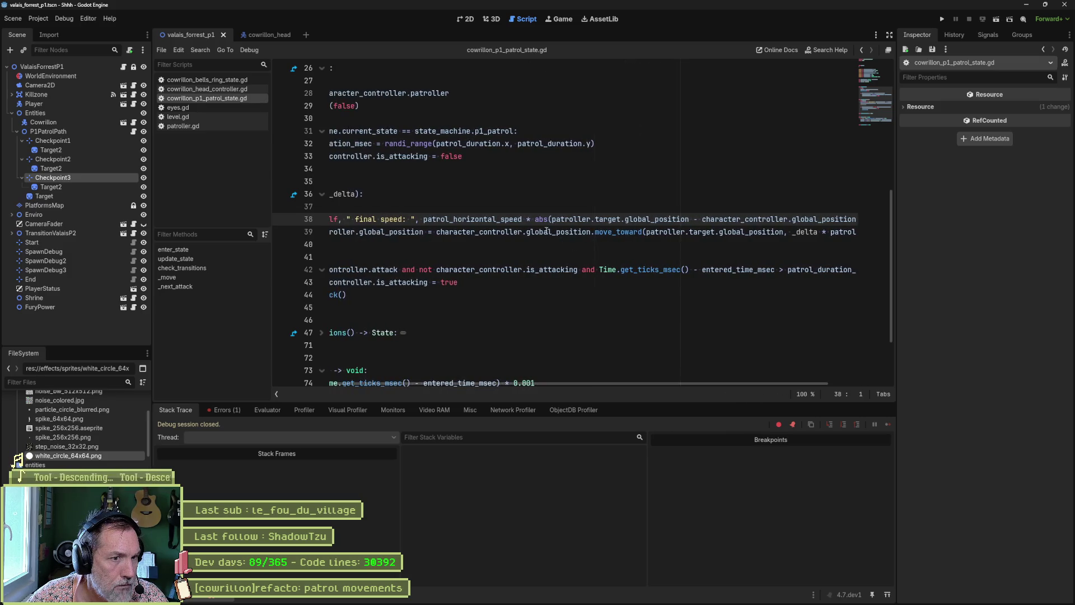
left_click_drag(535, 219, 550, 220)
key("Delete")
key("Delete")
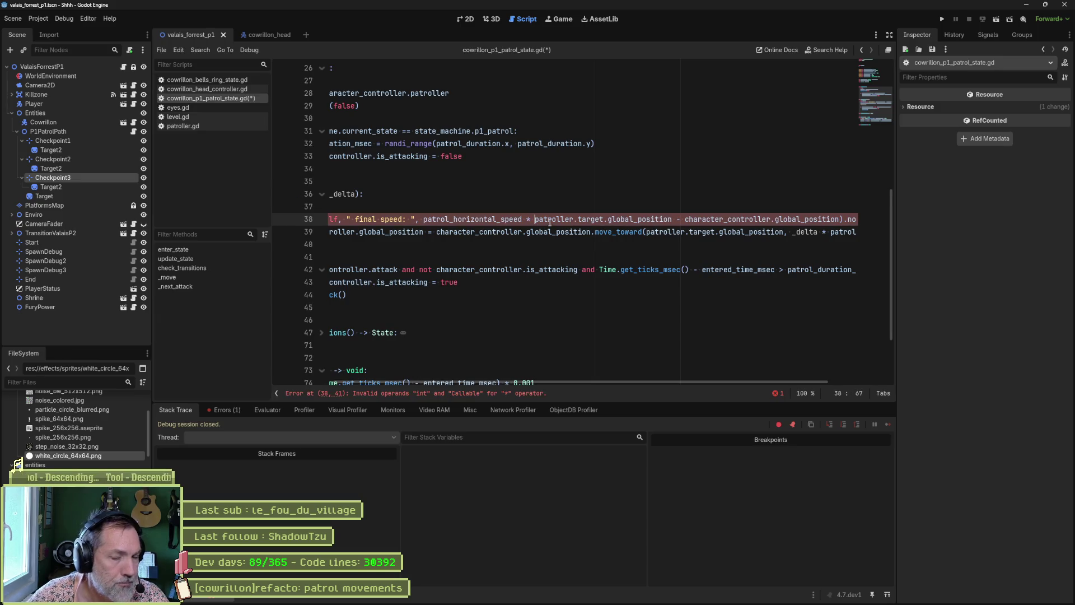
left_click_drag(672, 382, 742, 381)
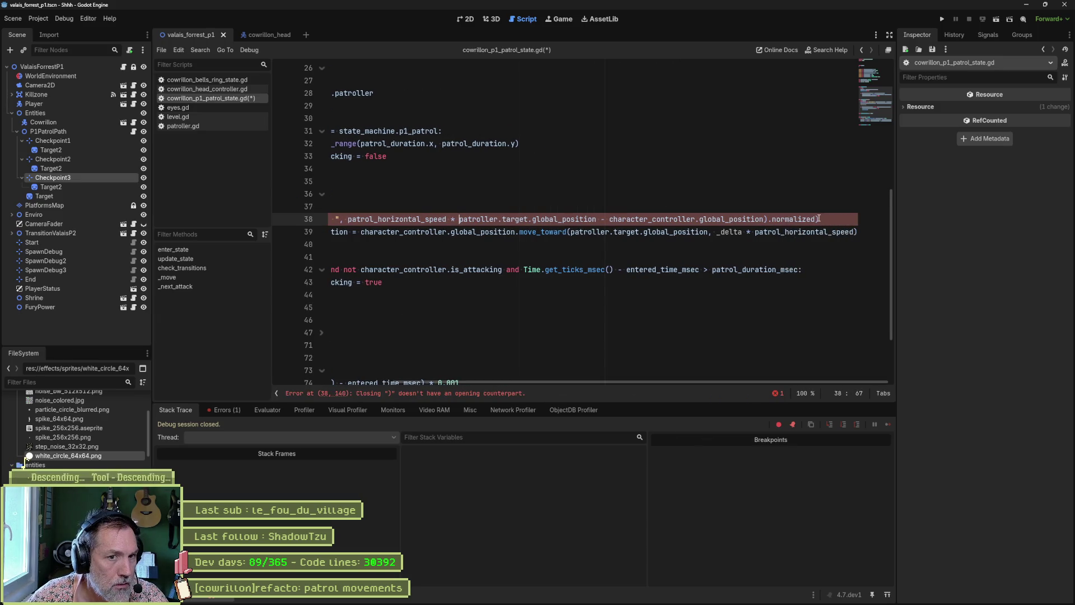
mouse_move(739, 382)
left_mouse_down()
mouse_move(616, 381)
mouse_move(737, 383)
left_mouse_up()
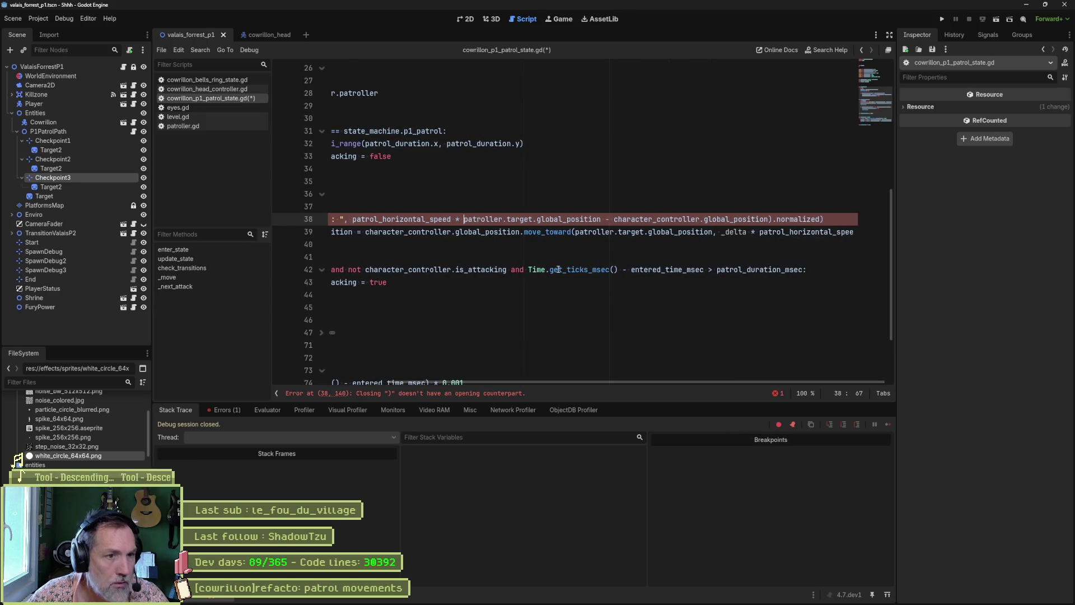
type("(")
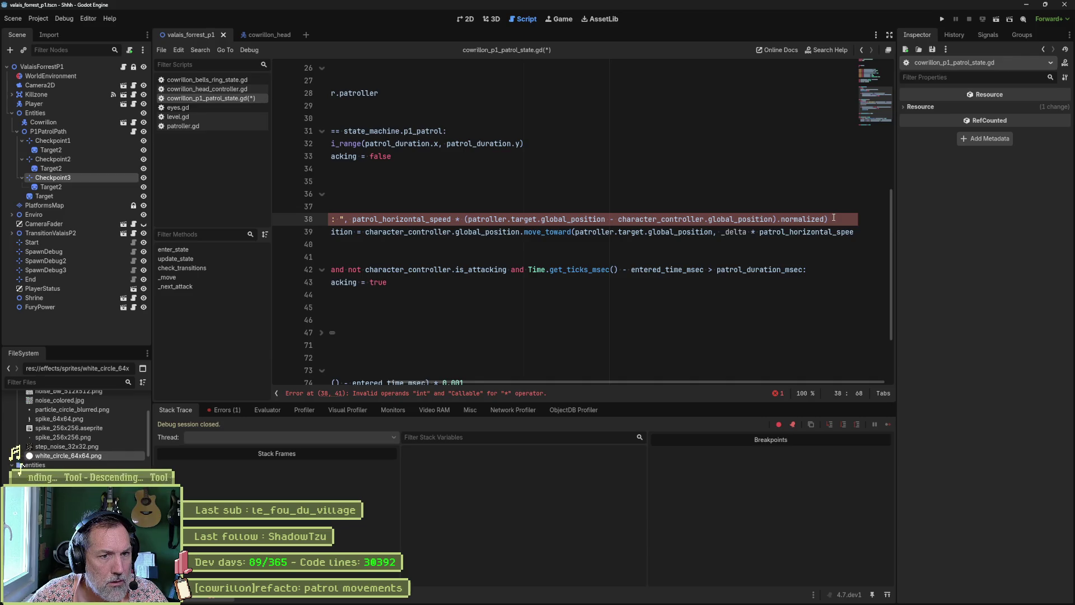
left_click(834, 220)
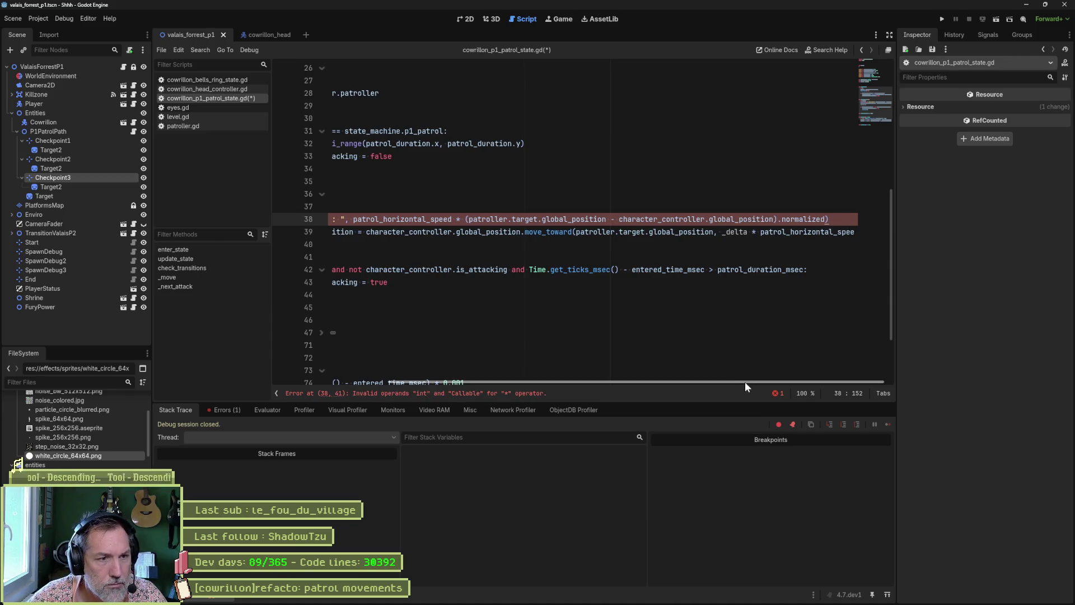
left_click_drag(744, 381, 598, 390)
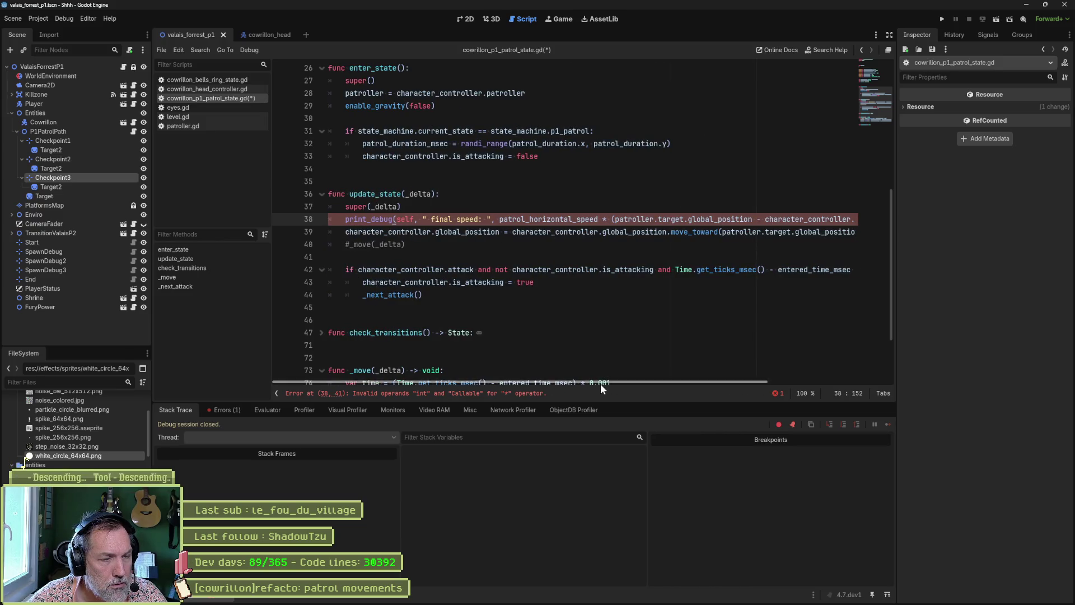
left_click_drag(499, 219, 957, 219)
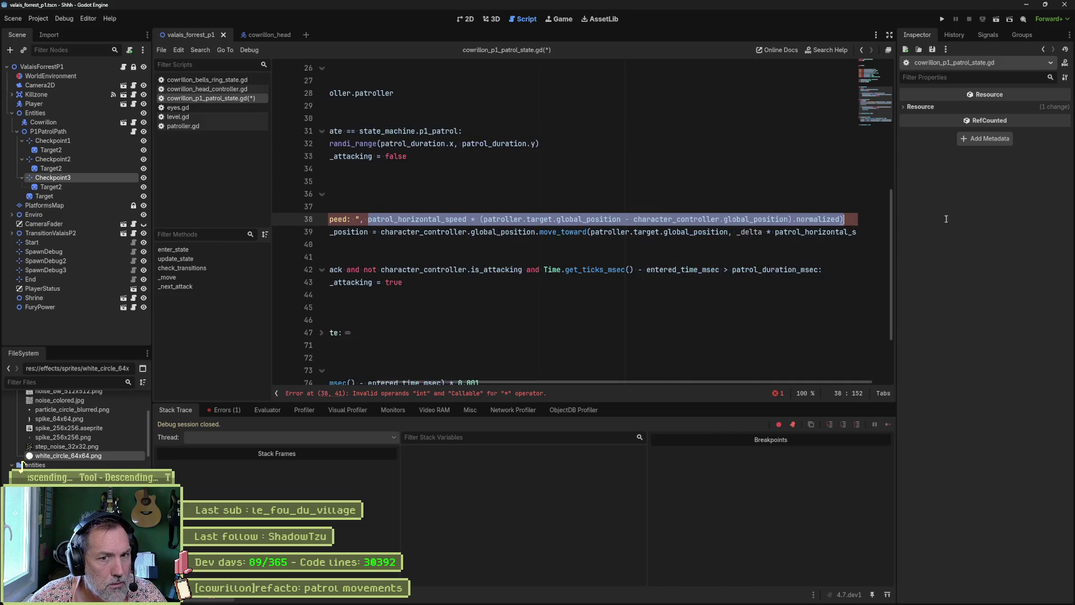
Move the speed expression into a new 'var tmp' line and print tmp instead.
key("BackSpace")
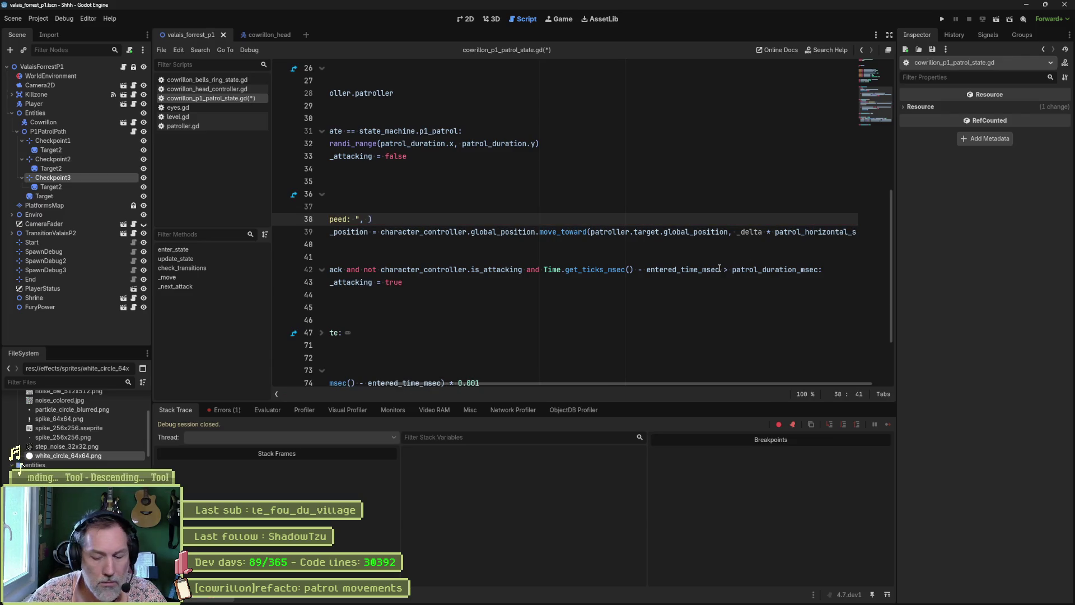
type("tmp")
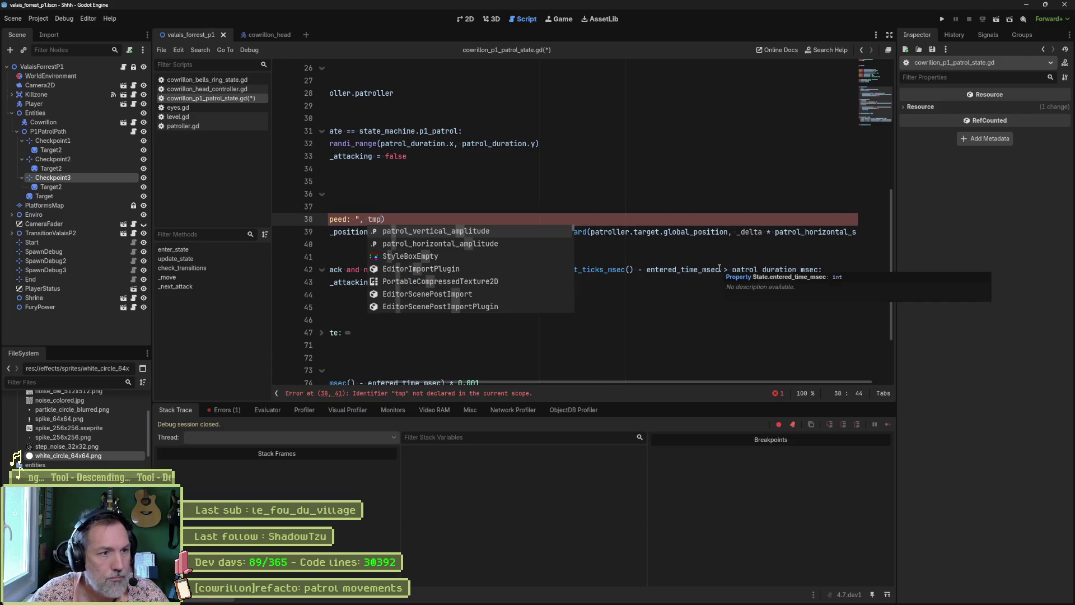
key("Escape")
key("ctrl+shift+Return")
type("var tmp")
type("= patrol_horizontal_speed * (patroller.target.global_position - character_controller.global_position).normalized")
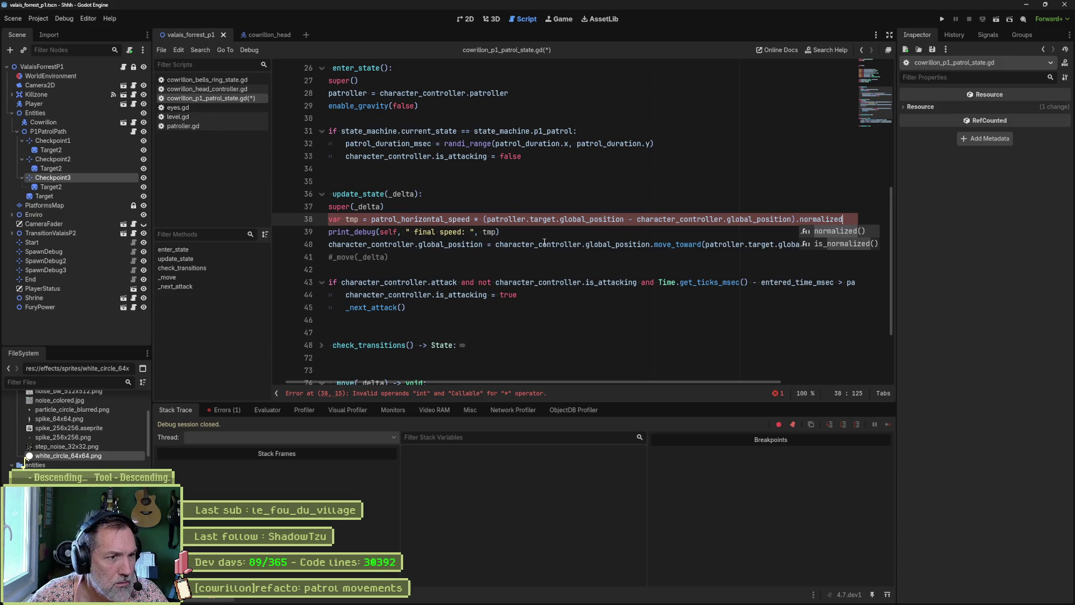
left_click_drag(560, 382, 569, 382)
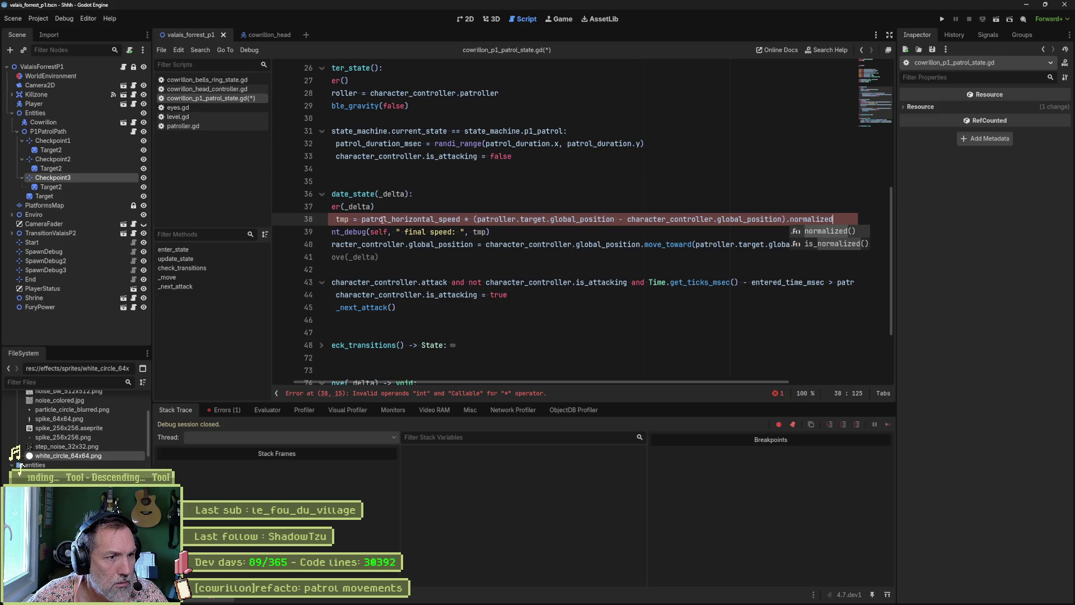
Add () after normalized on line 38 and look up normalized() in the Vector2 docs.
double_click(479, 232)
left_click_drag(361, 219, 477, 219)
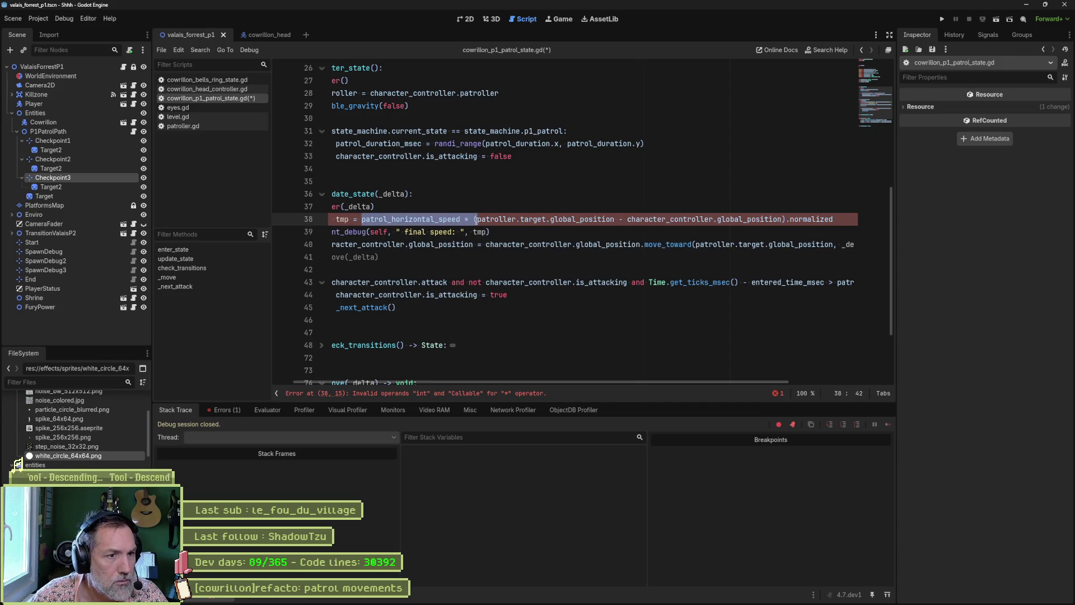
key("BackSpace")
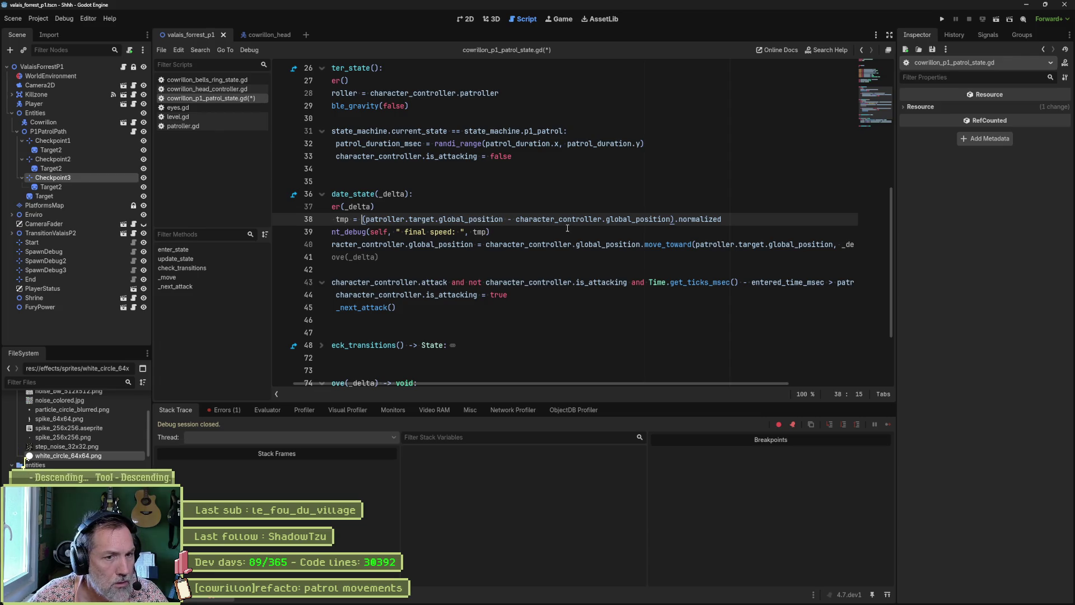
key("ctrl+z")
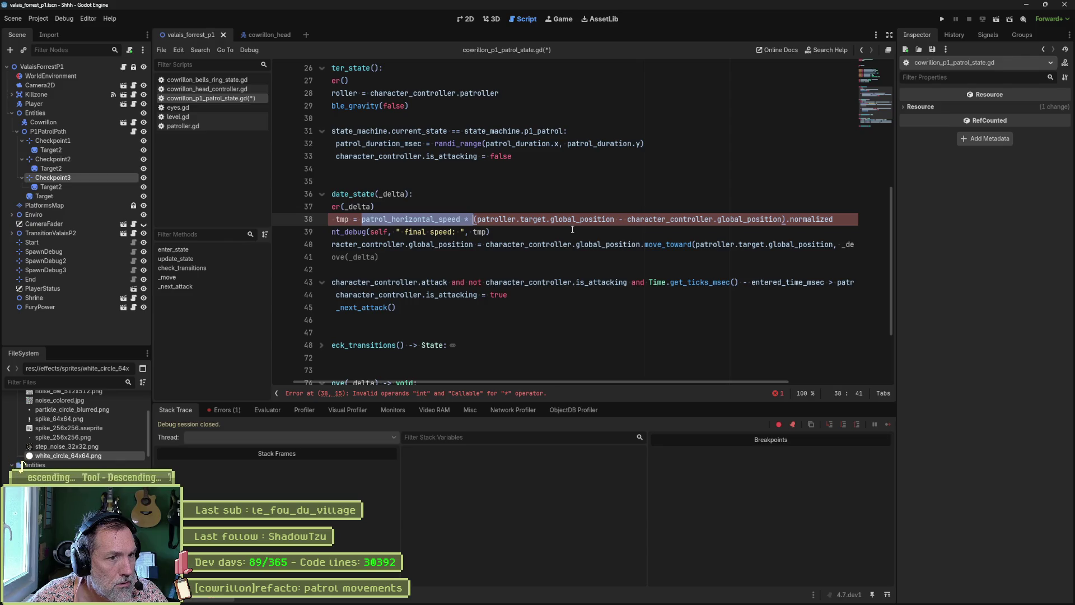
left_click(835, 220)
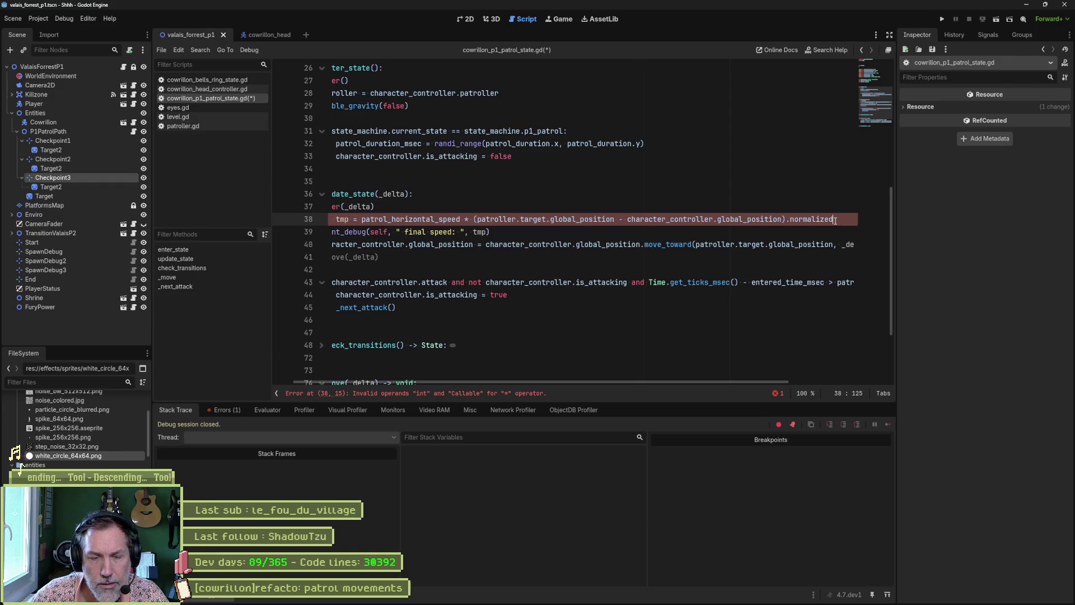
type("()")
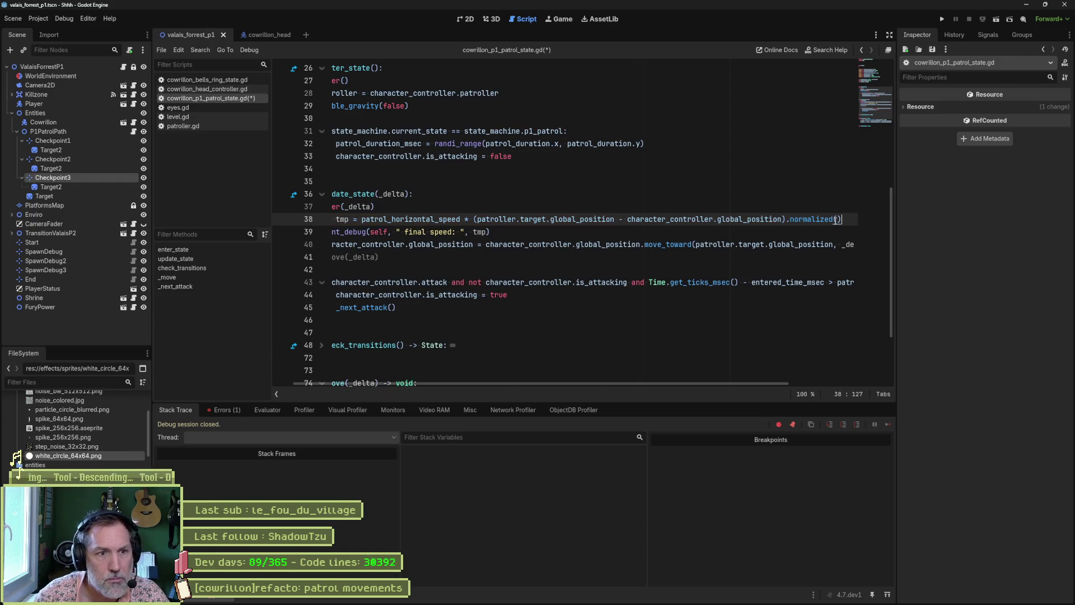
left_click(824, 219, "ctrl")
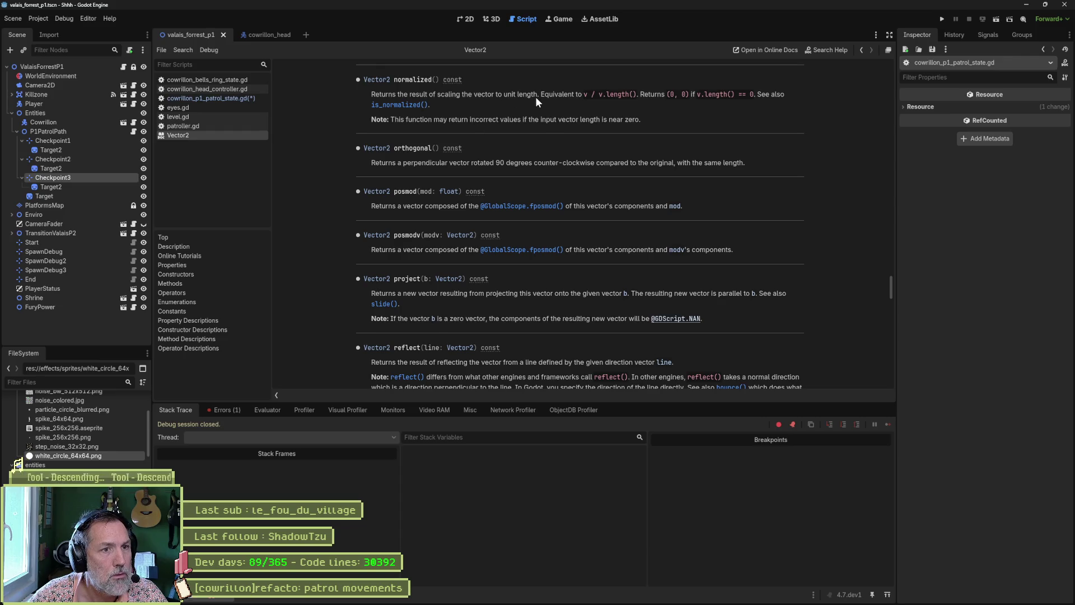
Close the Vector2 docs and run the game, logging final speed vectors near ±30.
key("ctrl+w")
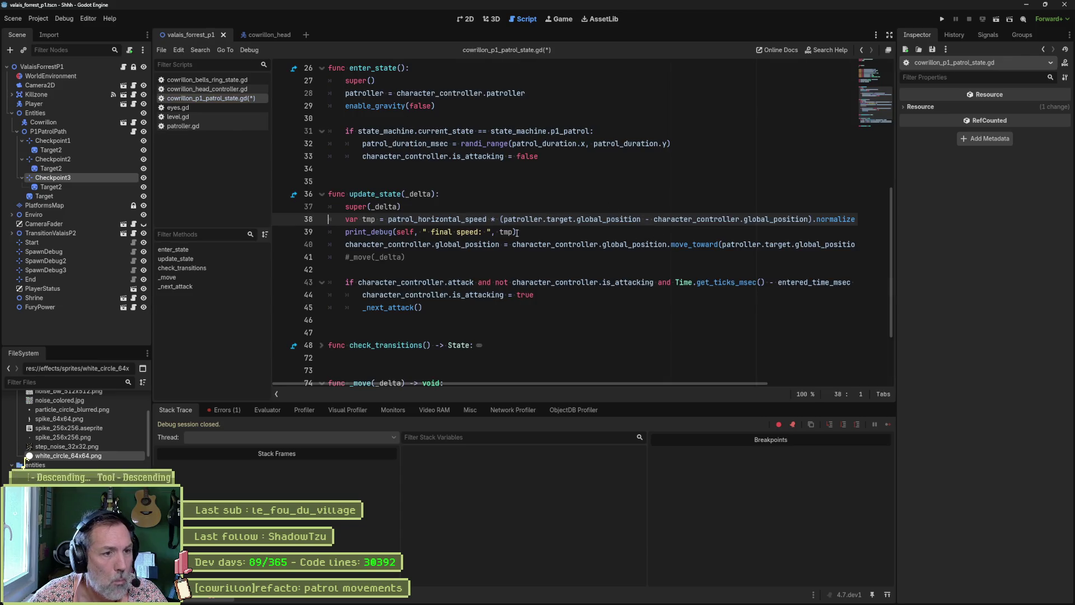
key("F5")
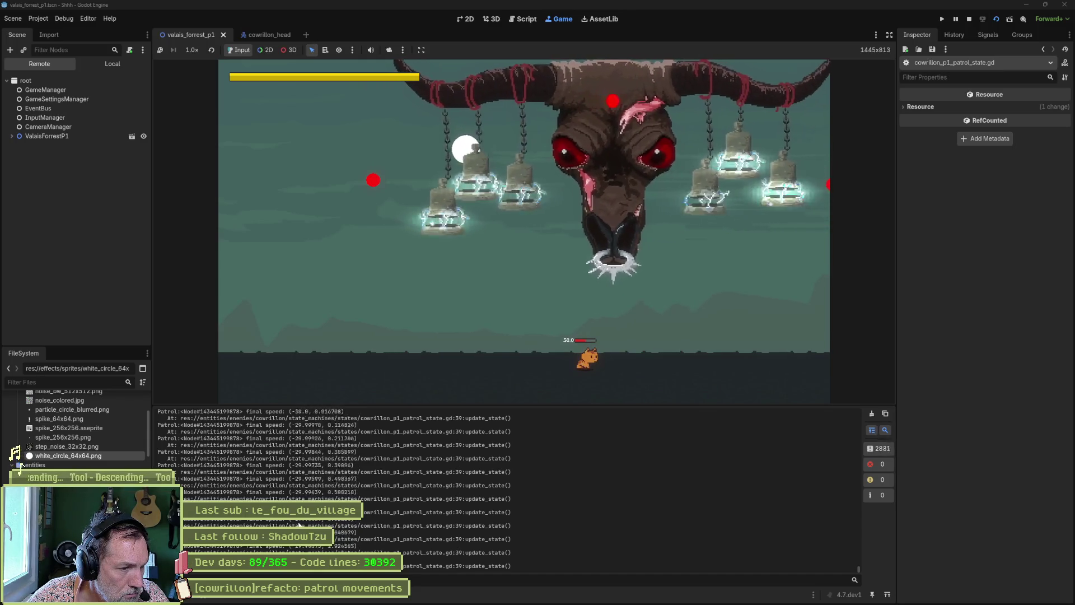
Replace line 40's _delta * patrol_horizontal_speed with _delta * tmp and rerun, hitting a move_toward type error.
key("ctrl+F3")
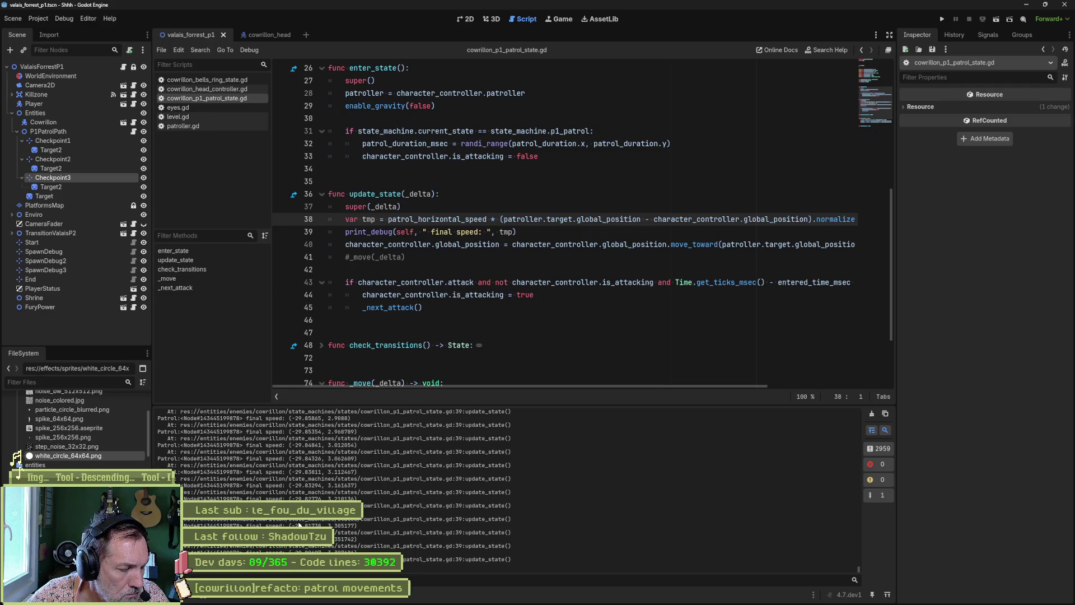
double_click(370, 219)
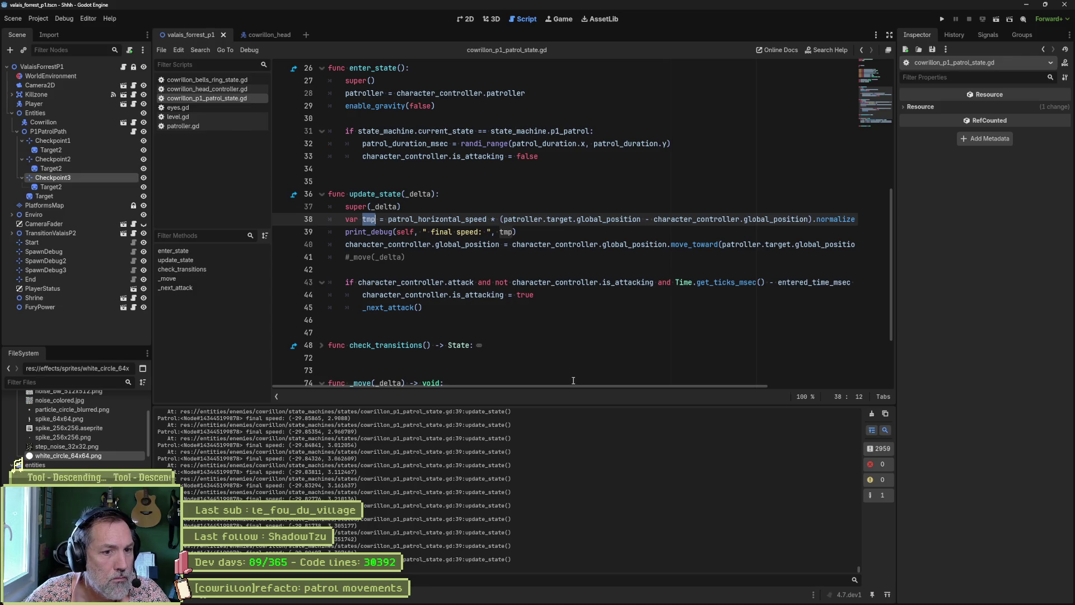
scroll(572, 386, "right", 5)
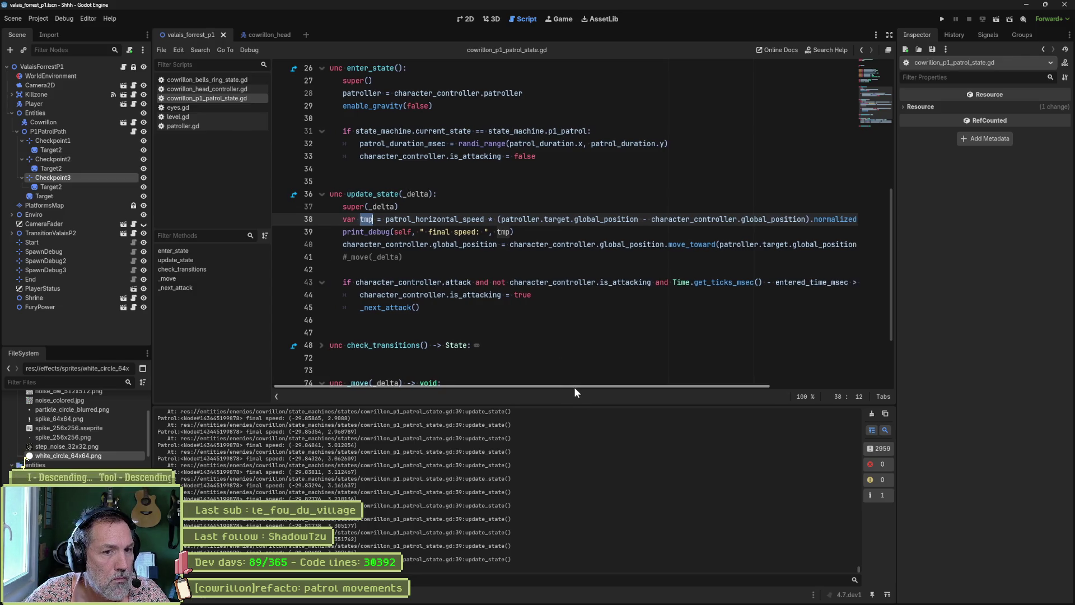
scroll(703, 388, "right", 1)
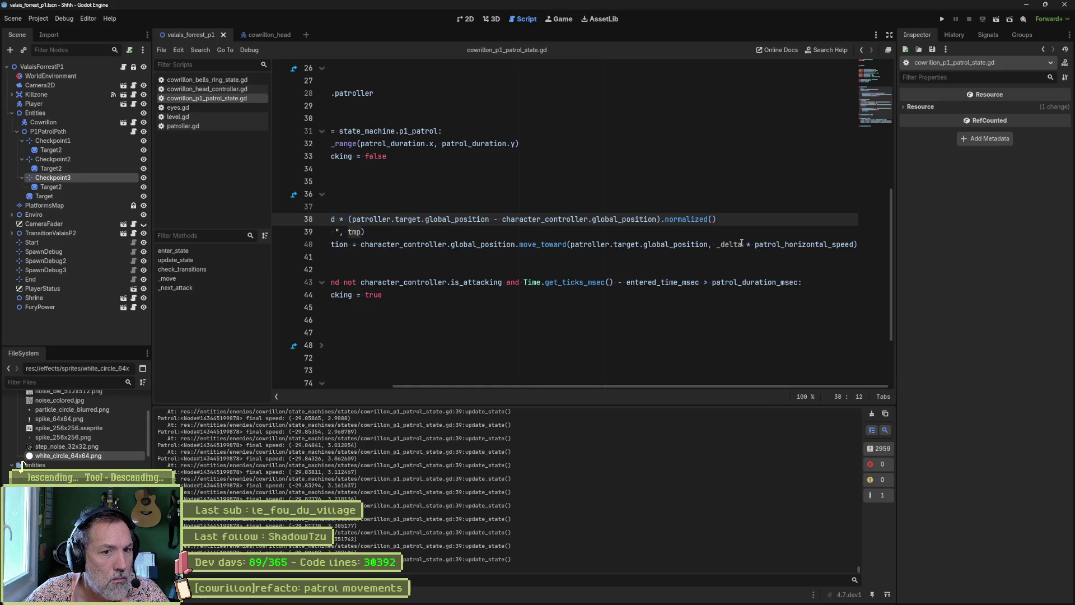
double_click(776, 244)
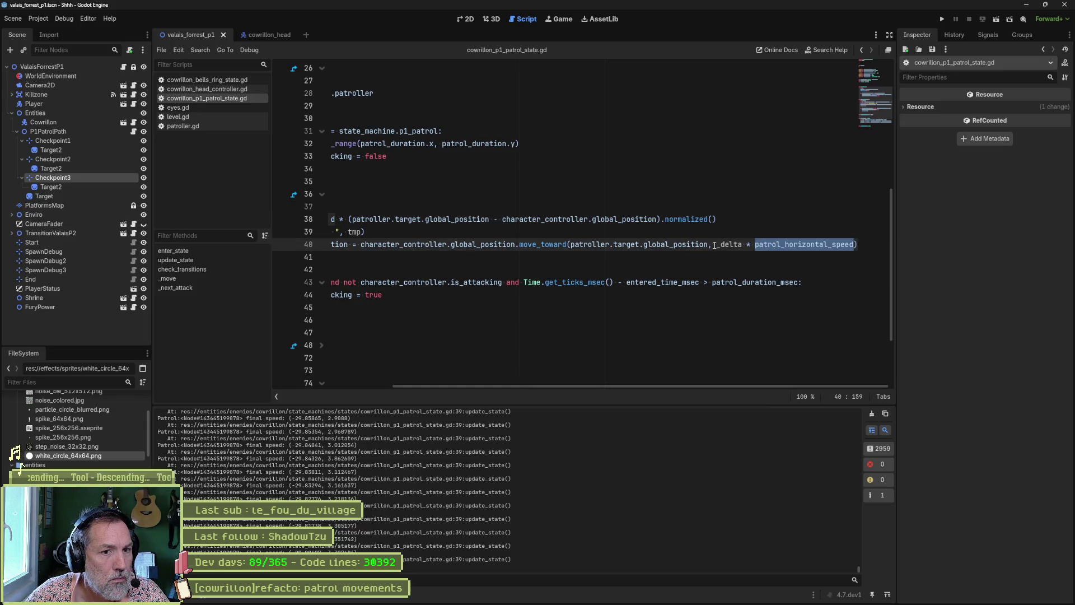
left_click_drag(717, 247, 853, 244)
type("vel")
key("F6")
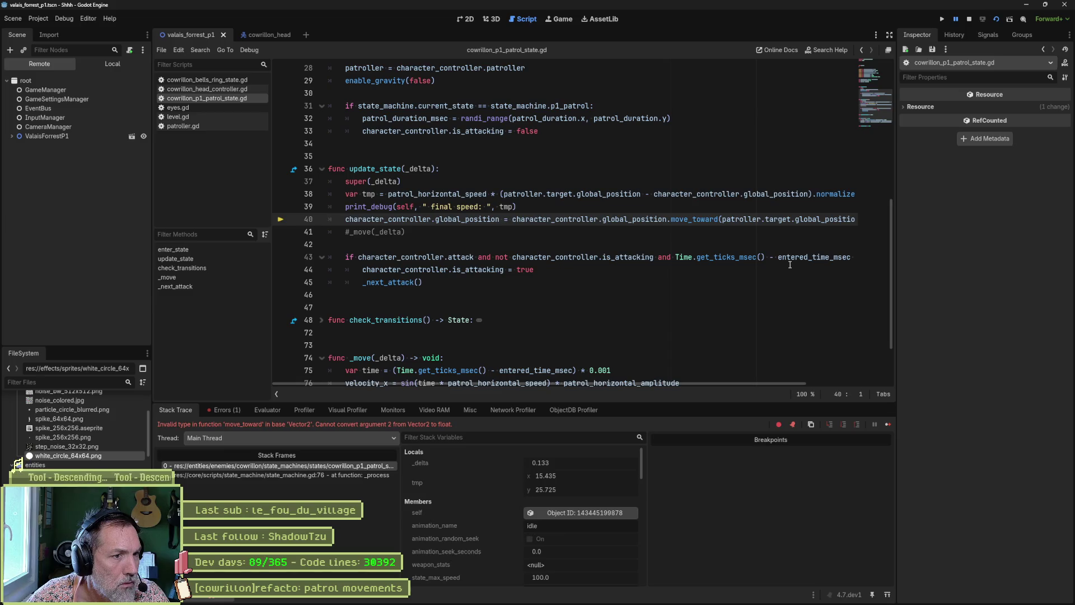
Stop the paused debug session and review update_state's long lines, selecting line 38's speed multiplier.
key("F8")
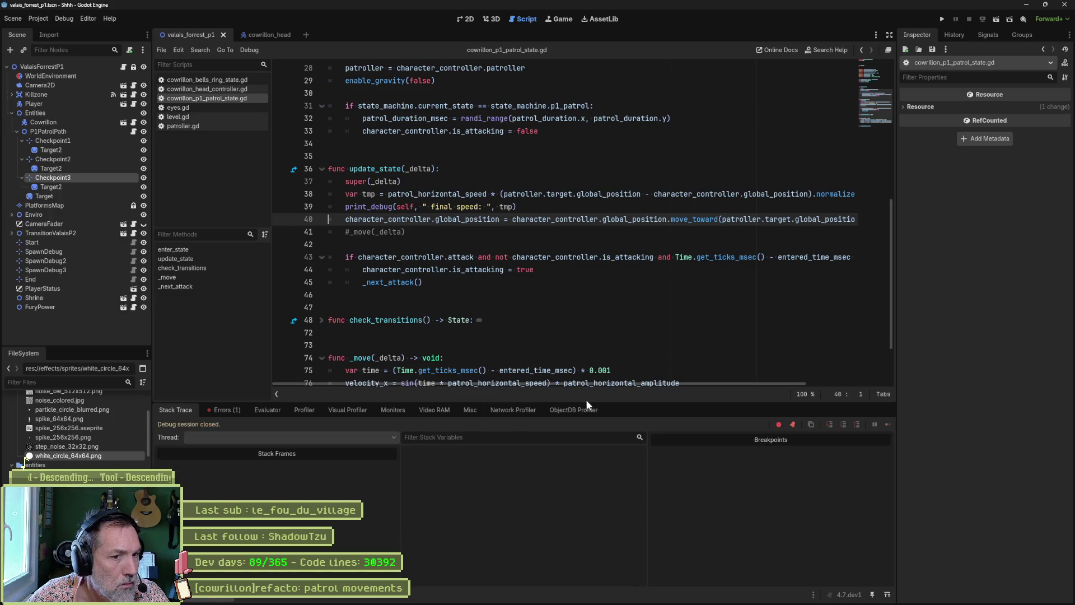
left_click_drag(678, 384, 789, 386)
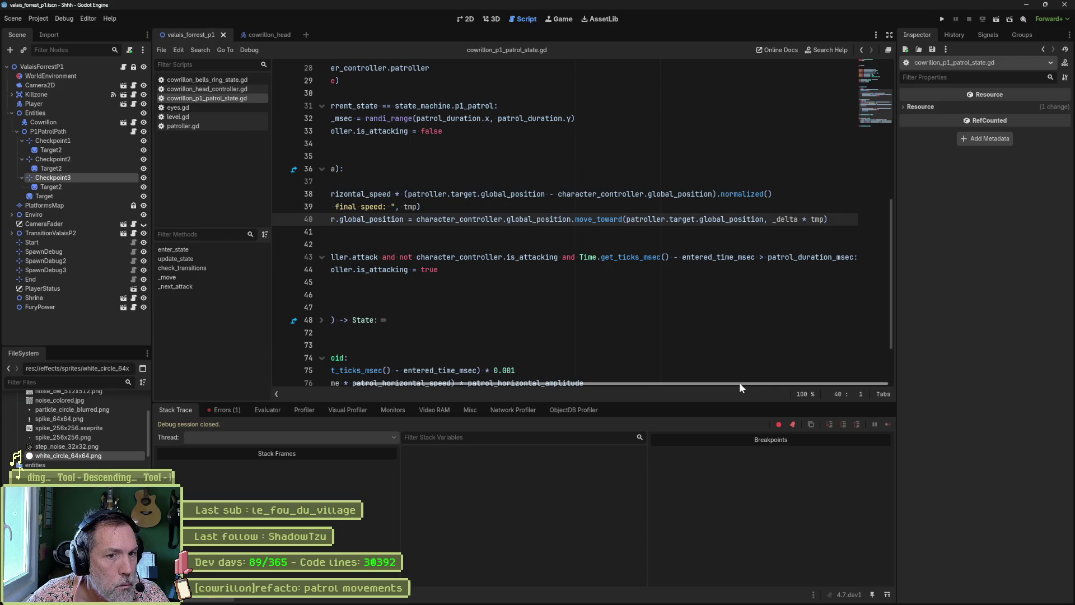
left_click_drag(740, 383, 603, 386)
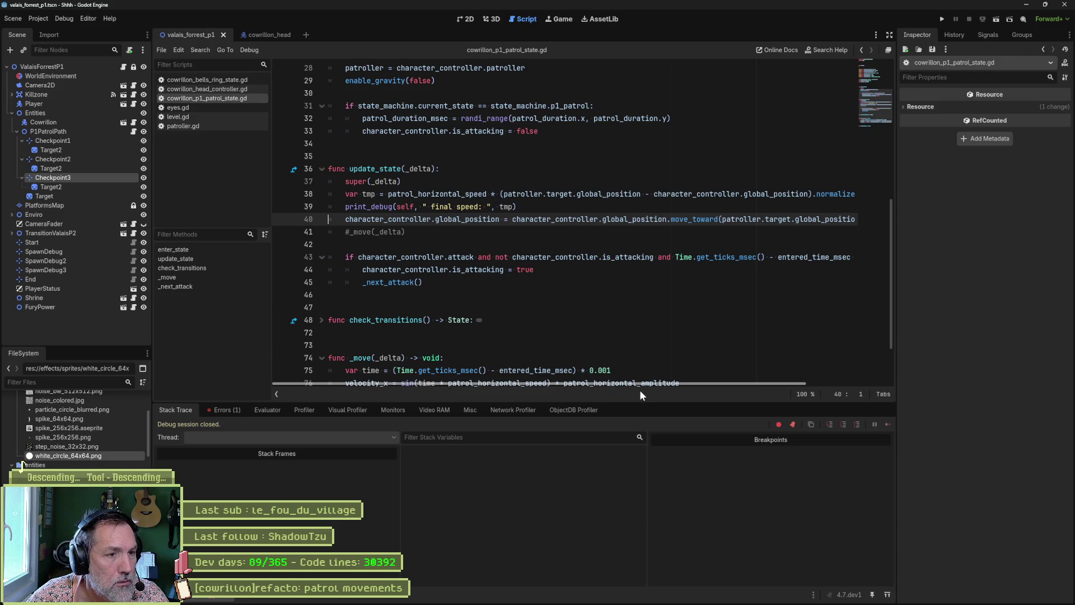
left_click_drag(639, 389, 752, 395)
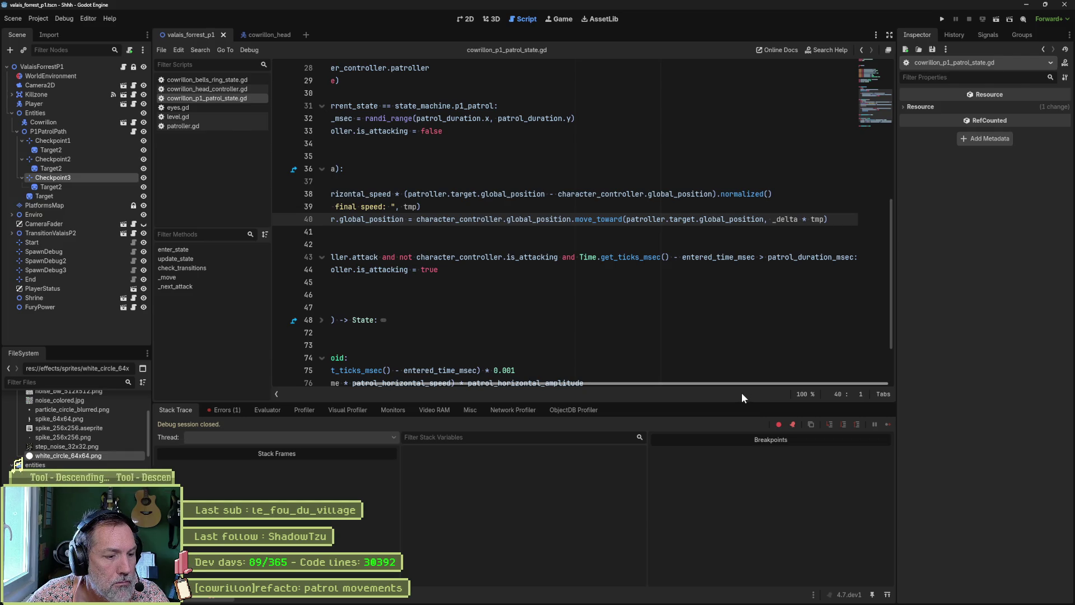
left_click_drag(741, 392, 727, 393)
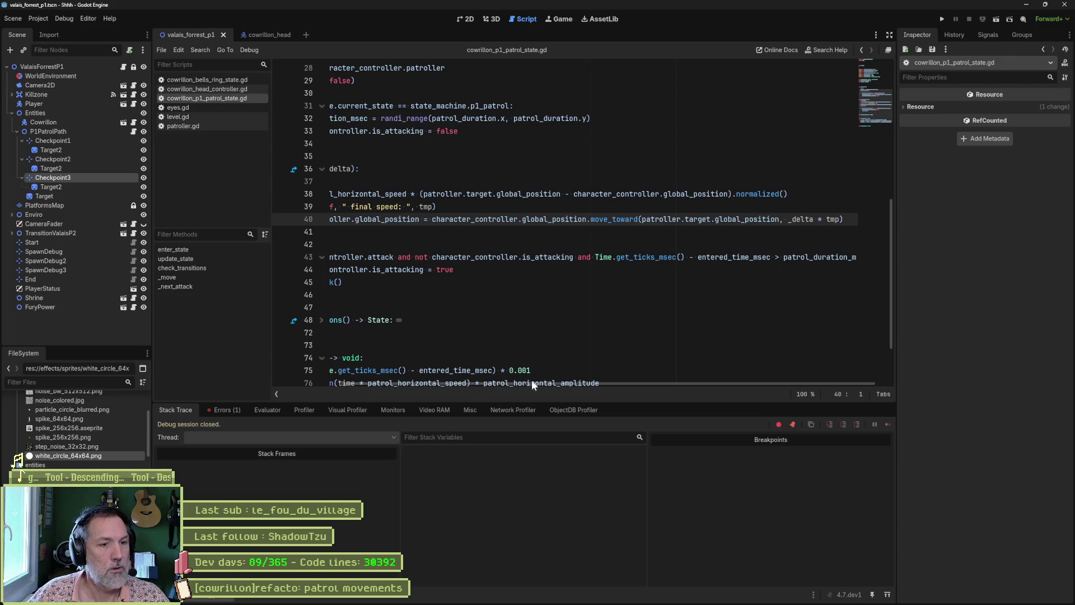
left_click_drag(532, 381, 434, 304)
double_click(453, 192)
Replace line 38's speed multiplier with a distance_squared_to call and check its Vector2 docs.
key("Delete")
key("Delete")
key("Delete")
key("Delete")
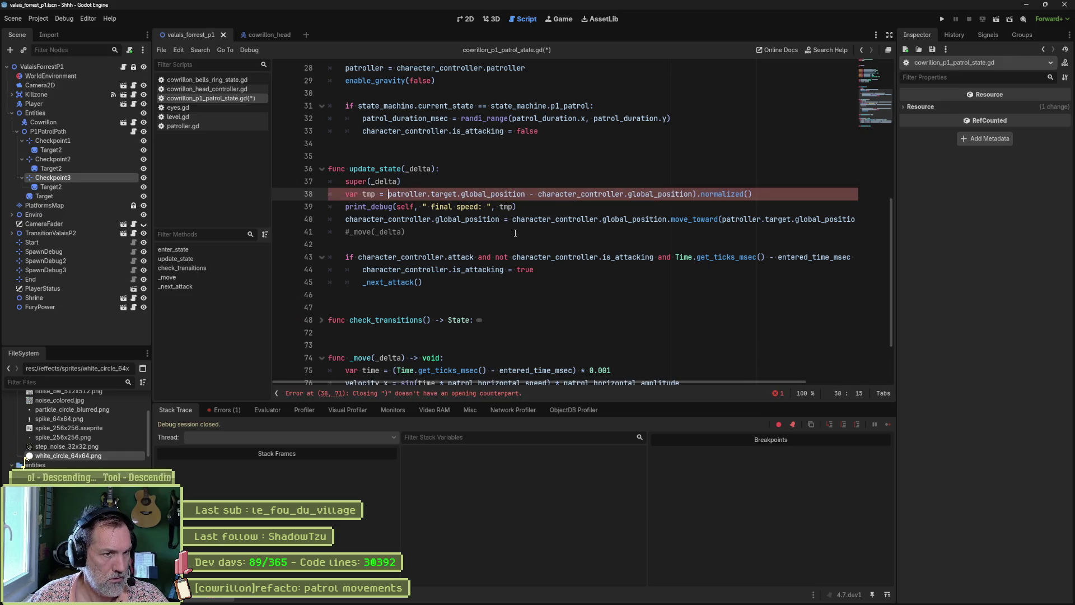
type(".di")
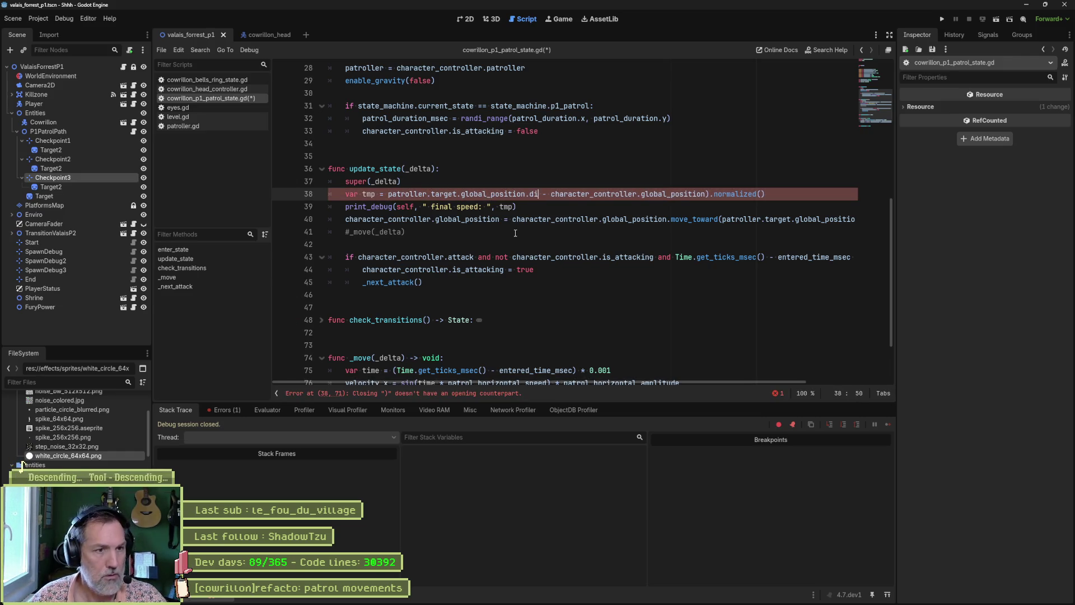
key("Down")
key("Down")
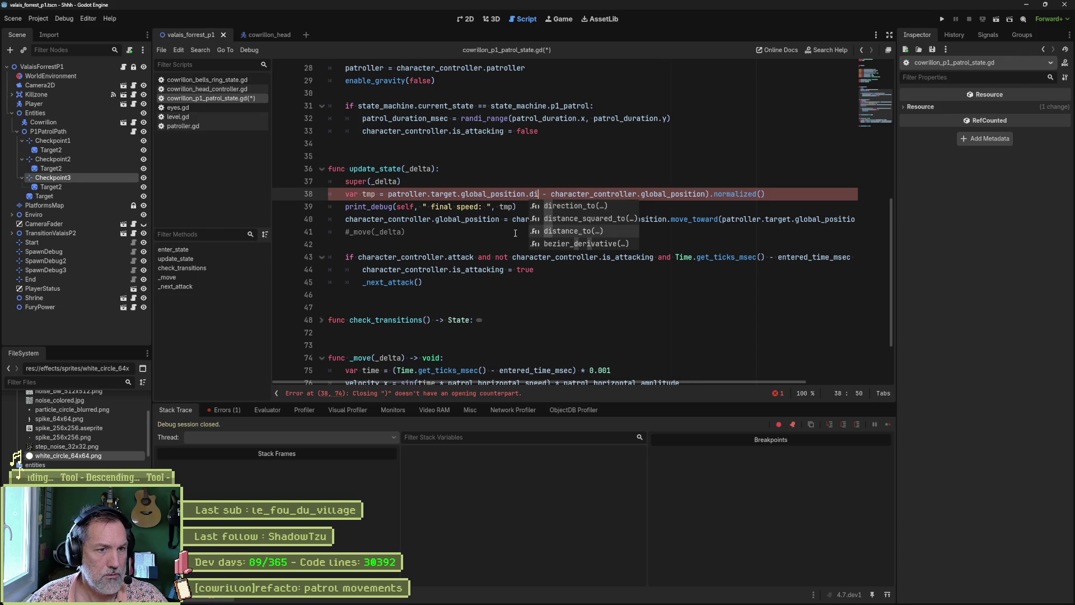
key("Return")
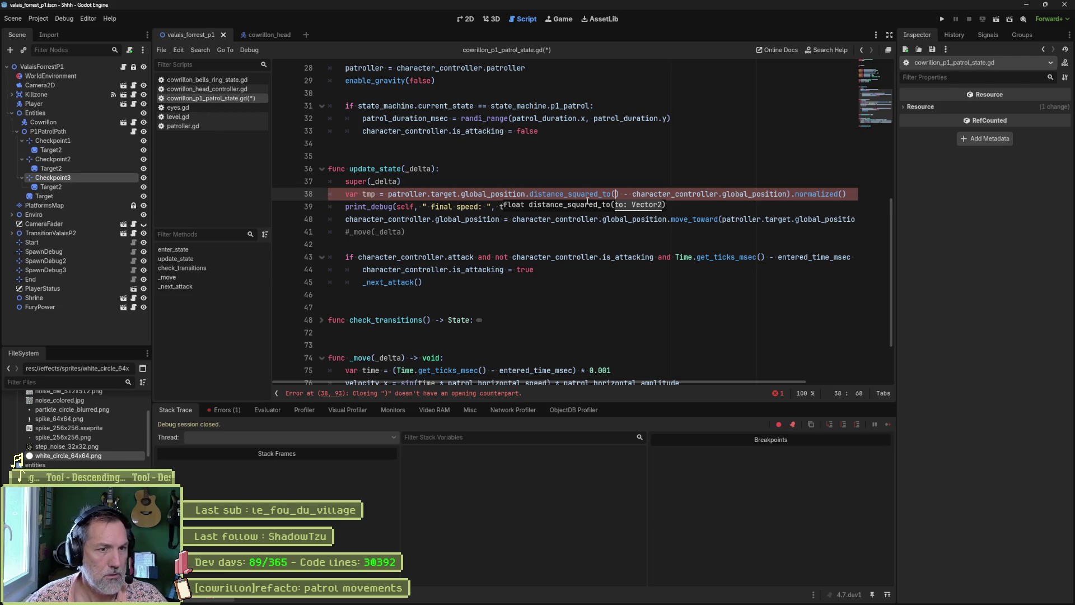
left_click(591, 192, "ctrl")
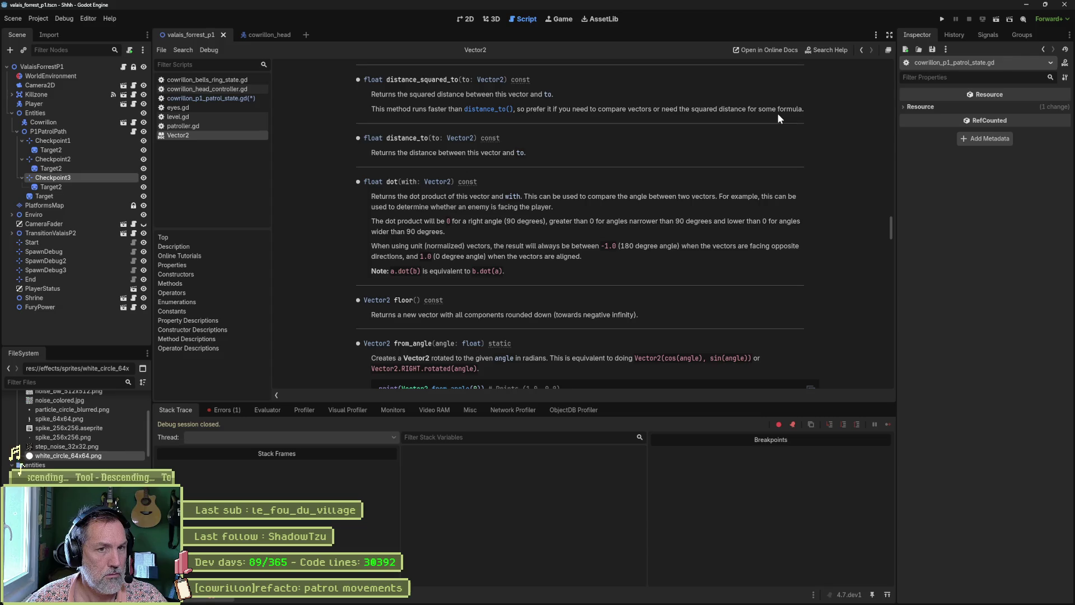
key("ctrl+w")
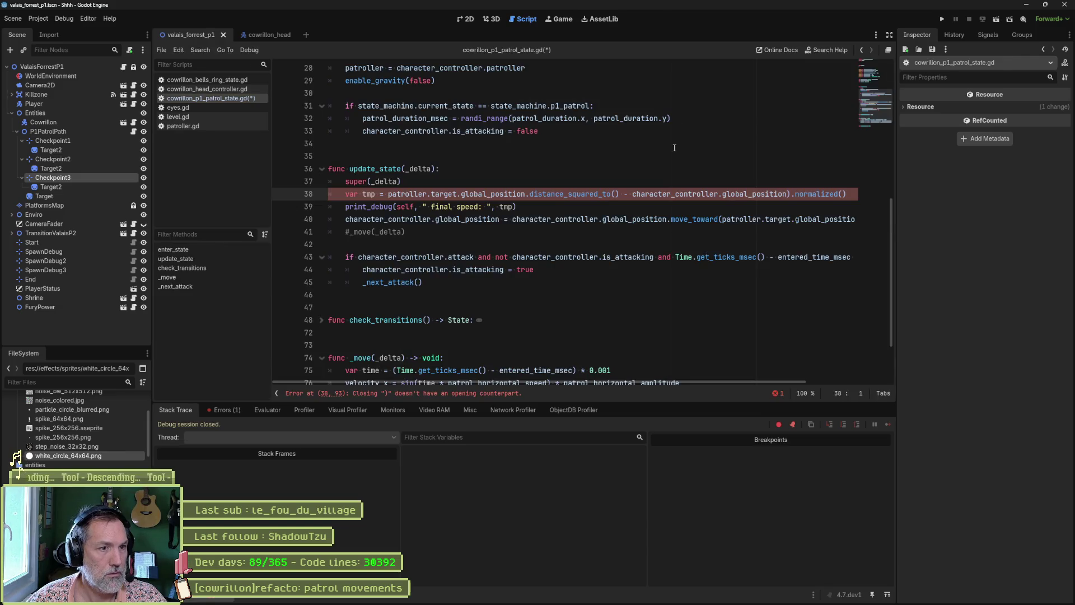
Pass character_controller.global_position to distance_squared_to, drop the leftover subtraction, and run the scene.
left_click_drag(633, 194, 784, 194)
key("ctrl+x")
left_click(614, 193)
key("ctrl+v")
left_click_drag(774, 193, 848, 192)
key("BackSpace")
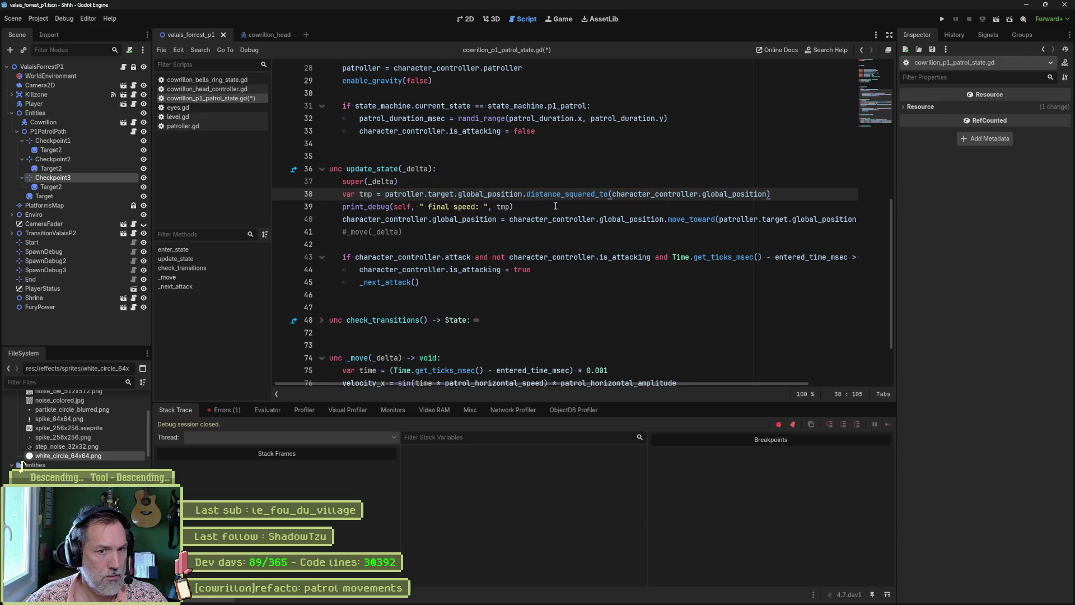
key("F6")
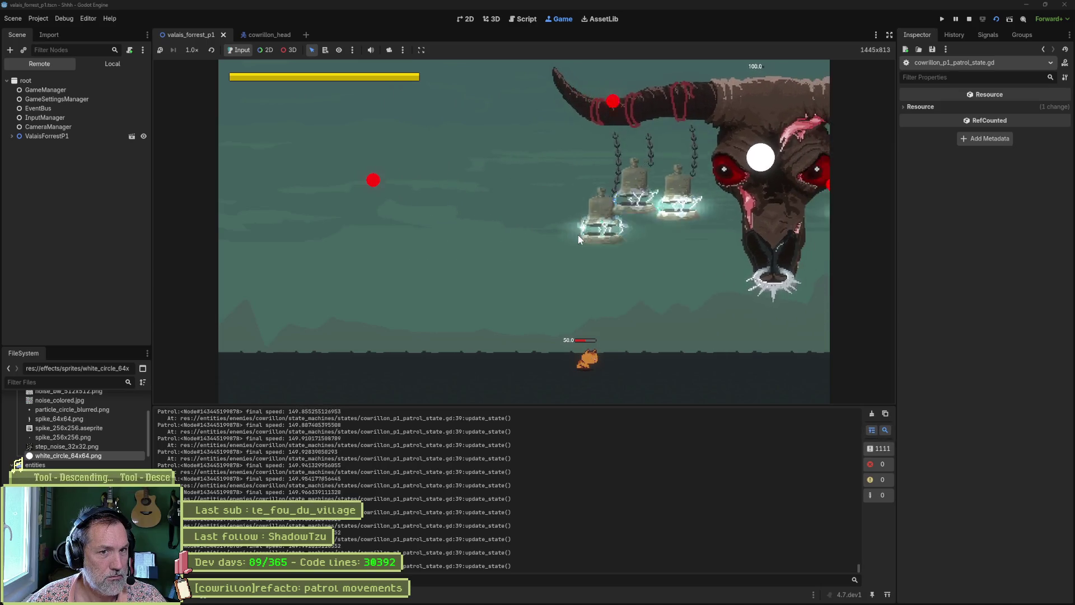
Playtest the boss with the _delta-scaled patrol speed, then stop and return to the script.
key("F8")
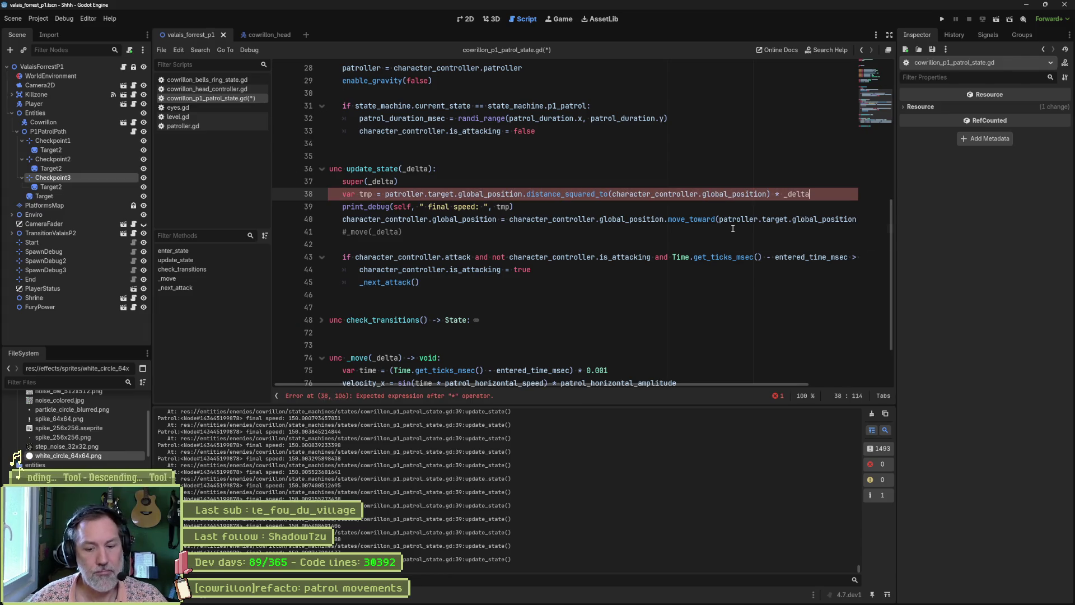
key("F6")
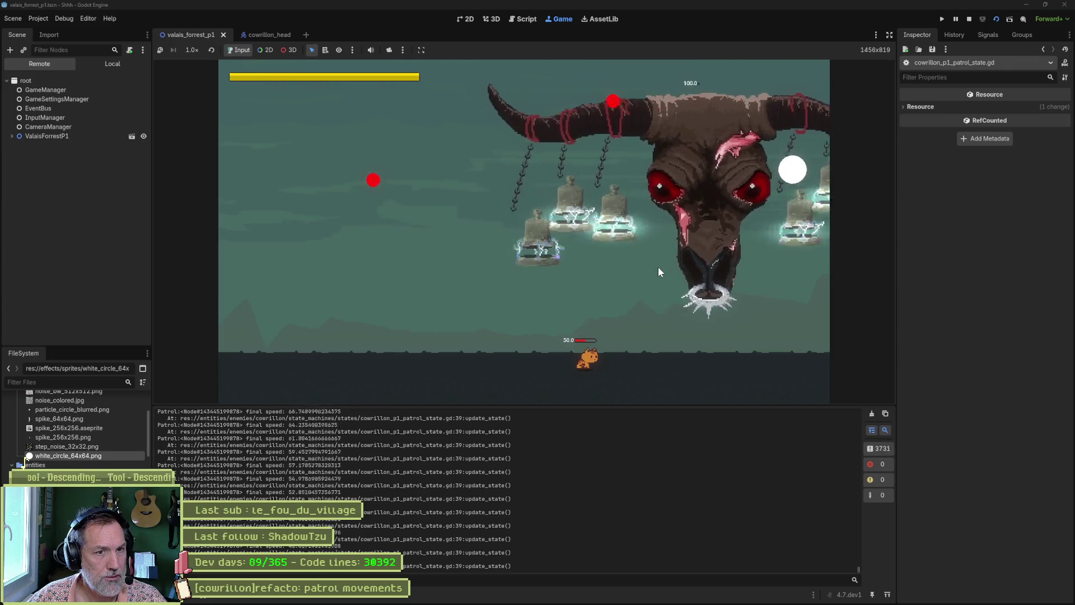
key("ctrl+F3")
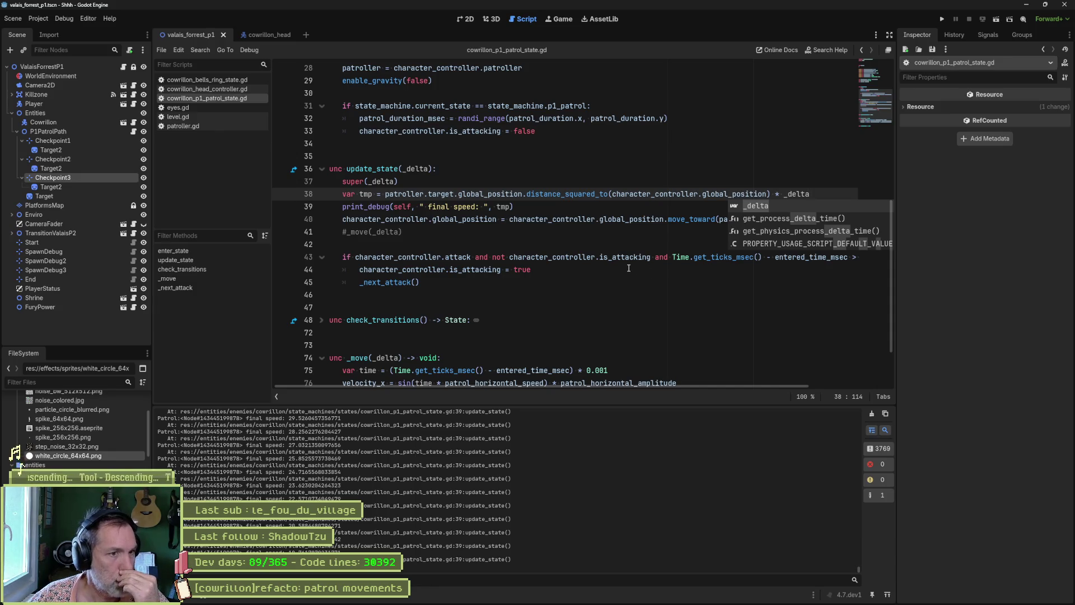
Cut the target-following lines from update_state and paste them over _move's old body.
left_click(628, 268)
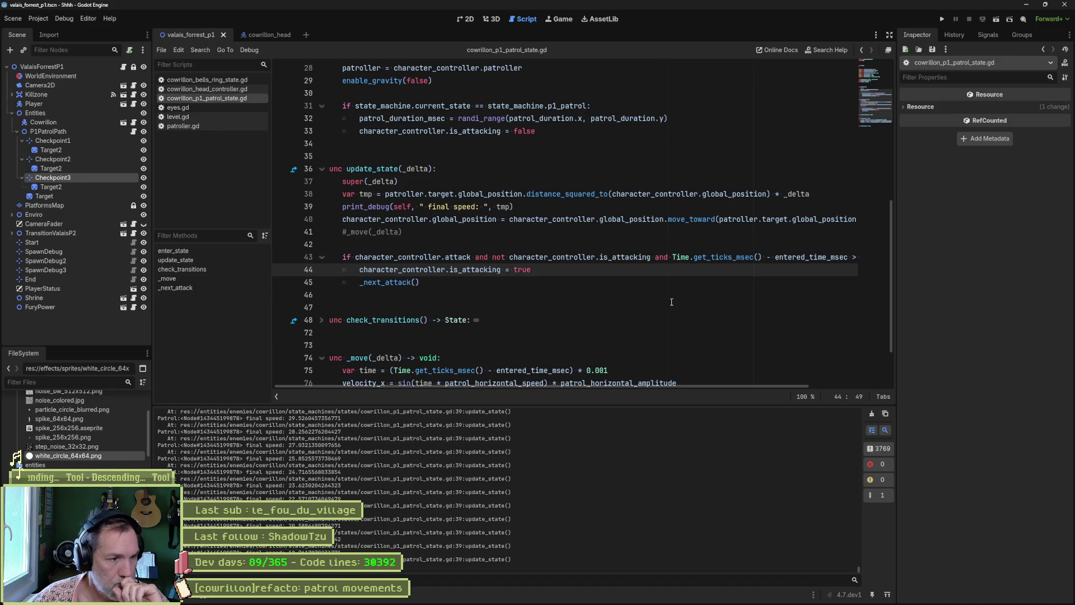
scroll(671, 301, "down", 2)
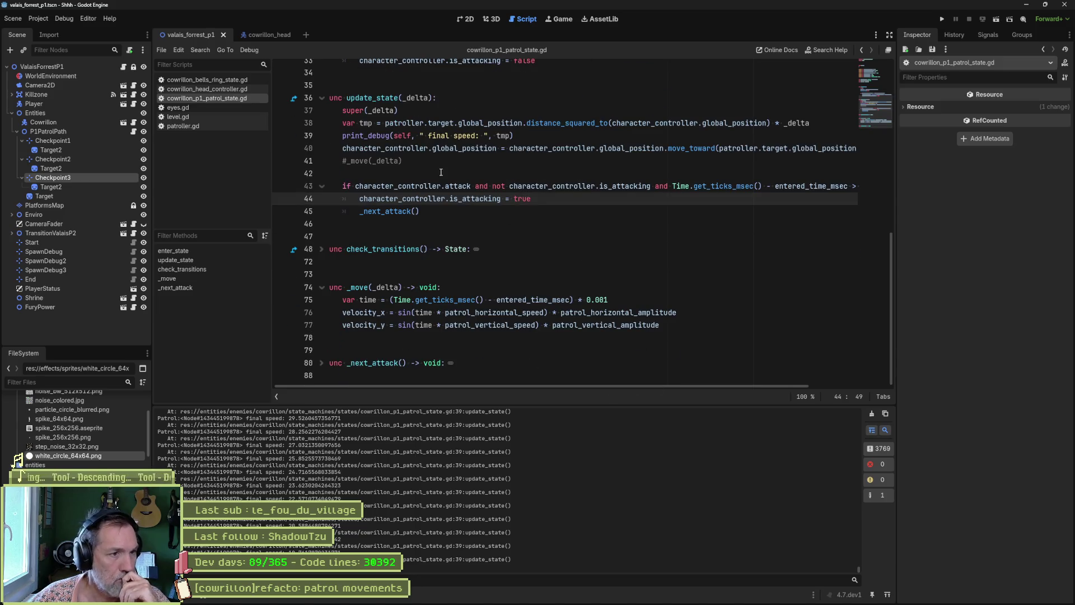
left_click_drag(655, 391, 735, 392)
left_click_drag(831, 147, 827, 105)
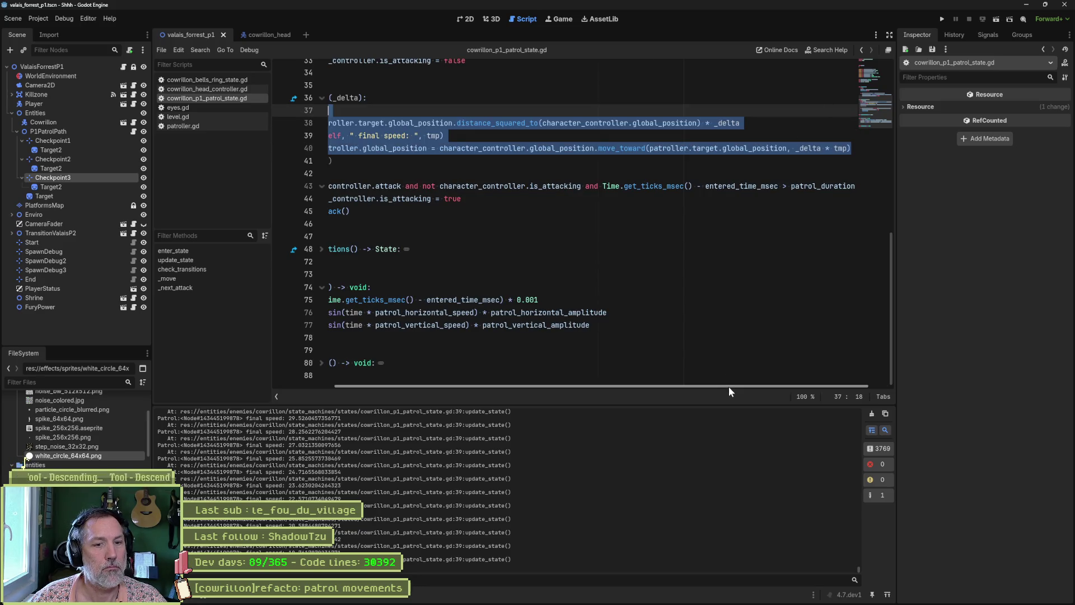
key("Delete")
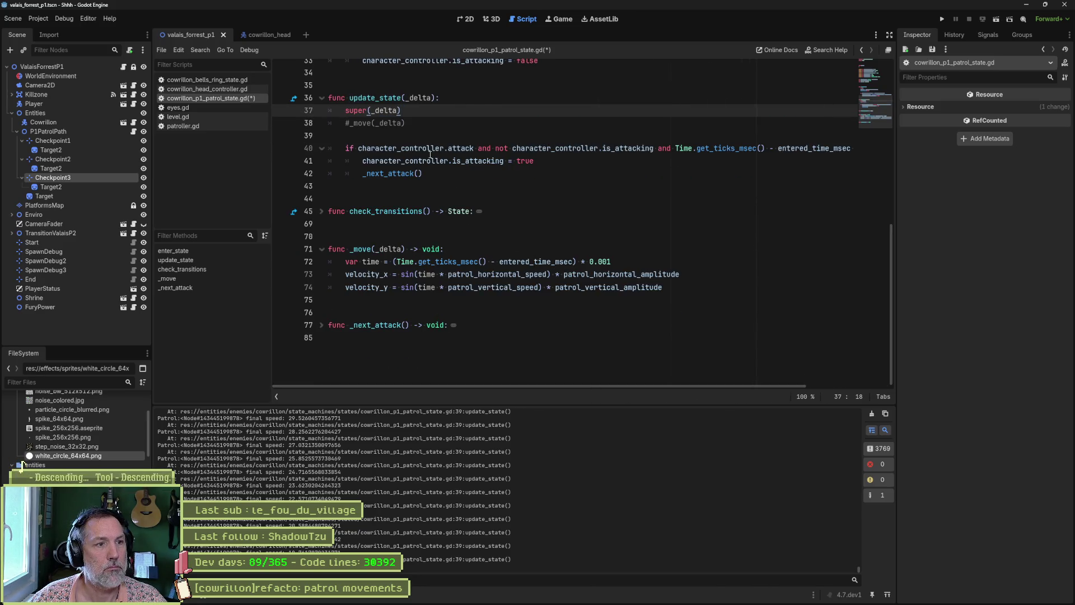
left_click_drag(664, 288, 551, 247)
key("ctrl+v")
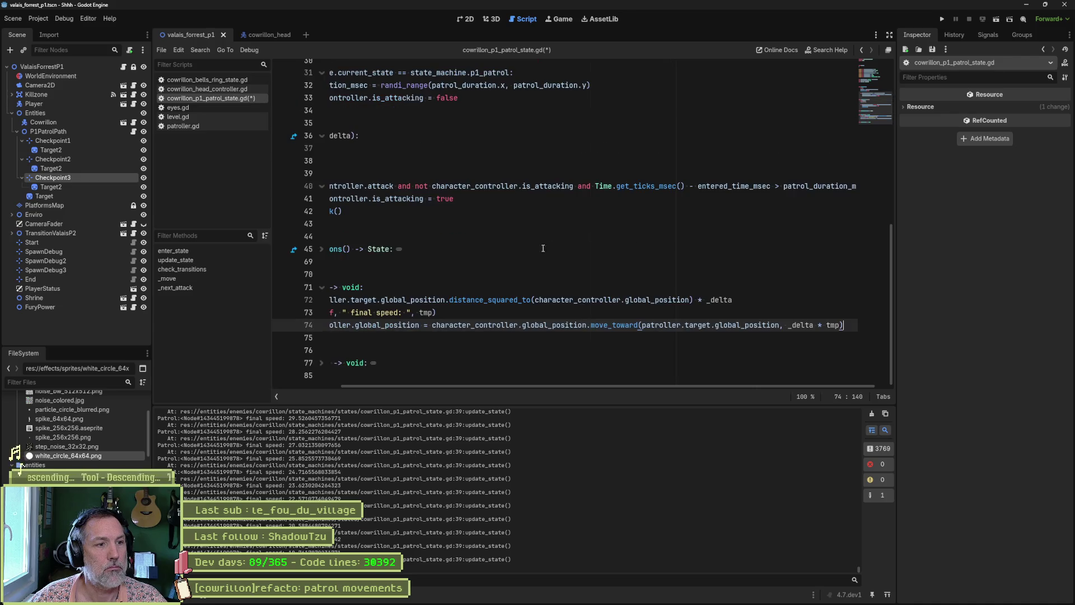
Uncomment the _move(_delta) call in update_state and select the tmp variable on line 72.
left_click_drag(502, 386, 433, 386)
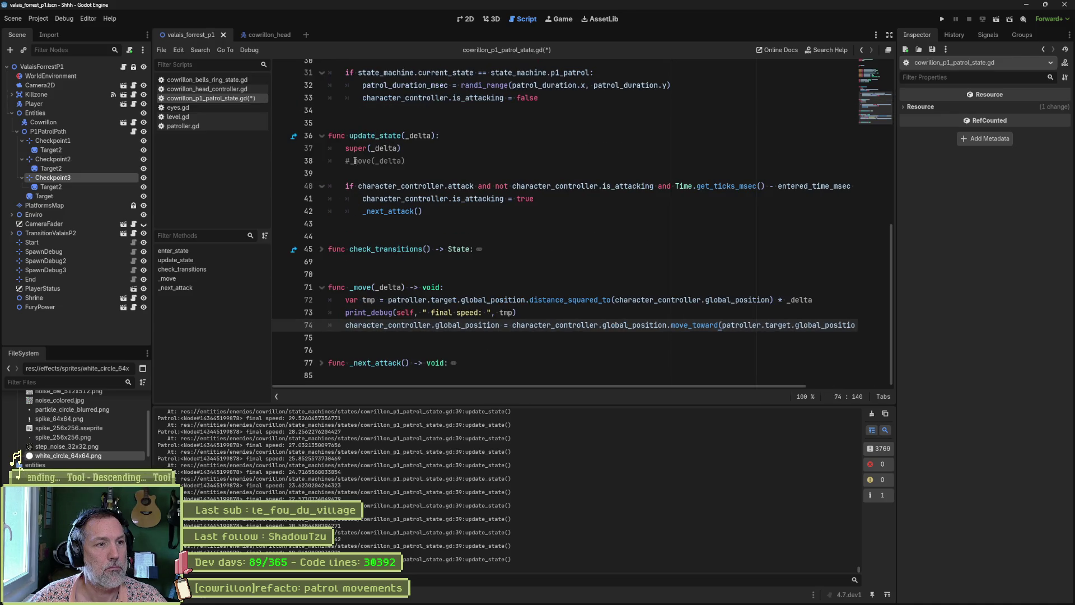
left_click(356, 161)
key("ctrl+k")
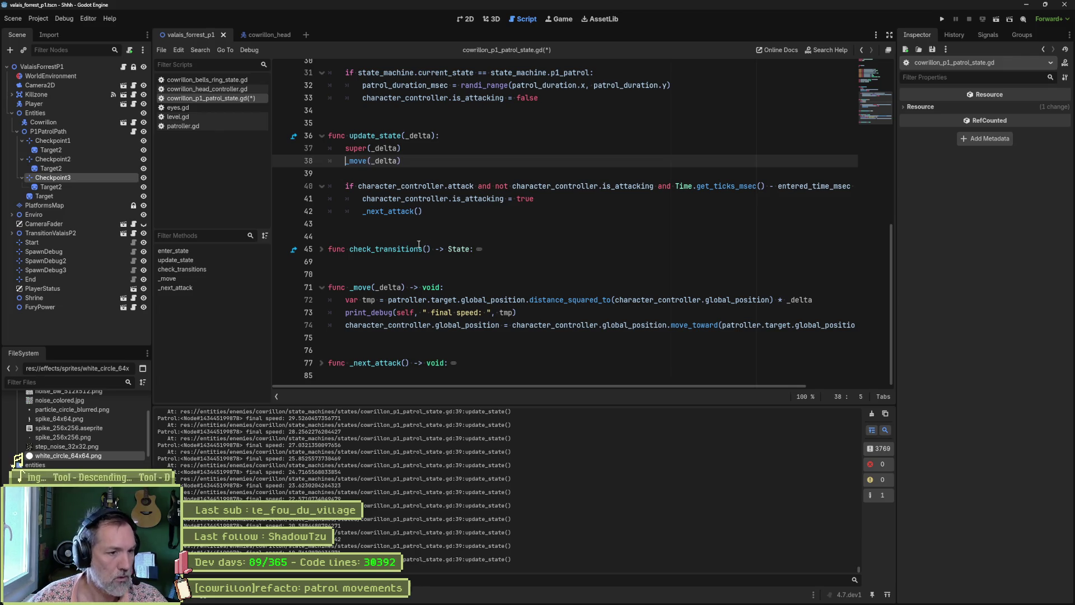
left_click_drag(389, 302, 776, 303)
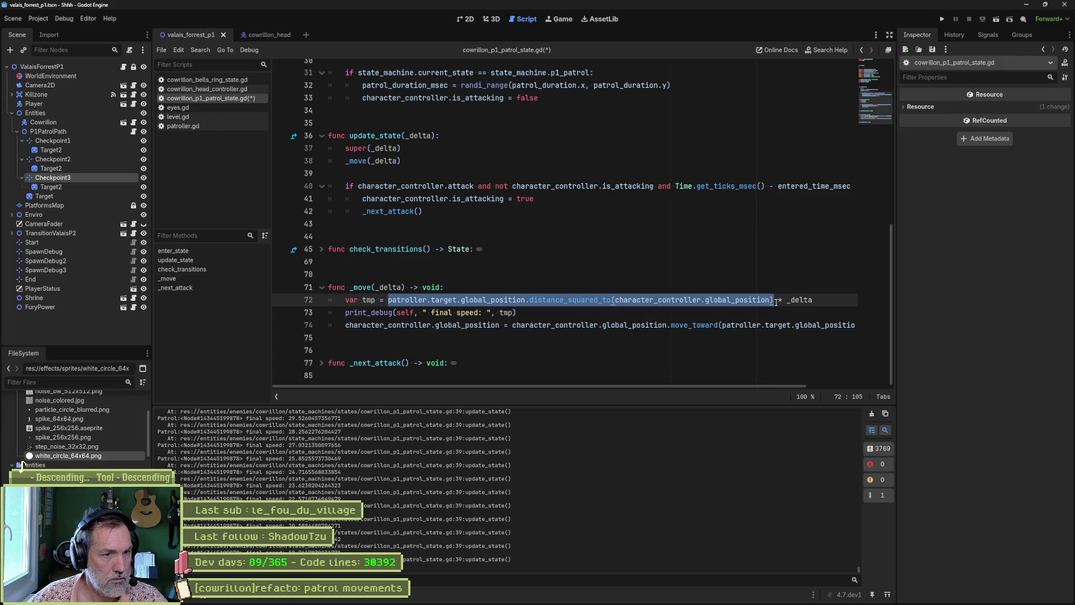
double_click(369, 300)
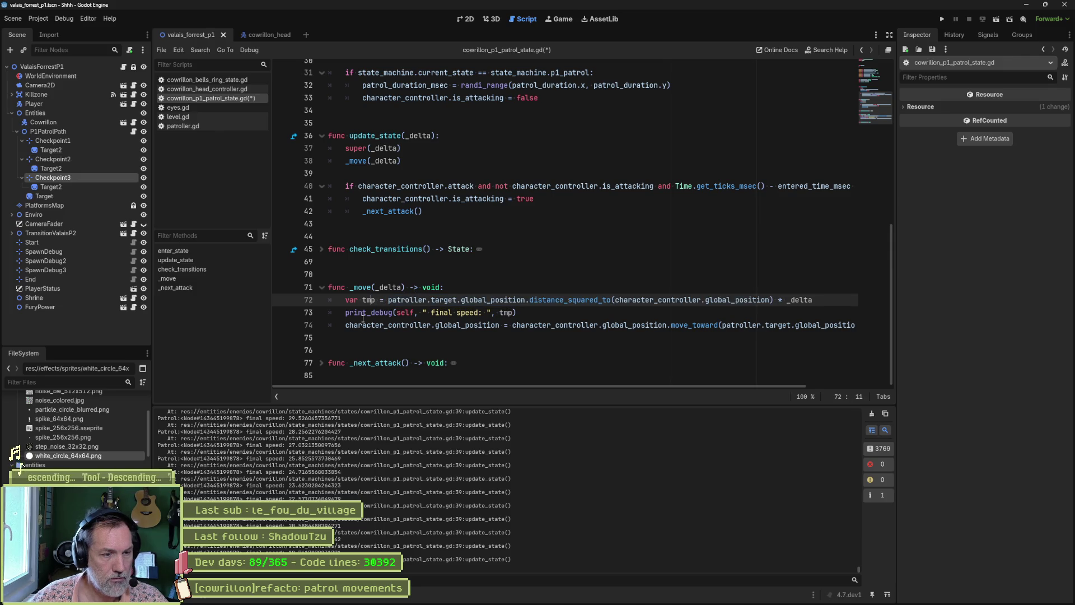
Rename tmp to distance and delete the print_debug line.
mouse_move(363, 317)
type("distance")
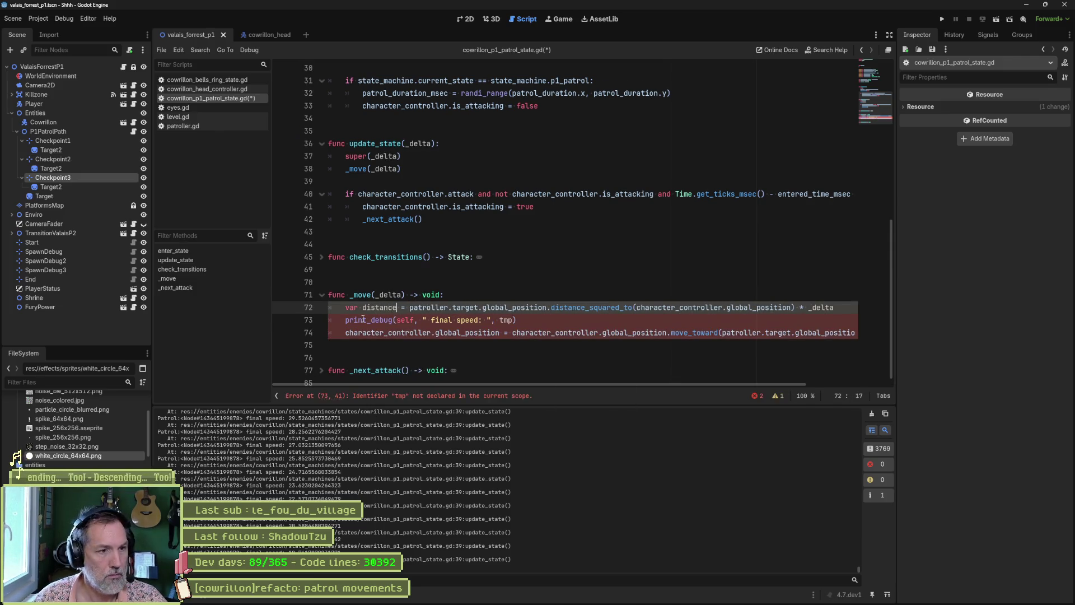
left_click_drag(795, 307, 809, 309)
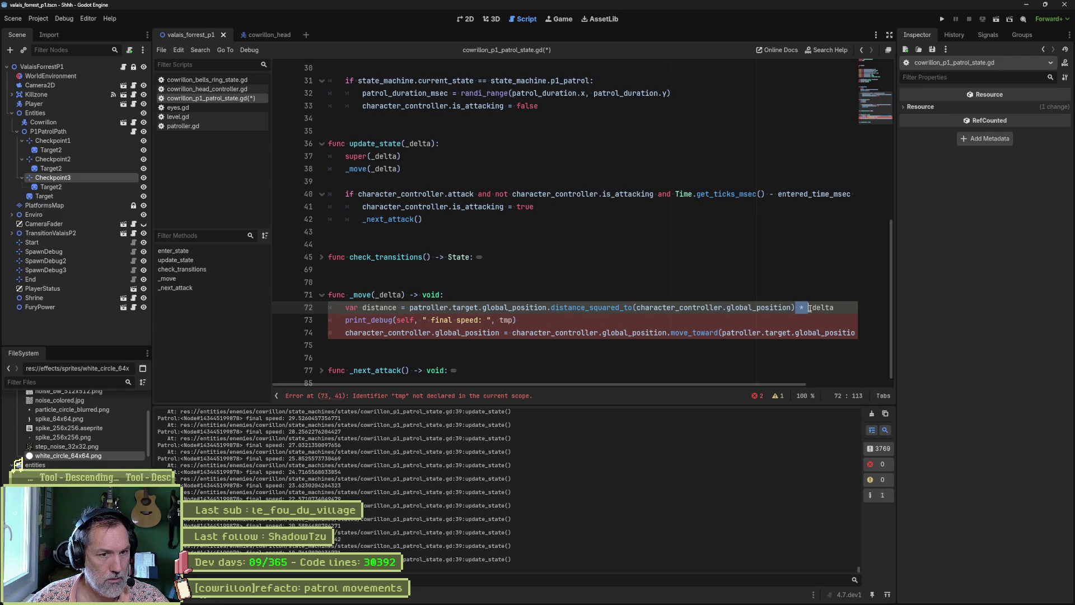
left_click(395, 320)
key("ctrl+shift+k")
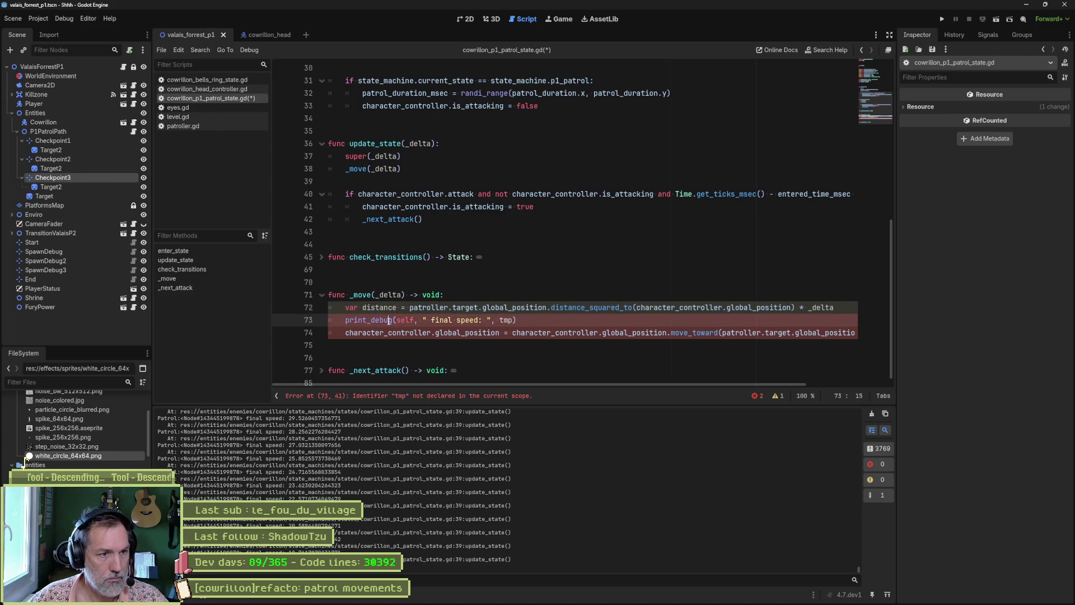
Pass distance instead of tmp to move_toward, dropping its _delta multiplier.
key("Up")
key("ctrl+d")
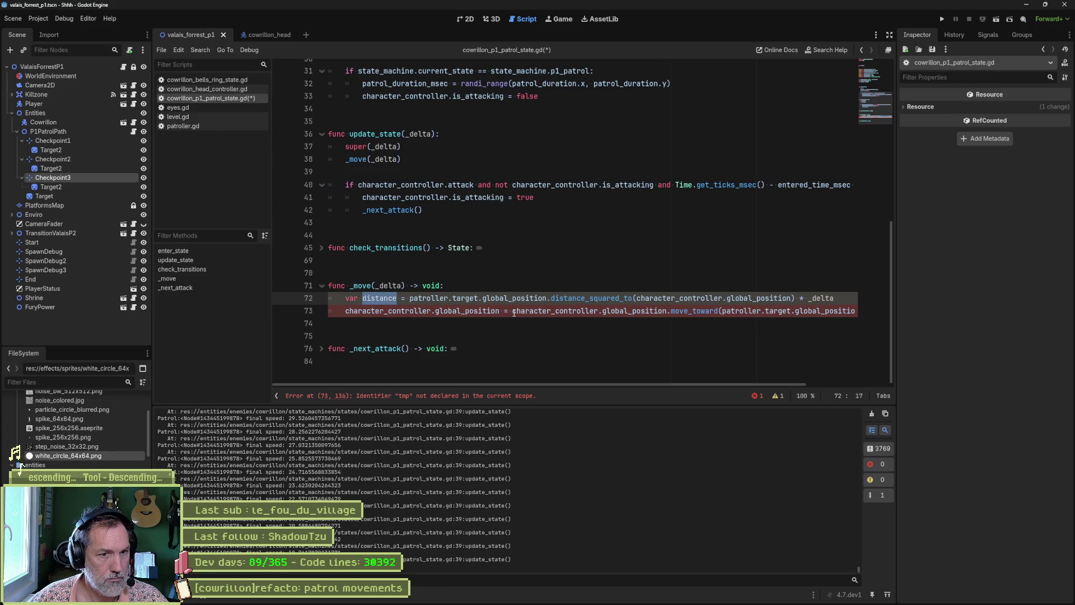
left_click_drag(590, 384, 703, 388)
double_click(818, 323)
type("distance")
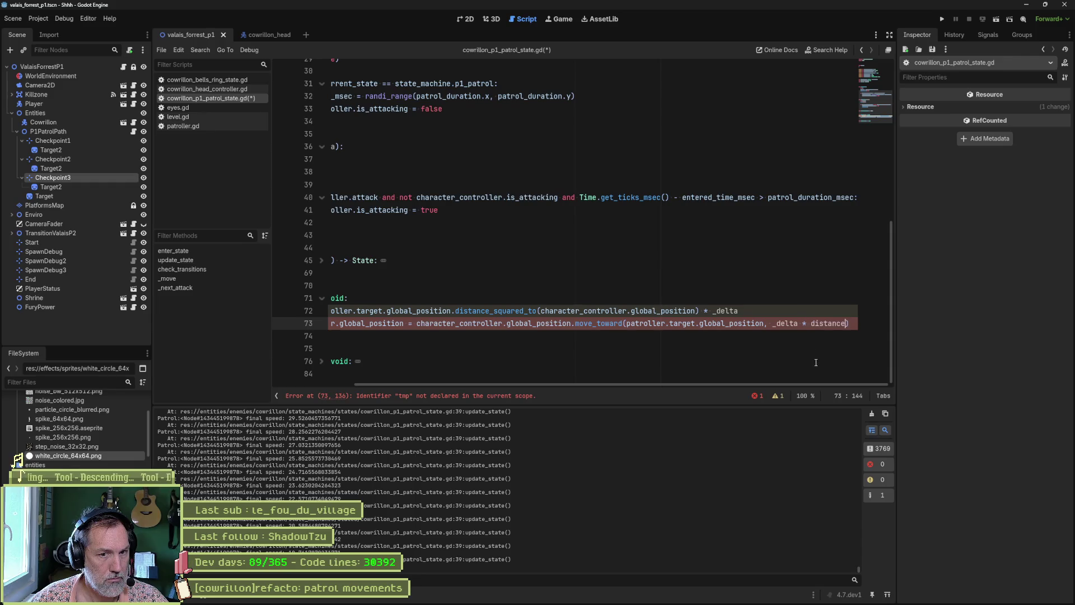
double_click(785, 332)
key("Delete")
key("Delete")
key("Delete")
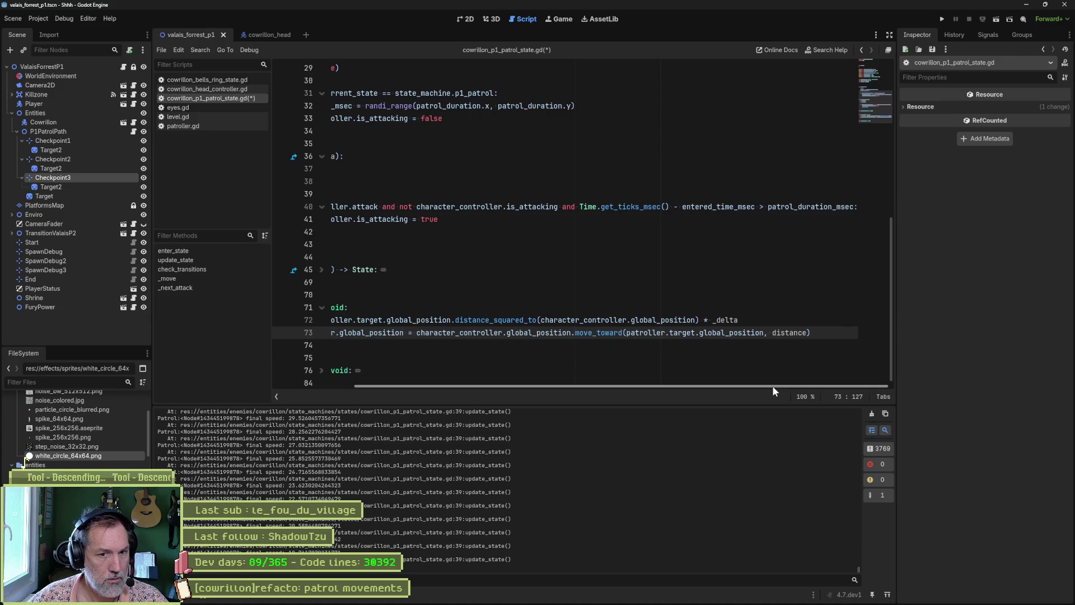
Append '* patrol_horizontal_speed' to the distance line and save the script.
left_click(775, 320)
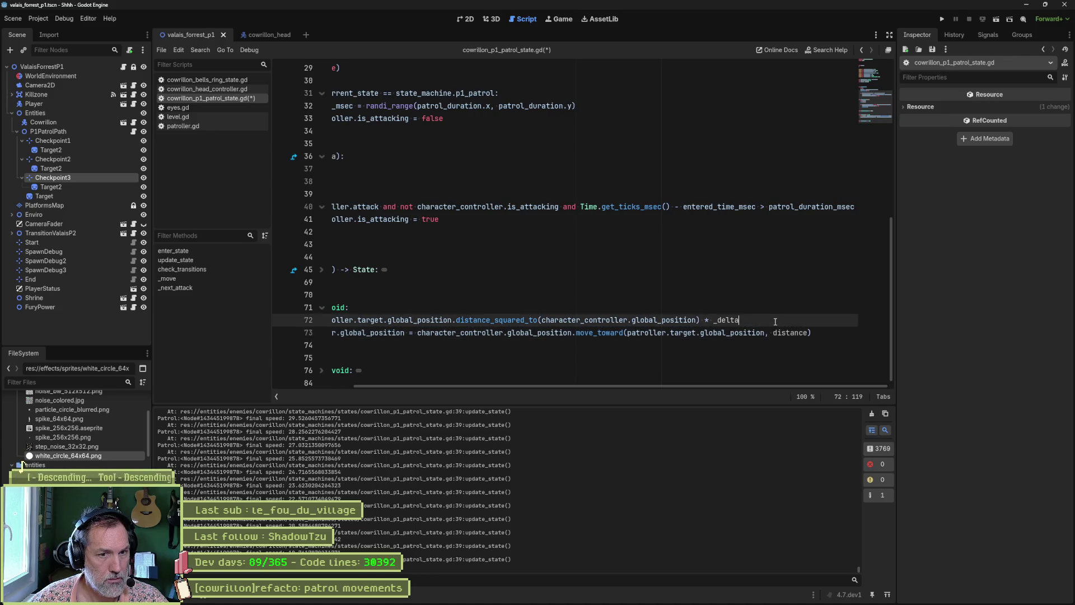
type("spe")
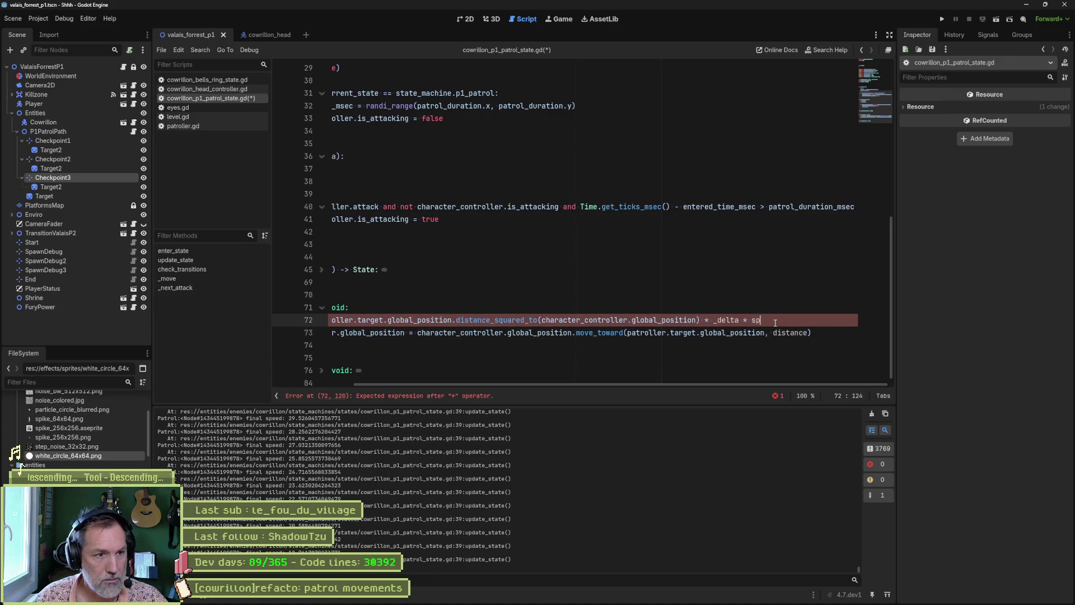
key("Down")
key("Return")
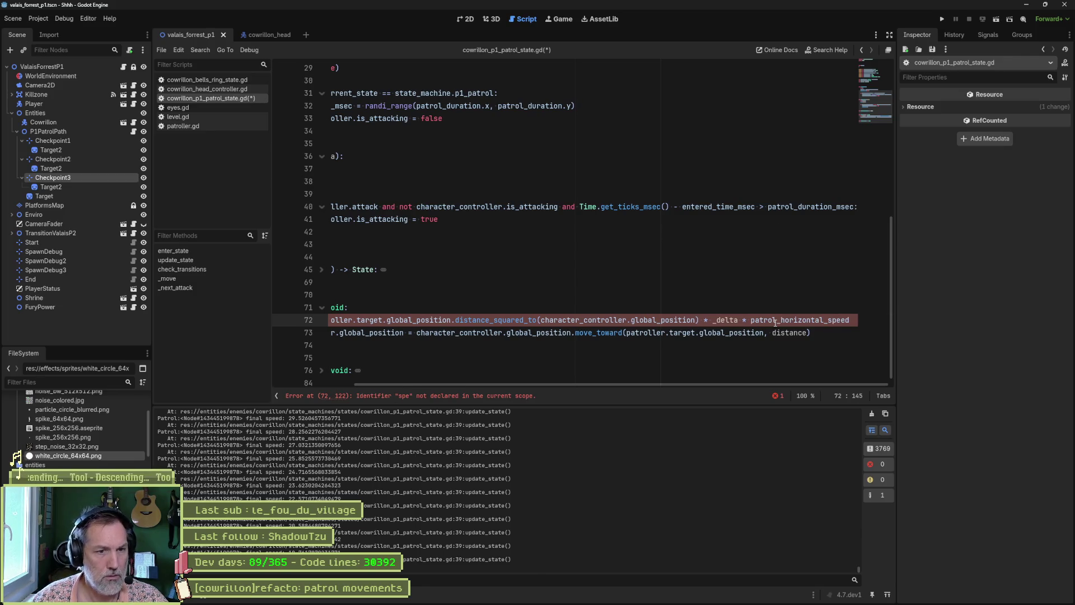
key("ctrl+s")
Playtest the boss with the new movement, then stop the game.
left_click_drag(734, 385, 577, 378)
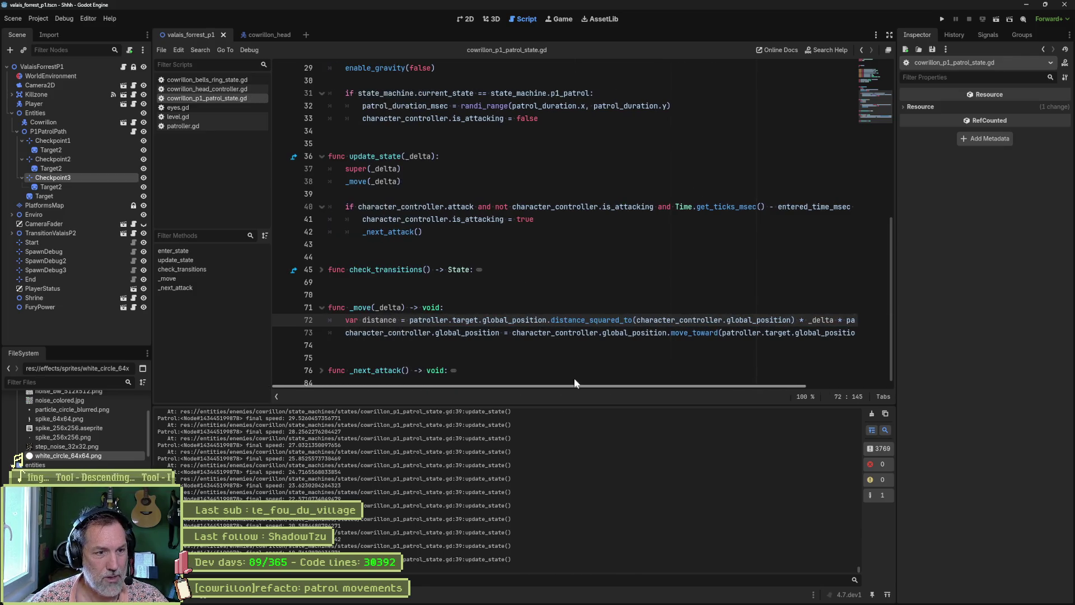
key("F6")
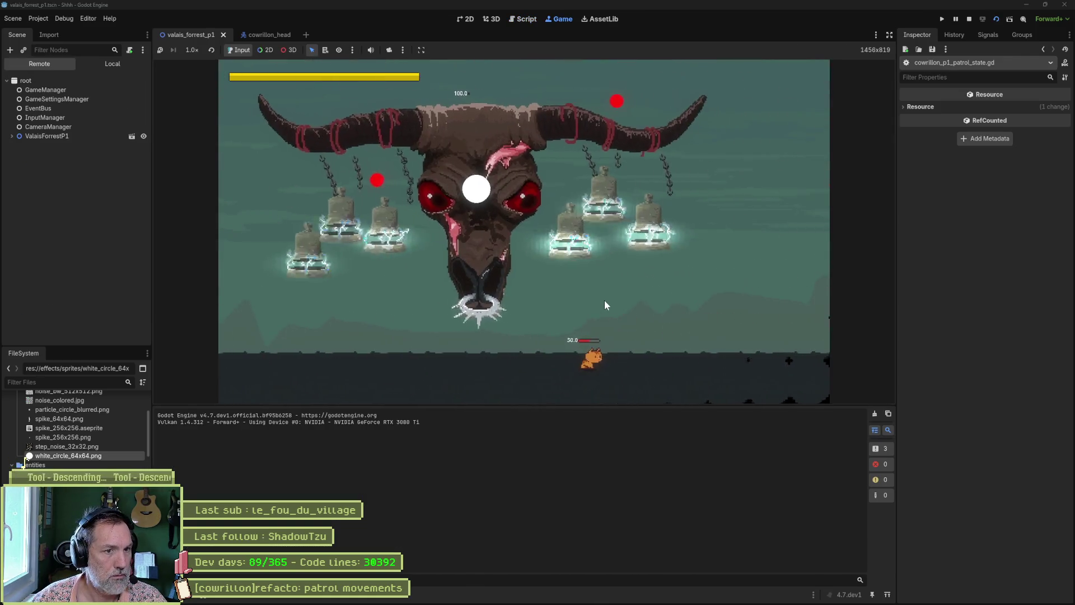
key("F8")
scroll(620, 309, "up", 10)
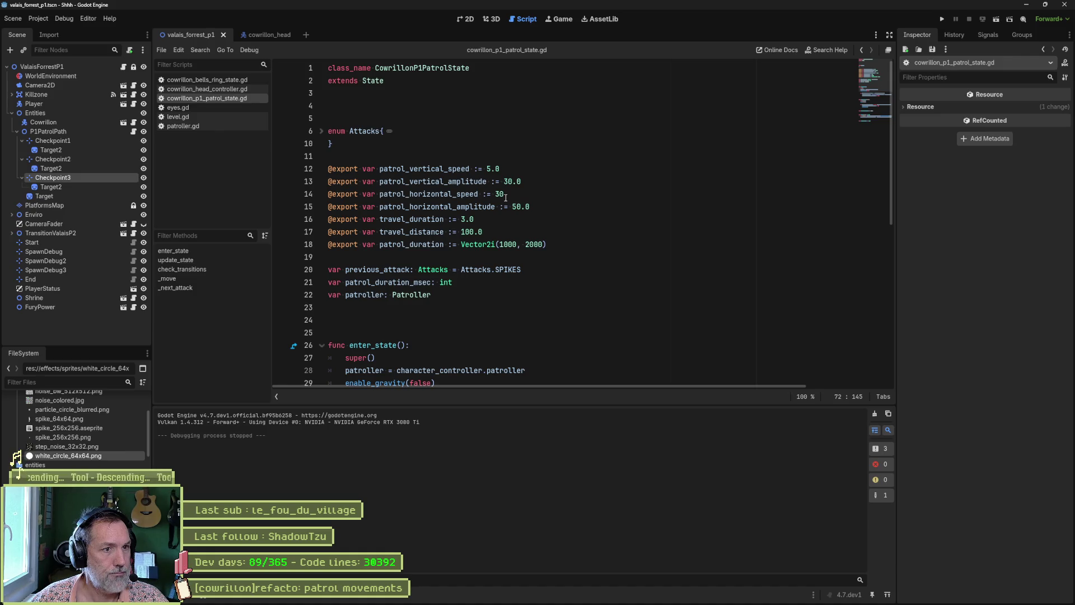
Change patrol_horizontal_speed from 30 to .30 and playtest the slower boss.
left_click(496, 194)
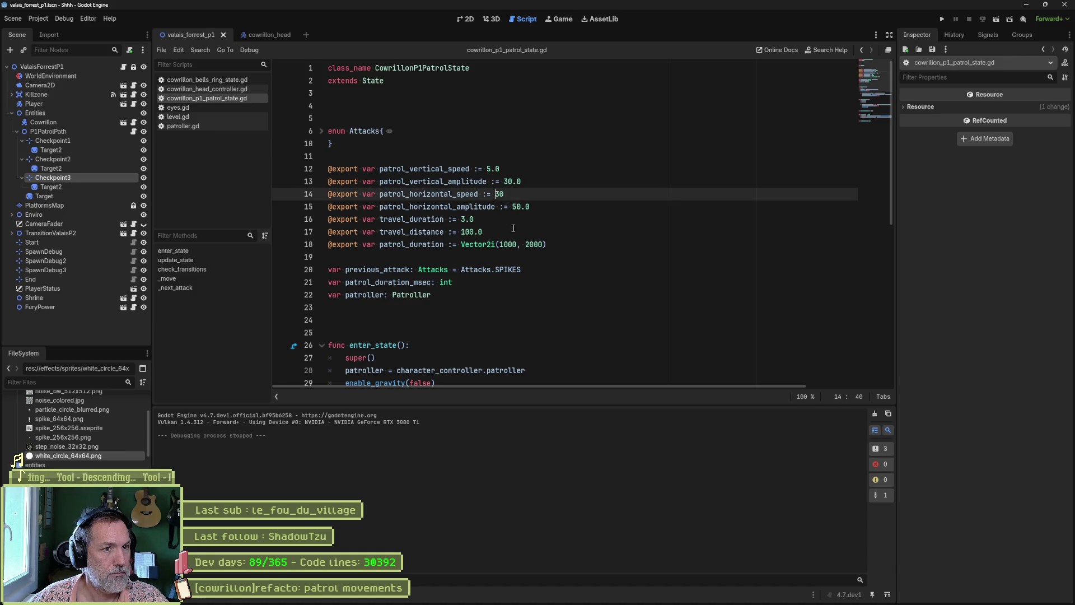
type(".")
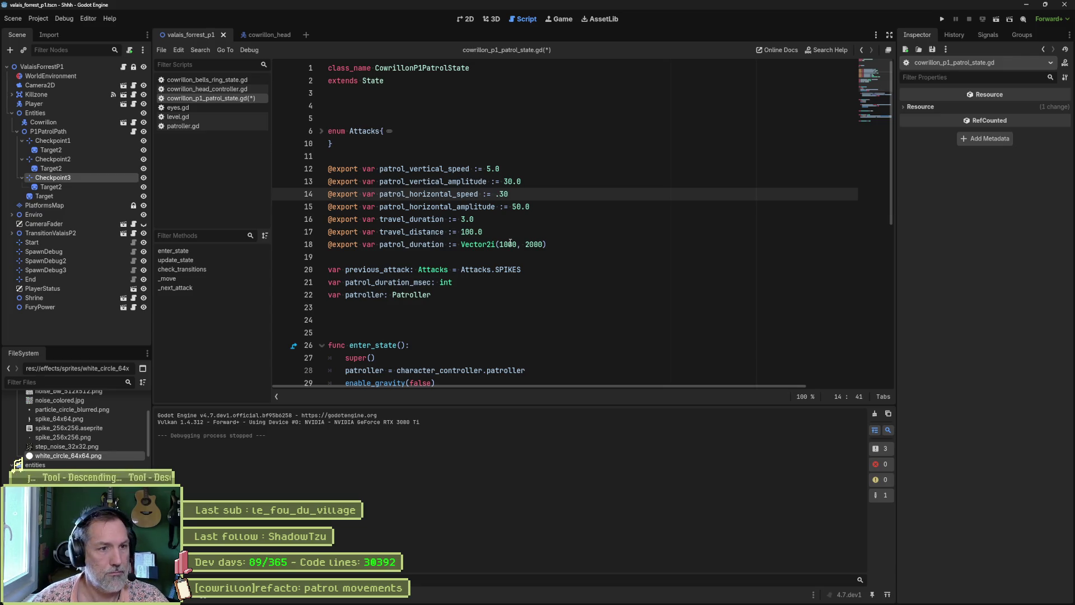
key("F6")
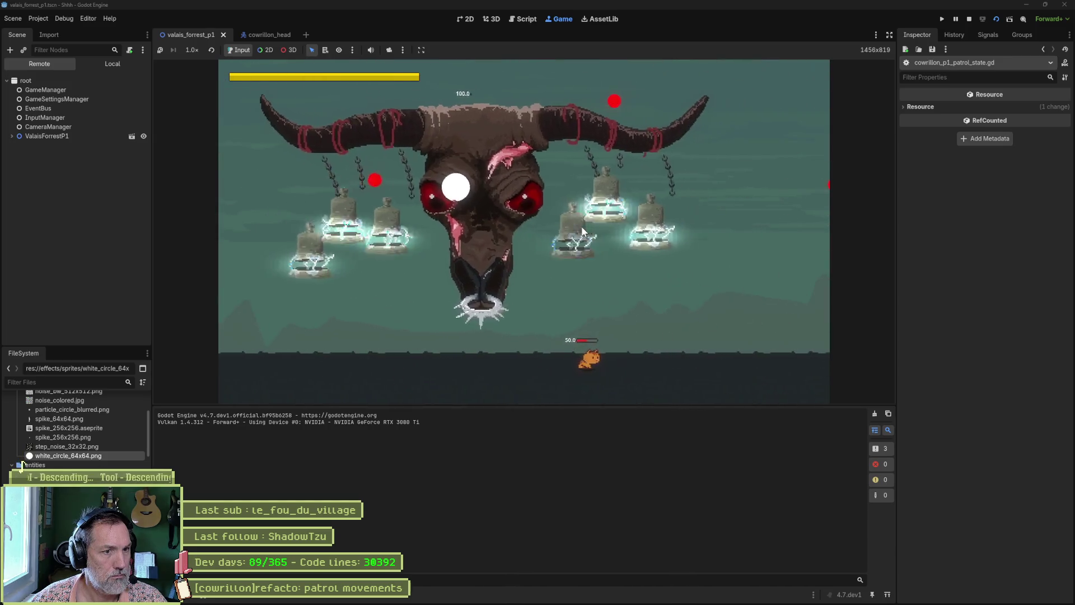
key("F8")
scroll(582, 224, "down", 8)
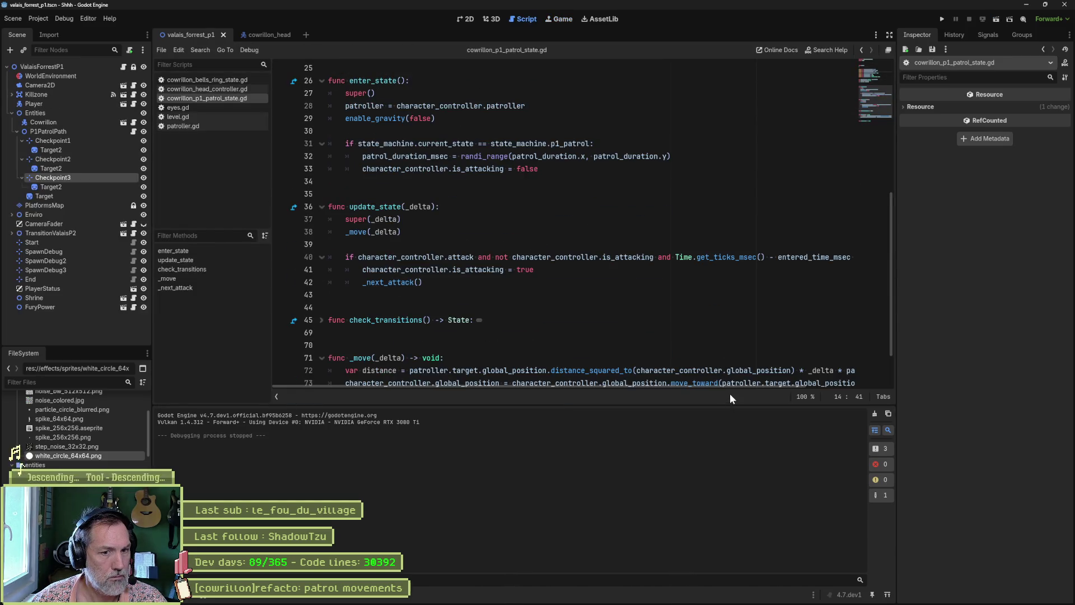
scroll(731, 386, "right", 3)
mouse_move(730, 385)
left_mouse_down()
mouse_move(761, 386)
mouse_move(543, 365)
left_mouse_up()
scroll(491, 253, "up", 7)
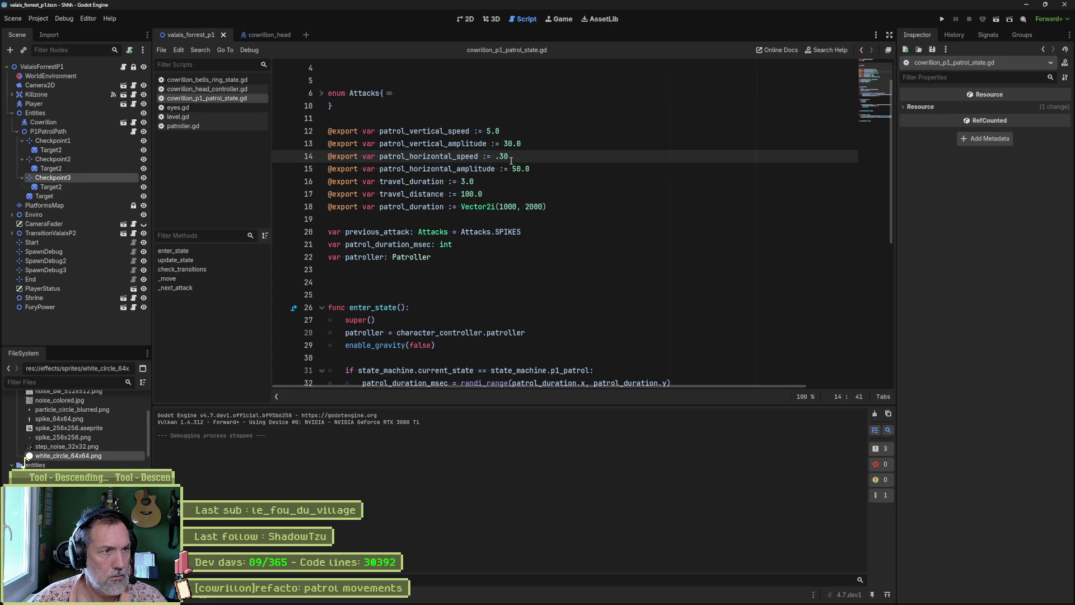
scroll(575, 310, "down", 7)
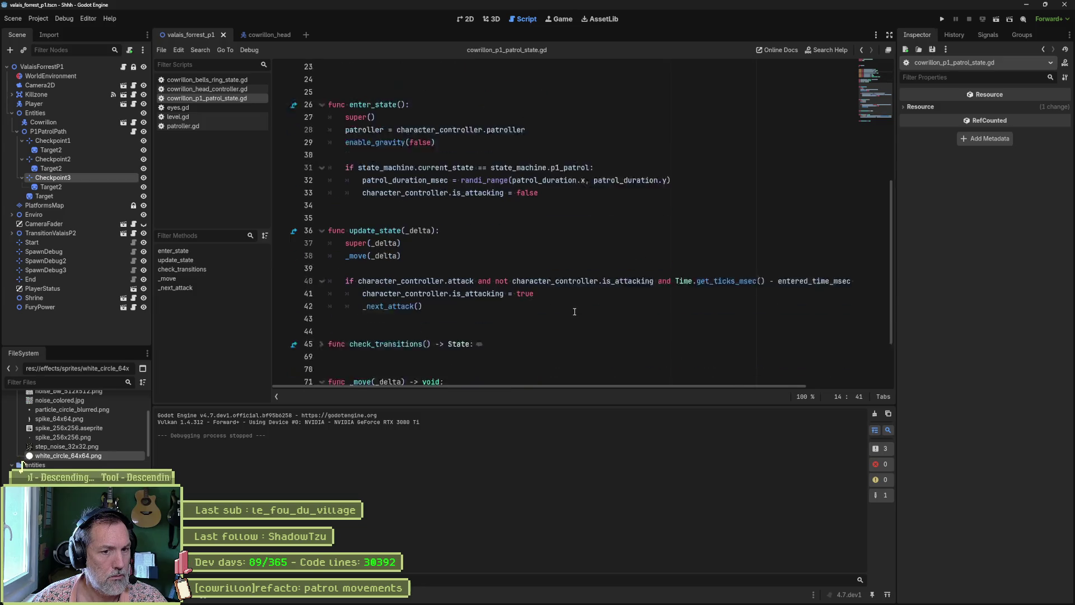
mouse_move(607, 385)
left_mouse_down()
mouse_move(697, 389)
mouse_move(496, 374)
left_mouse_up()
Add a blank line 12 above the exported settings and start typing a new export.
scroll(496, 374, "up", 7)
scroll(504, 168, "up", 1)
left_click(535, 136)
key("Return")
type("expor")
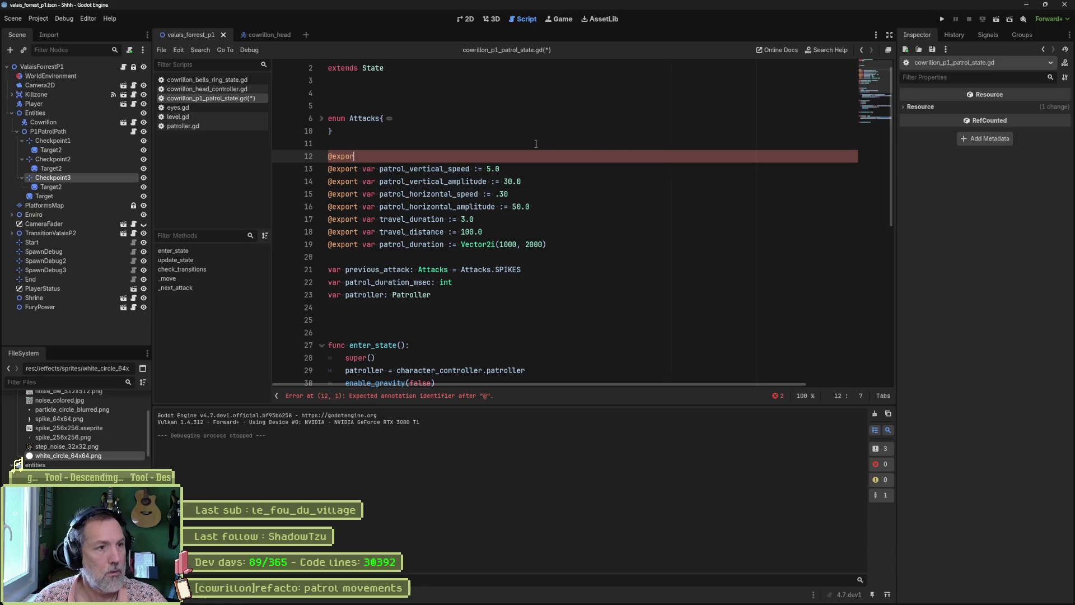
type("r patro")
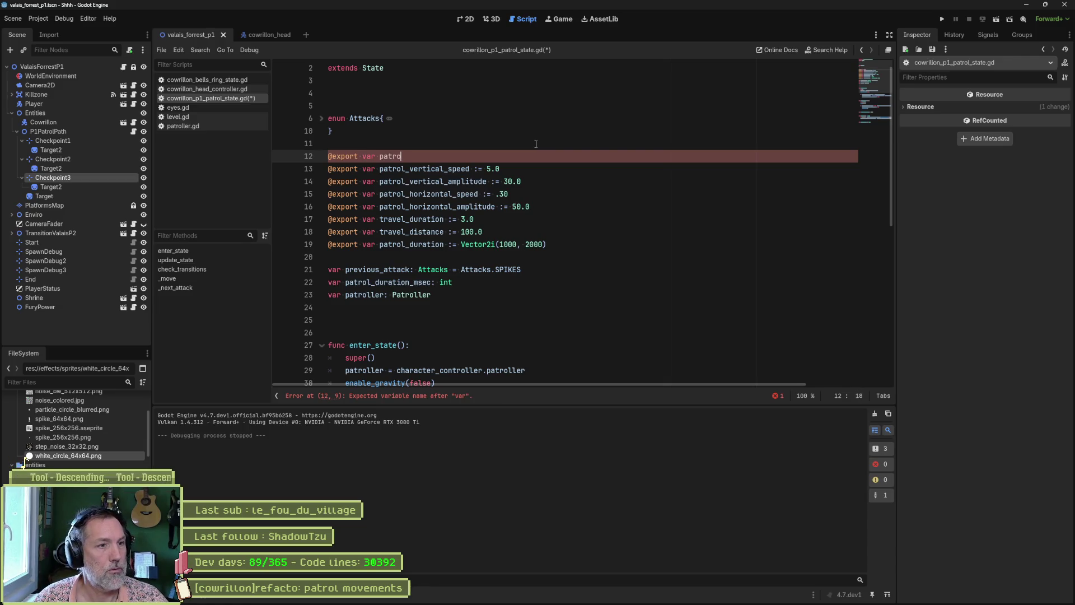
type(" := 1.")
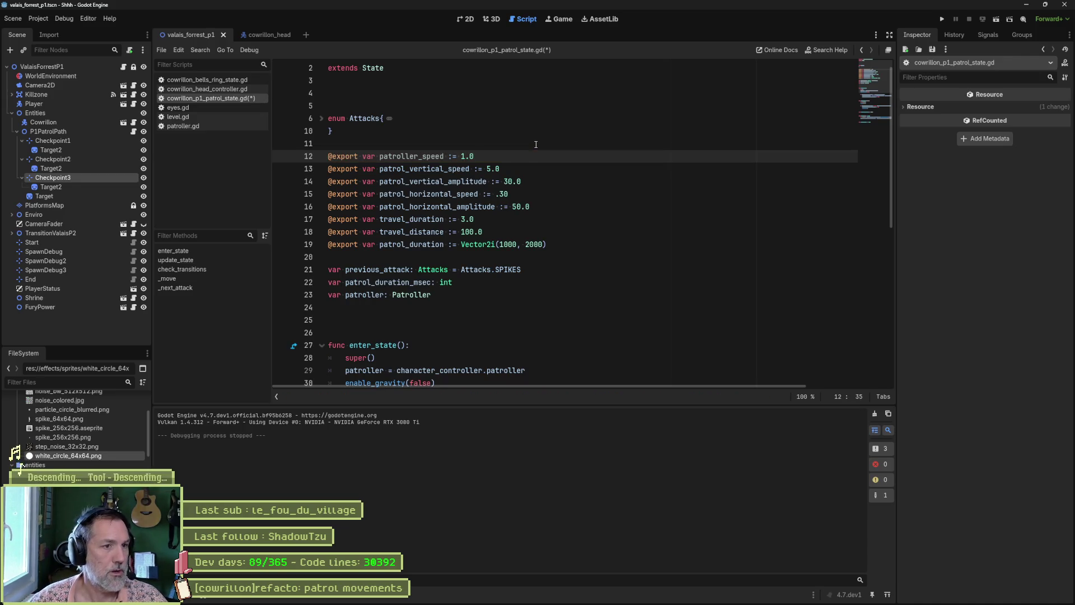
type("0")
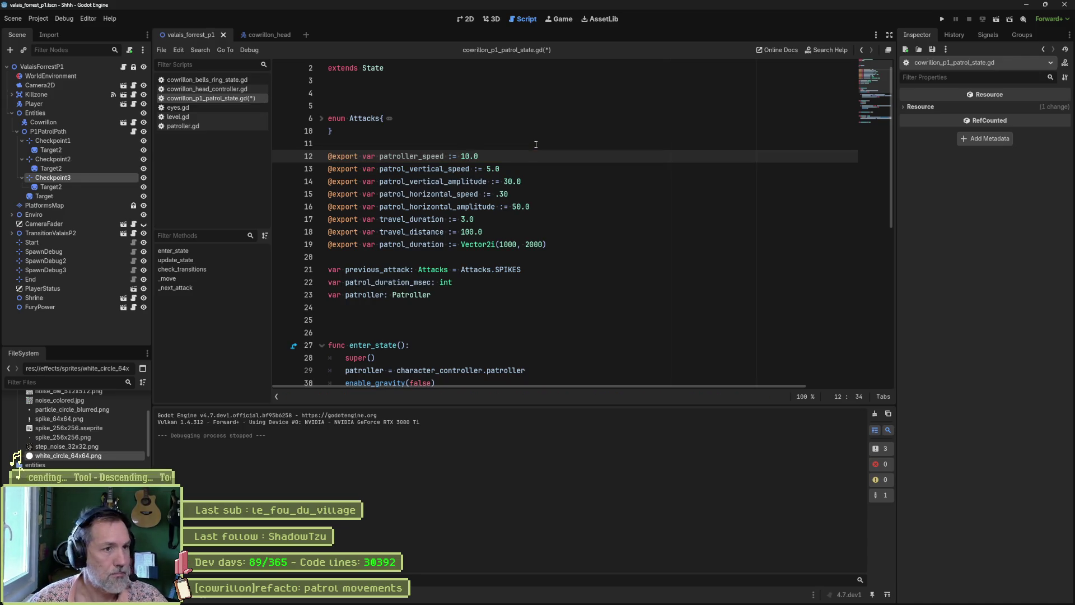
Replace patrol_horizontal_speed with the new patroller_speed in _move's distance line.
double_click(424, 160)
scroll(694, 308, "down", 8)
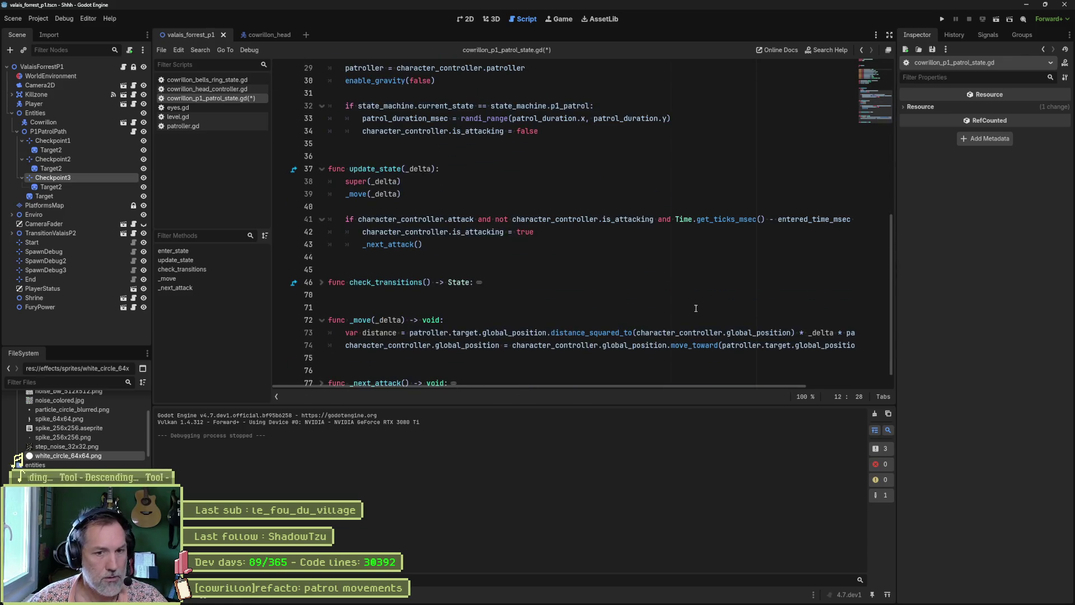
left_click_drag(737, 387, 841, 383)
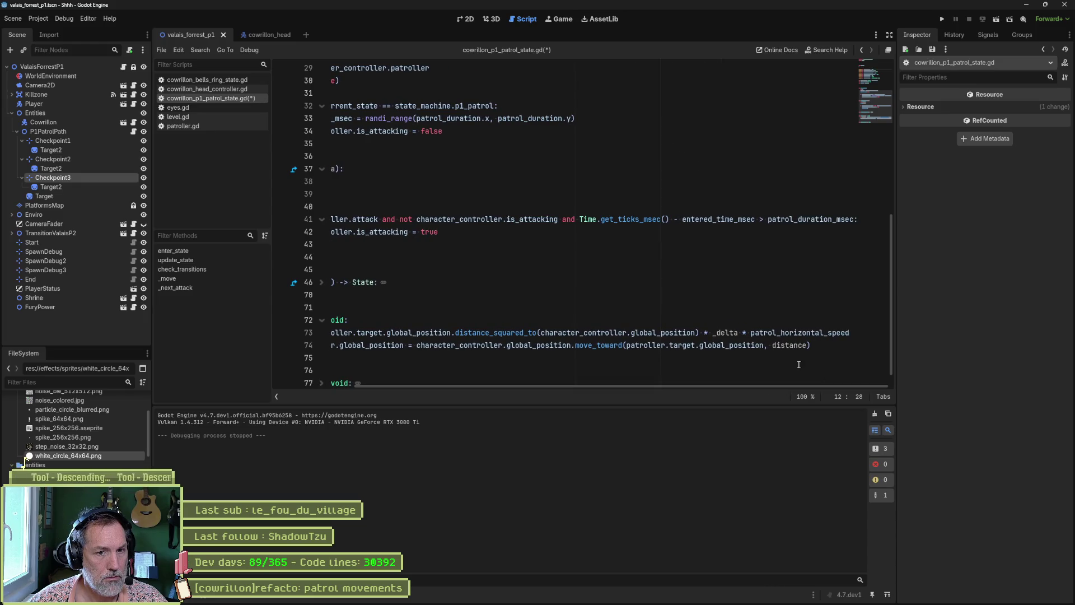
left_click(780, 333)
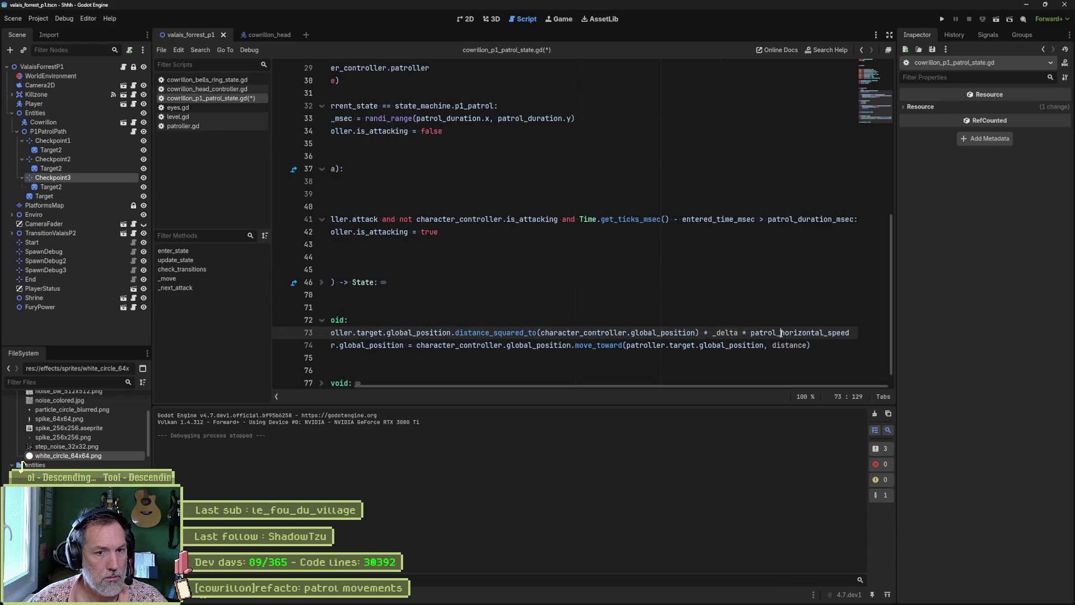
double_click(787, 333)
type("patroller_speed")
Move the patroller_speed multiplication into move_toward after distance and save.
left_click_drag(700, 333, 816, 332)
key("ctrl+x")
left_click(809, 345)
key("ctrl+space")
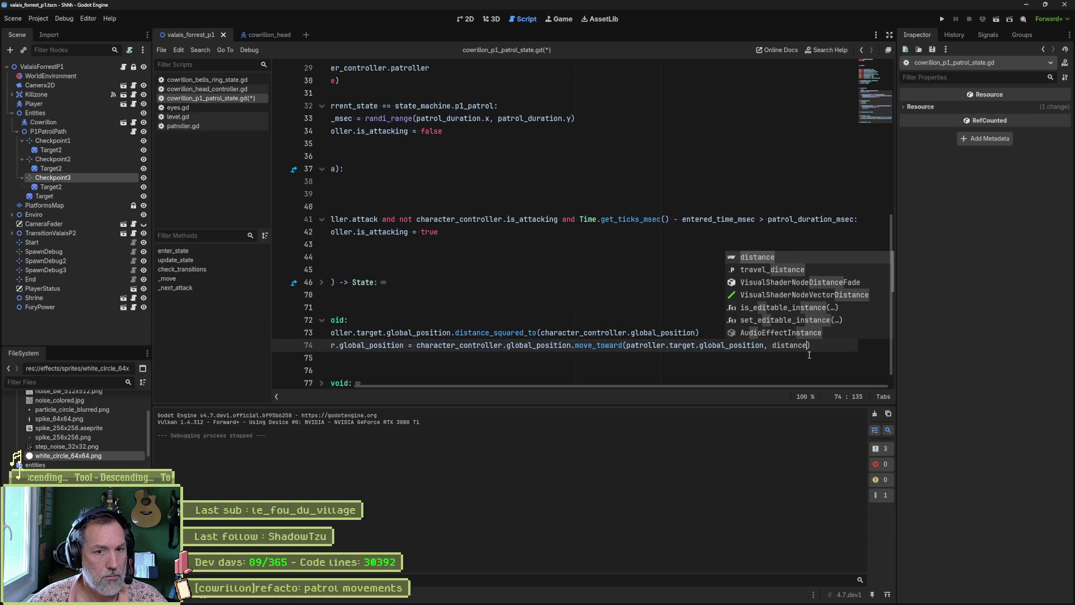
key("ctrl+v")
left_click(769, 358)
key("ctrl+s")
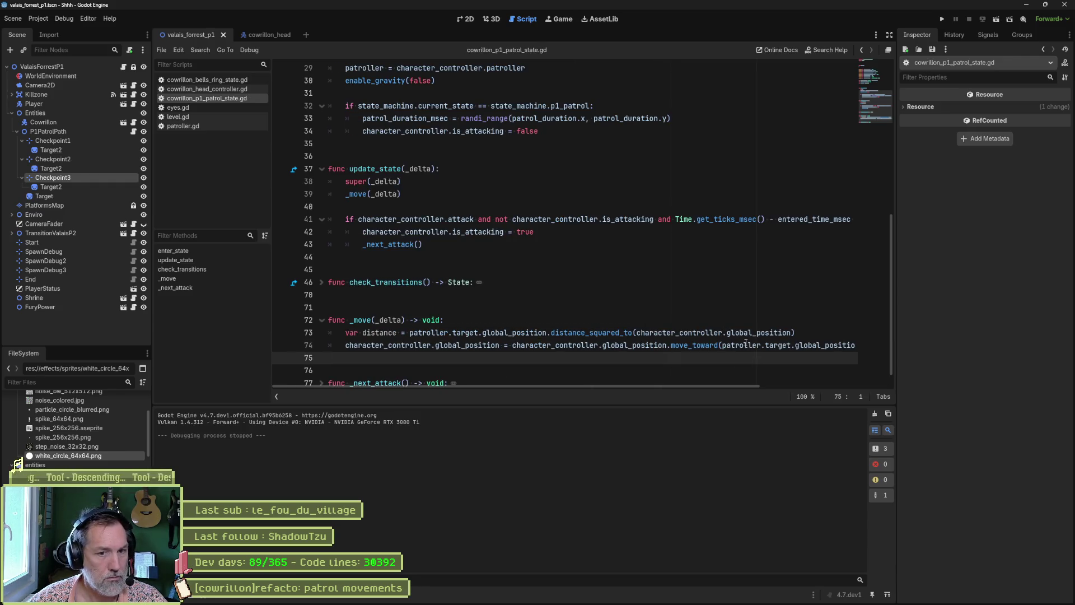
Run the game to test the new movement, then stop it.
mouse_move(754, 385)
left_mouse_down()
mouse_move(895, 384)
mouse_move(569, 387)
left_mouse_up()
key("F5")
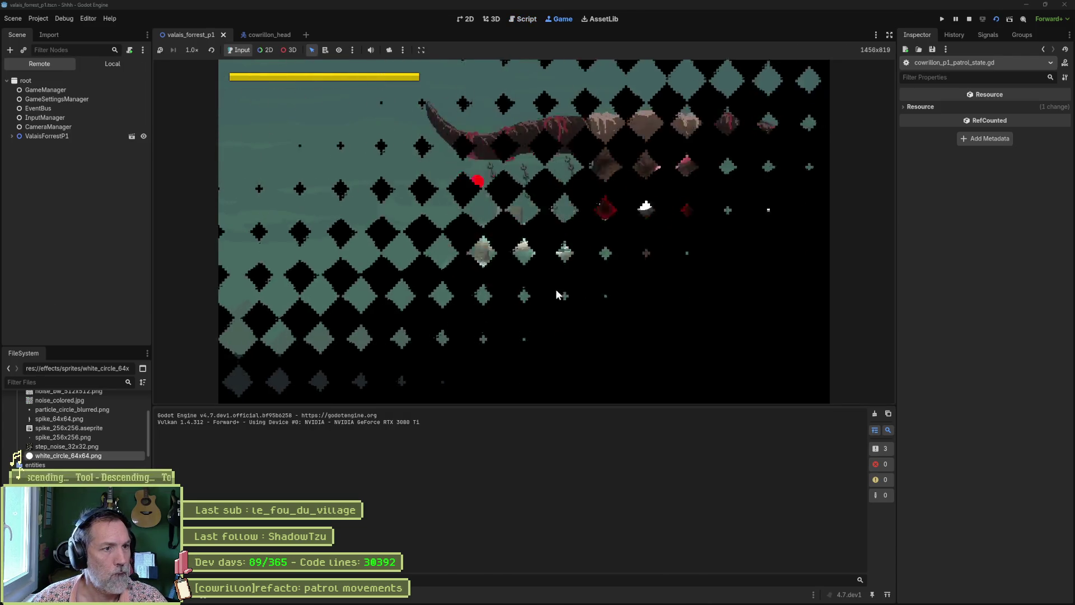
key("F8")
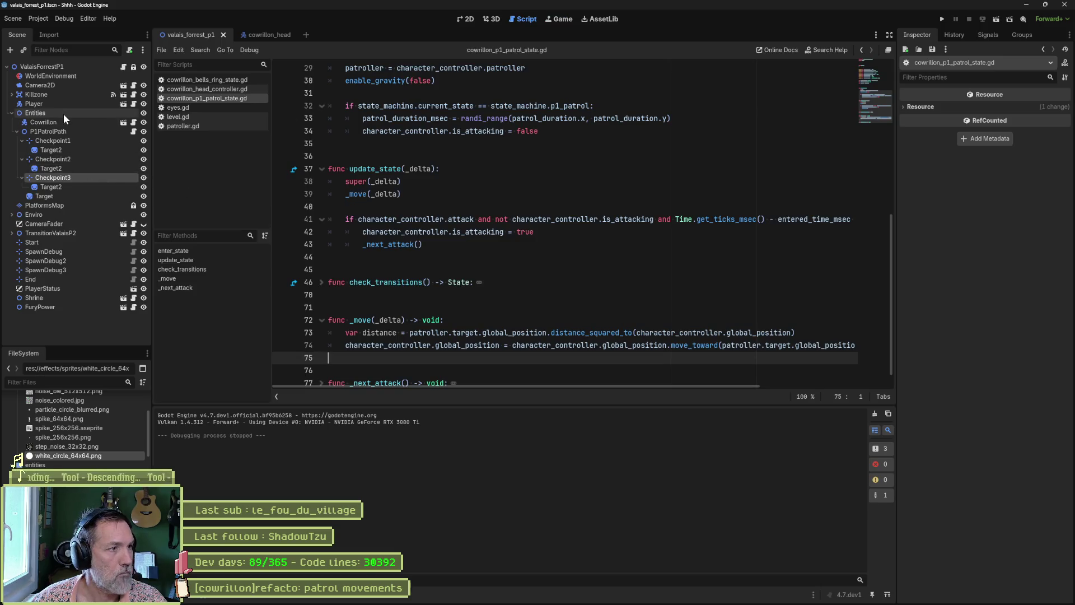
Inspect the Cowrillon boss node and P1PatrolPath's Patroller settings.
left_click(59, 122)
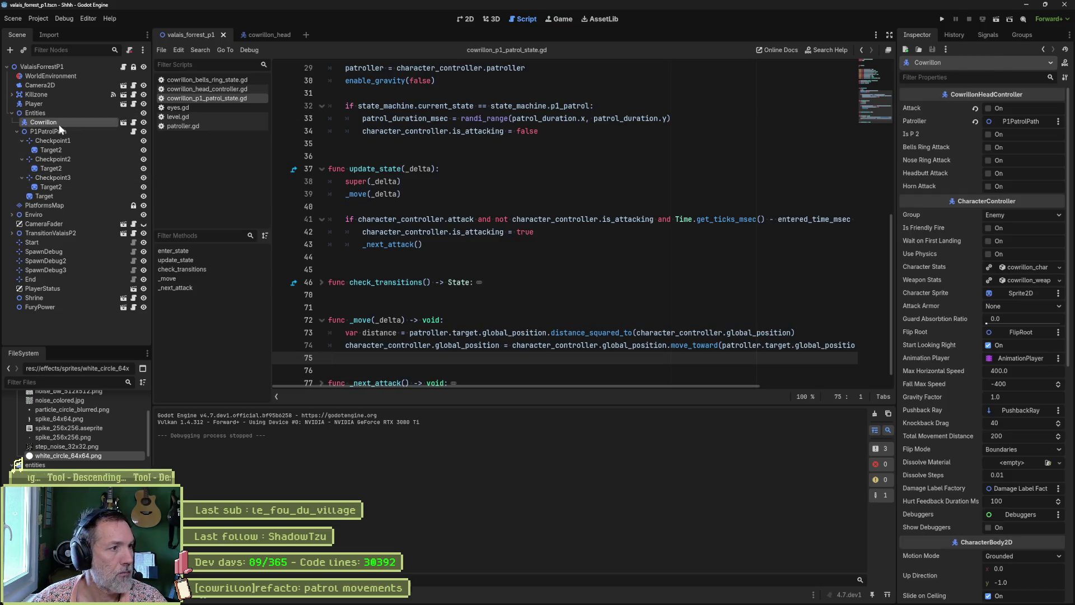
left_click(61, 131)
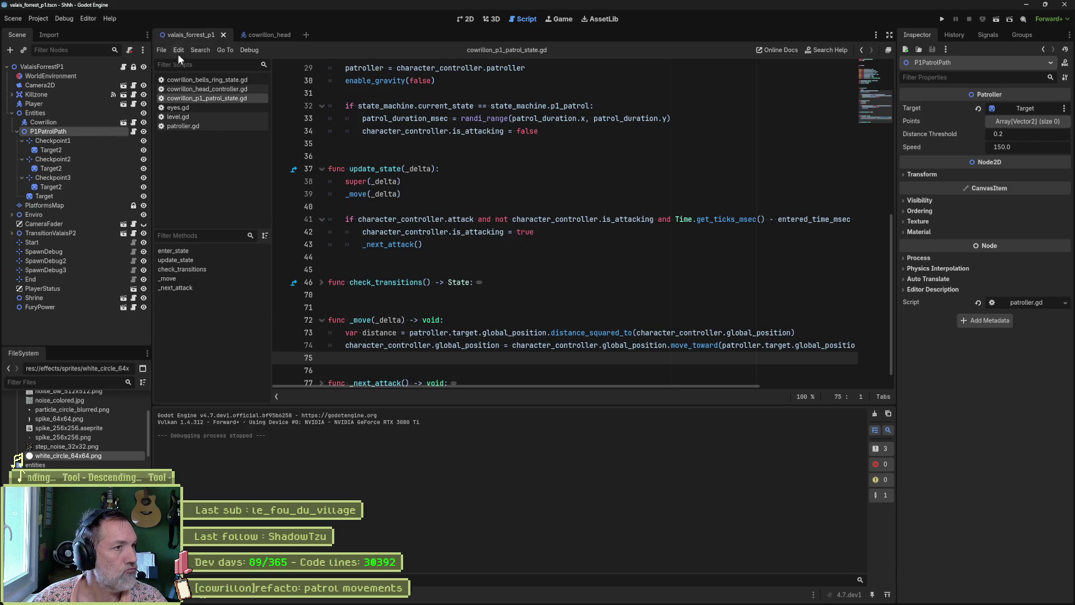
left_click(66, 124)
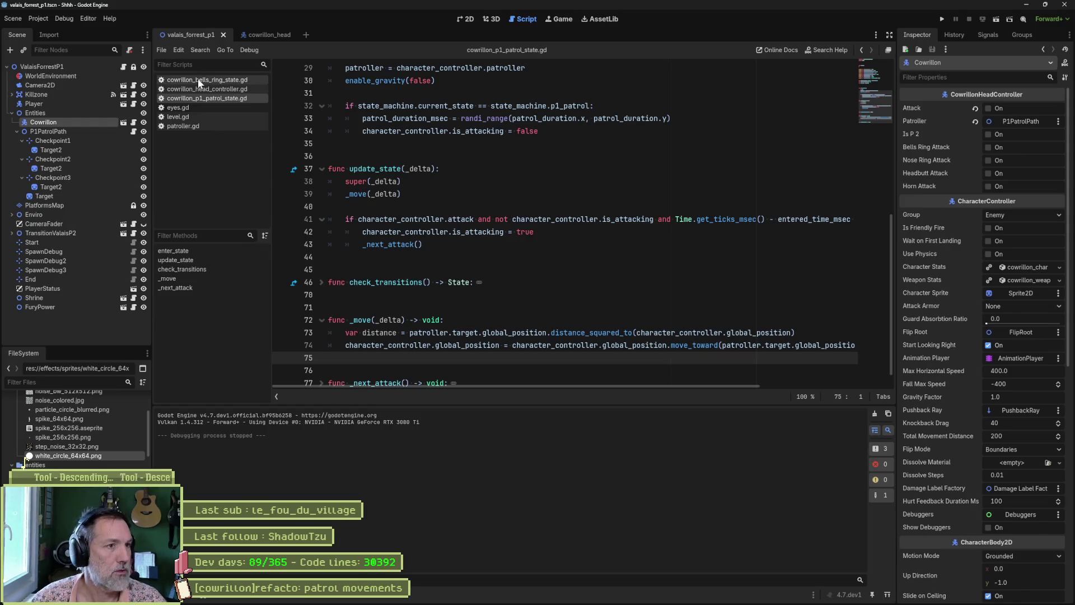
In cowrillon_head, set the P1 Patrol state's Patroller Speed to 0.1, then run the forest level.
left_click(255, 35)
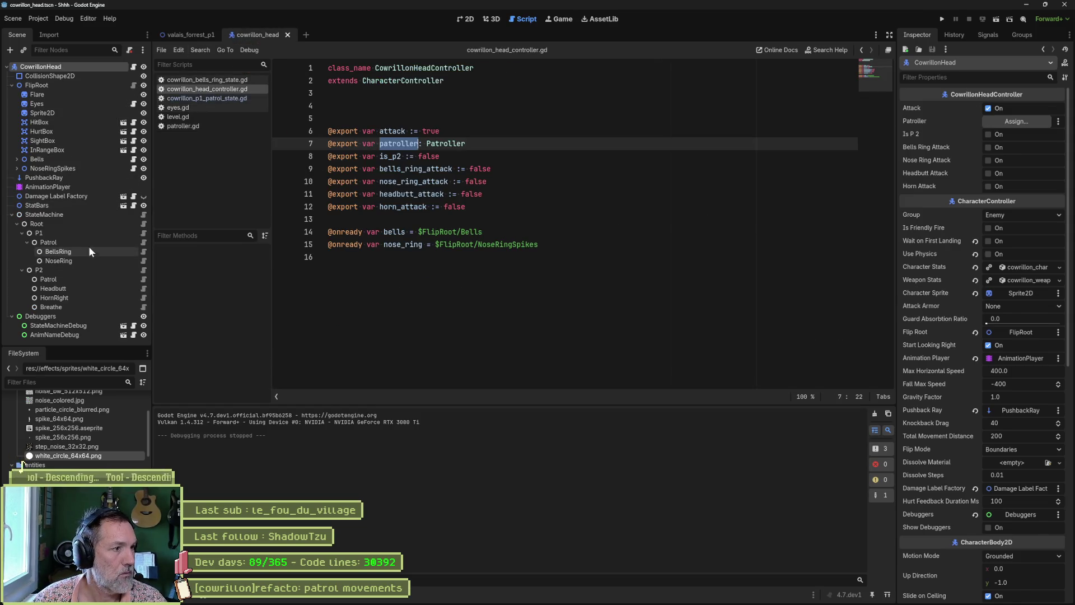
left_click(88, 243)
left_click(1020, 110)
type("0.1")
key("Return")
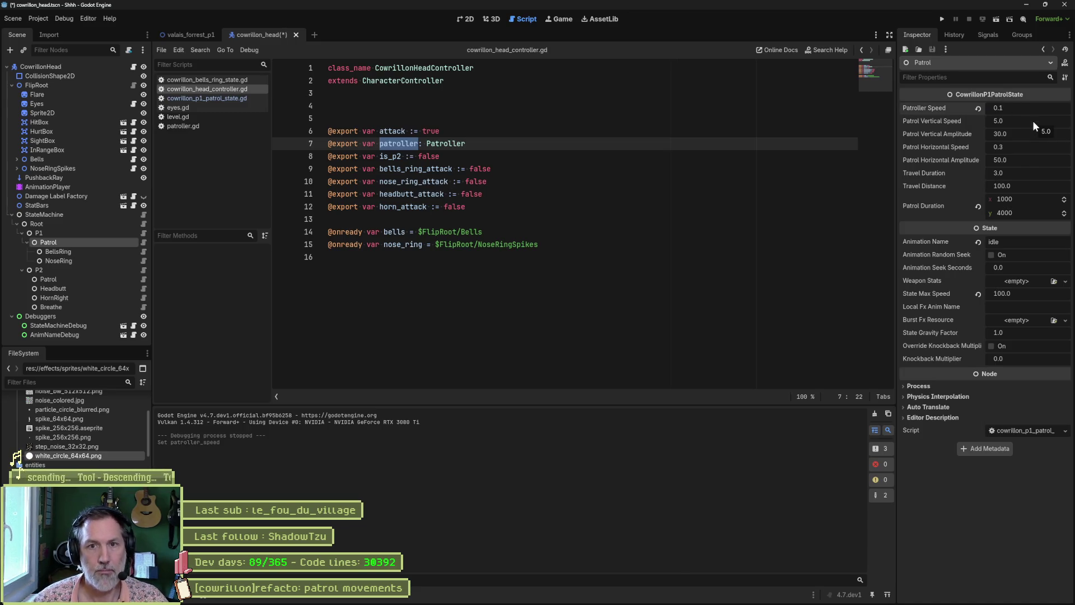
left_click(186, 35)
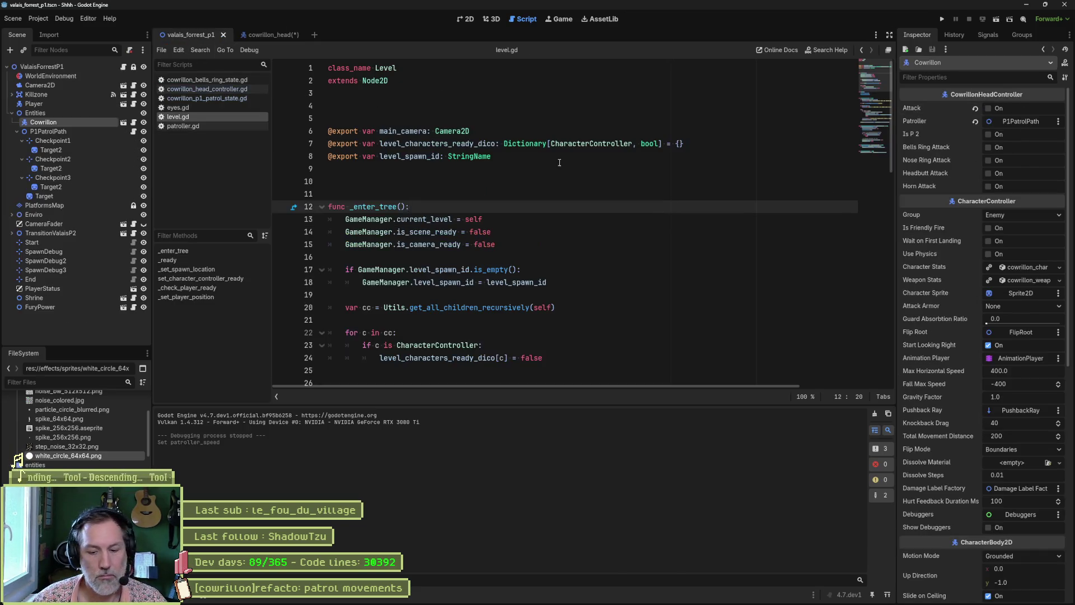
key("F6")
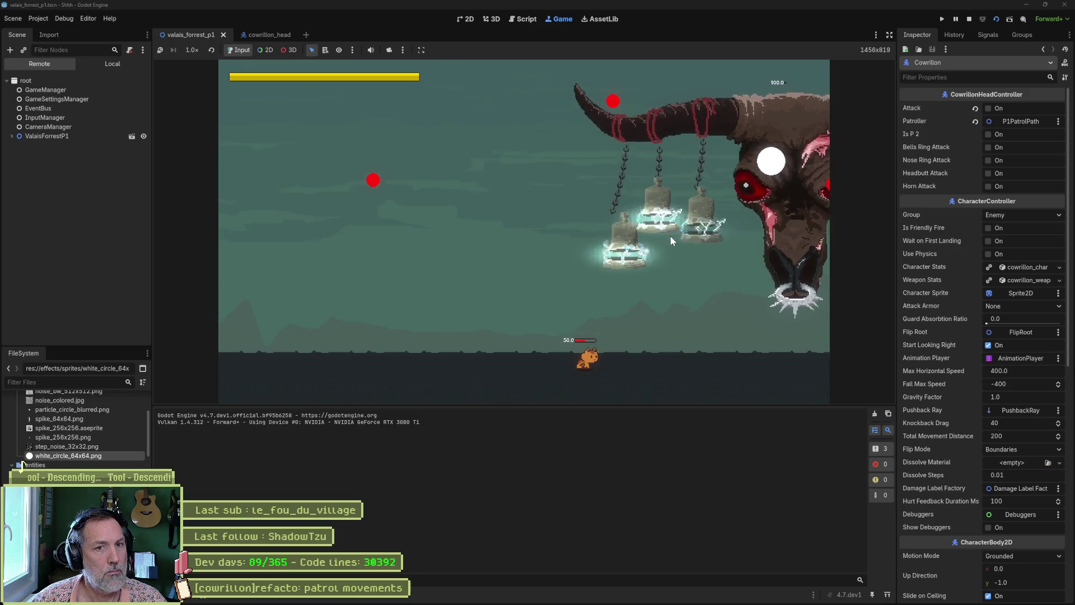
Stop the game and lower the Patrol state's Patroller Speed to 0.01 in cowrillon_head.
key("F8")
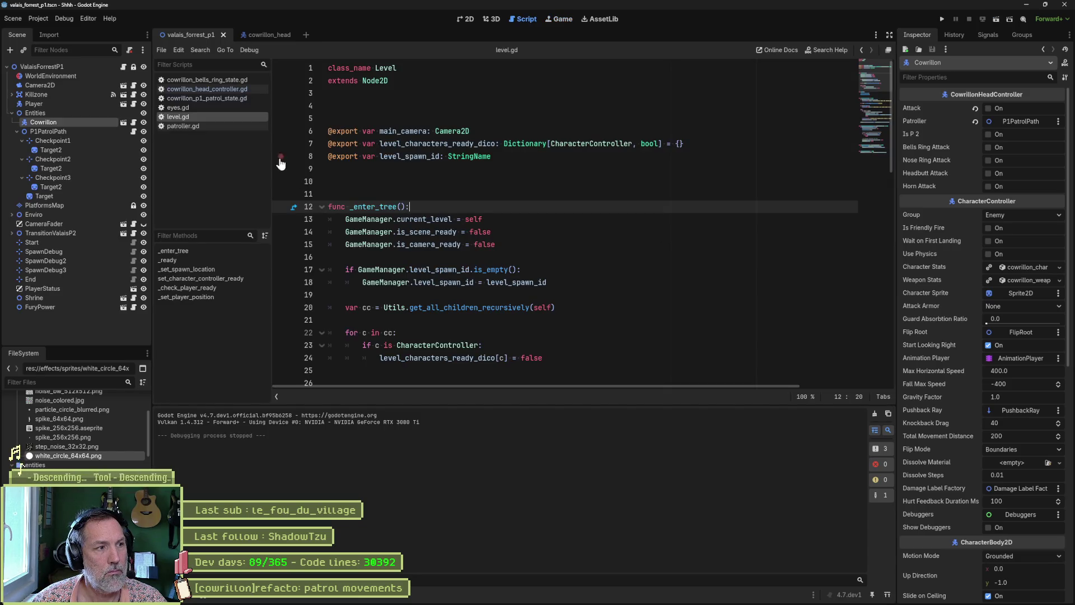
left_click(270, 36)
left_click(1038, 111)
key("BackSpace")
type("01")
key("Return")
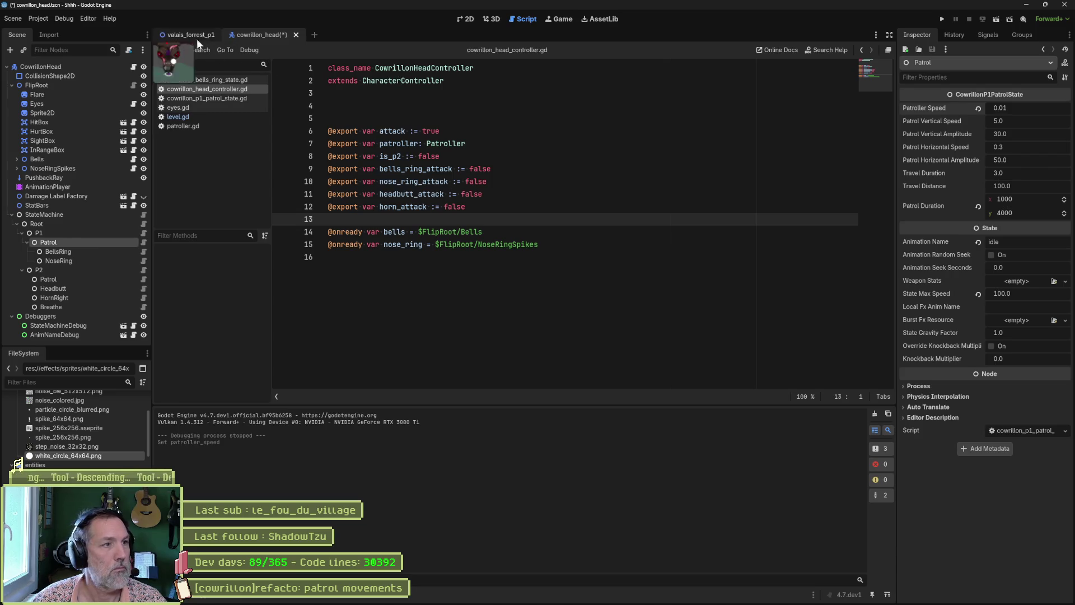
Playtest valais_forrest_p1 again, then select the Target node under Entities.
left_click(198, 37)
key("F6")
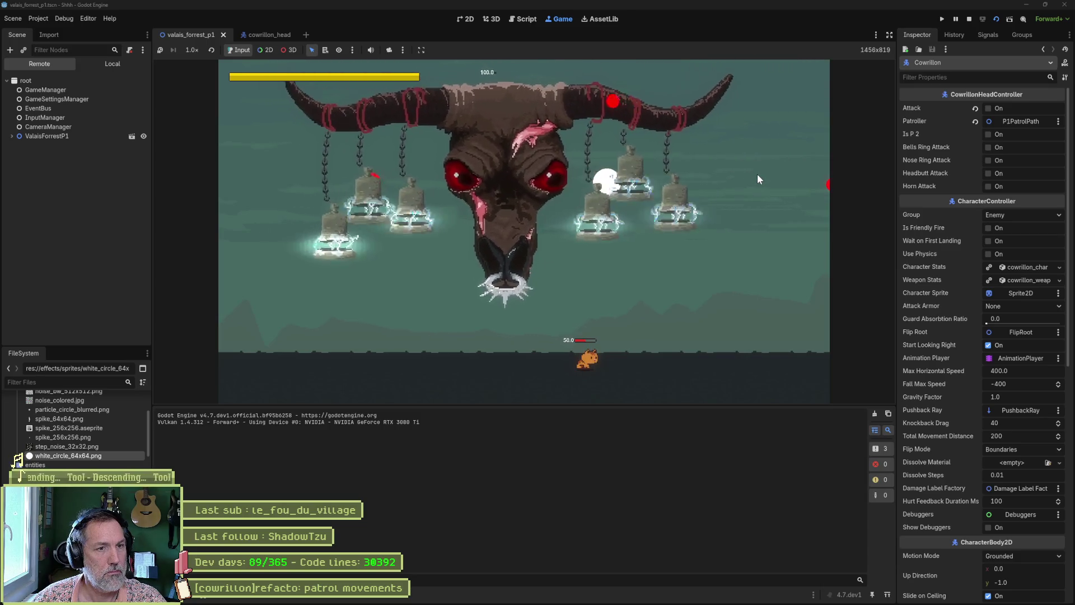
key("F8")
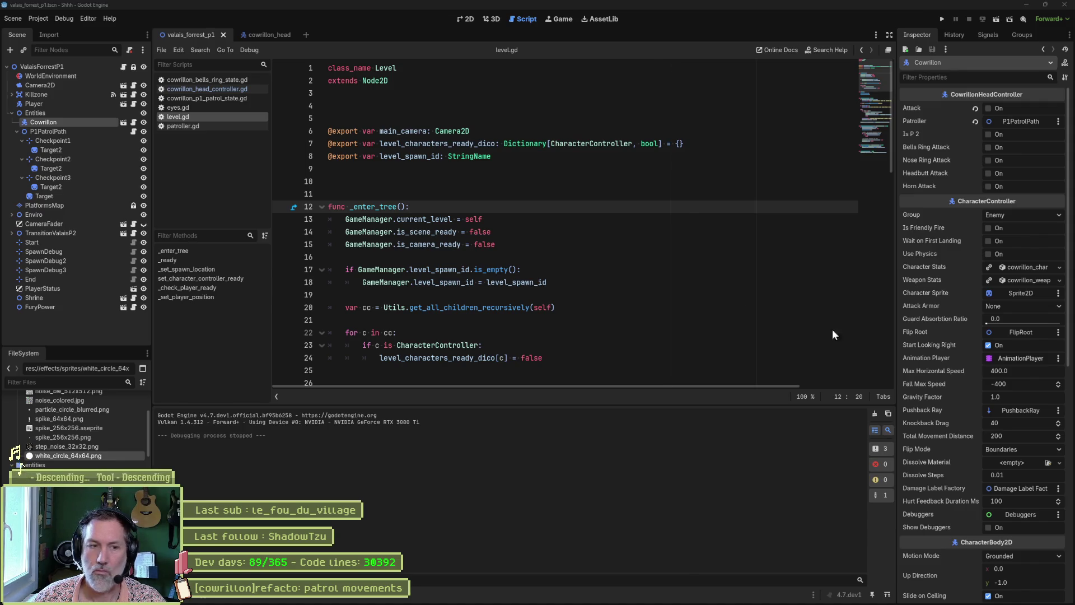
left_click(658, 274)
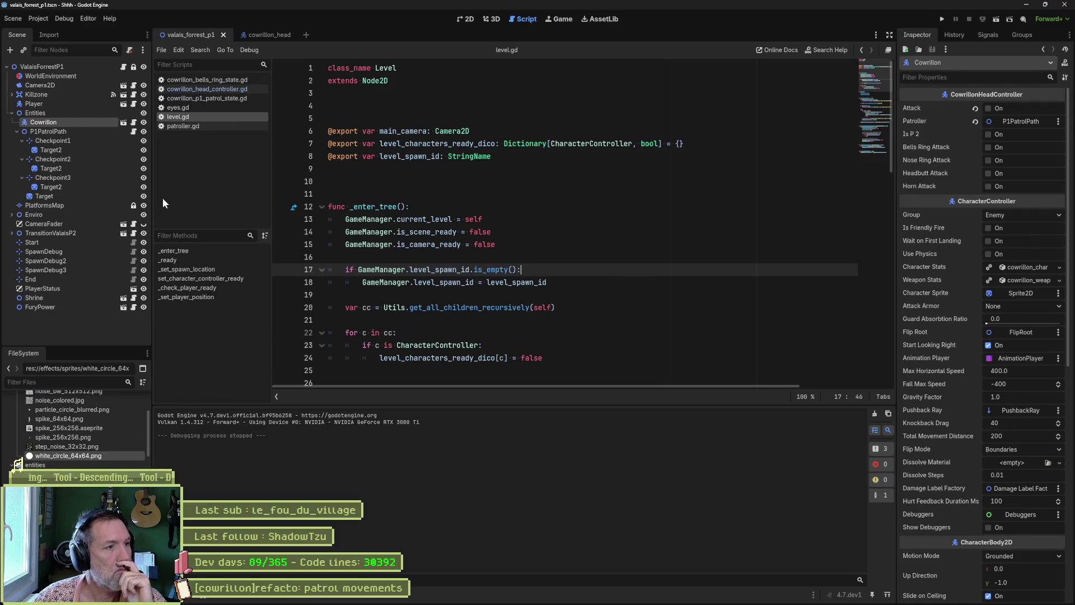
left_click(62, 195)
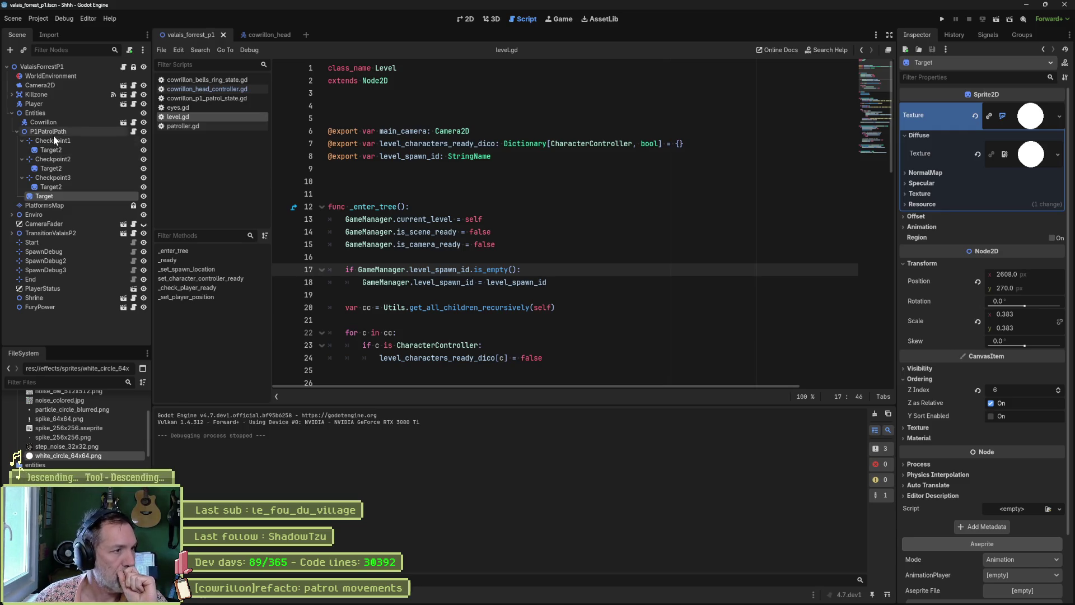
Duplicate the Target node and name the copy Follower.
left_click(62, 186)
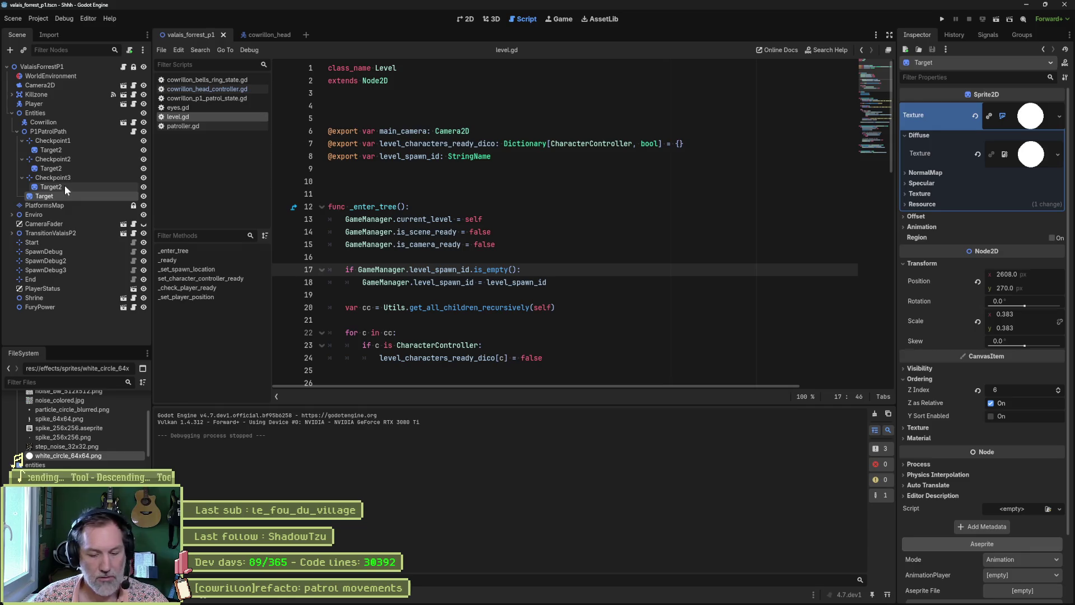
key("ctrl+d")
double_click(70, 202)
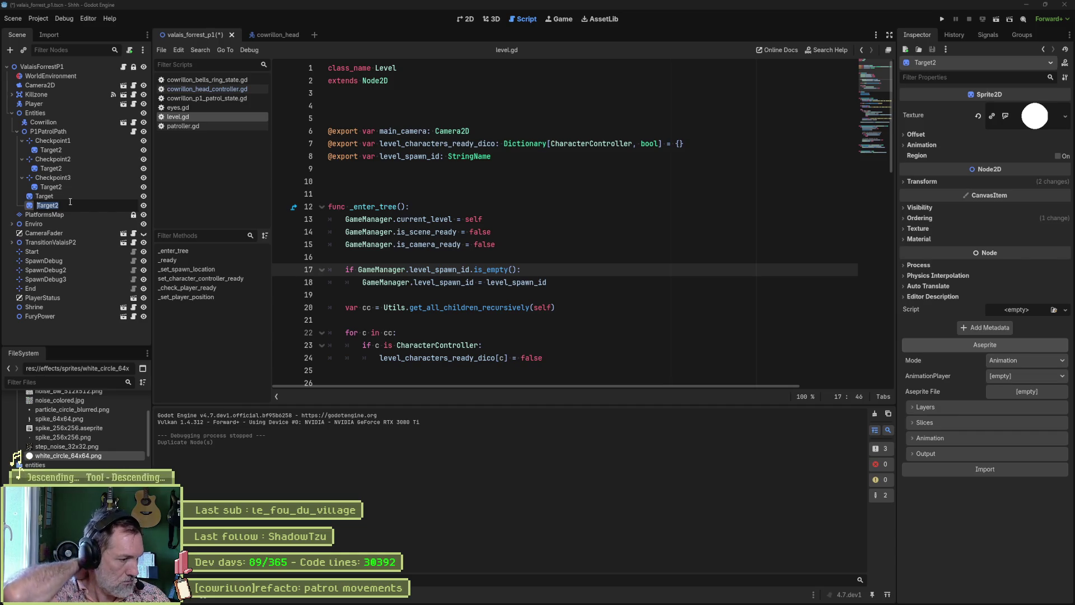
type("Follower")
key("Return")
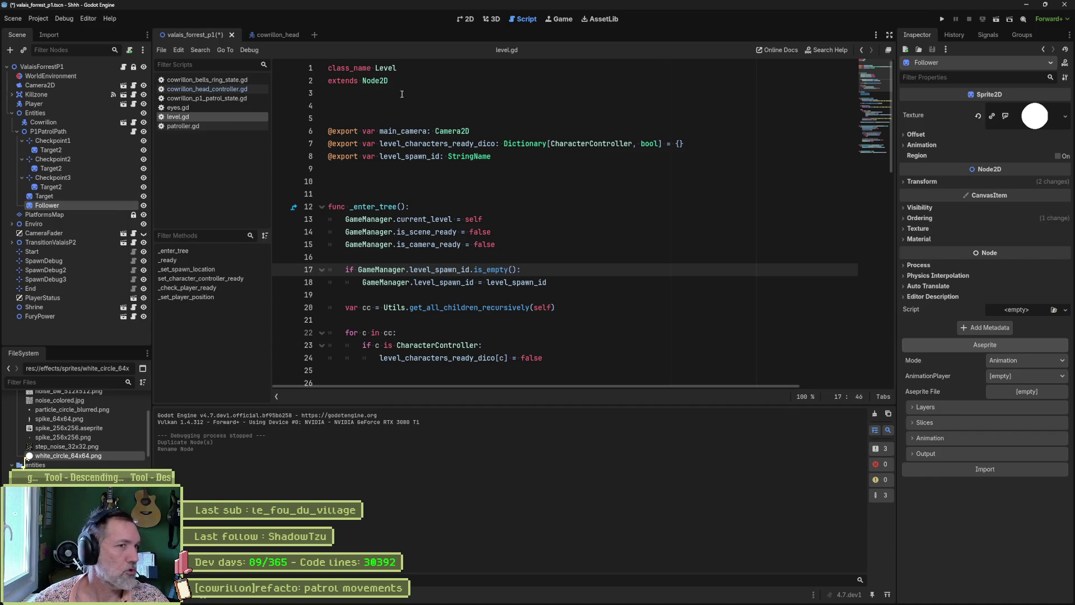
Rename Target to Patroller and Follower to Target, then save the level scene.
left_click(472, 18)
left_click(63, 196)
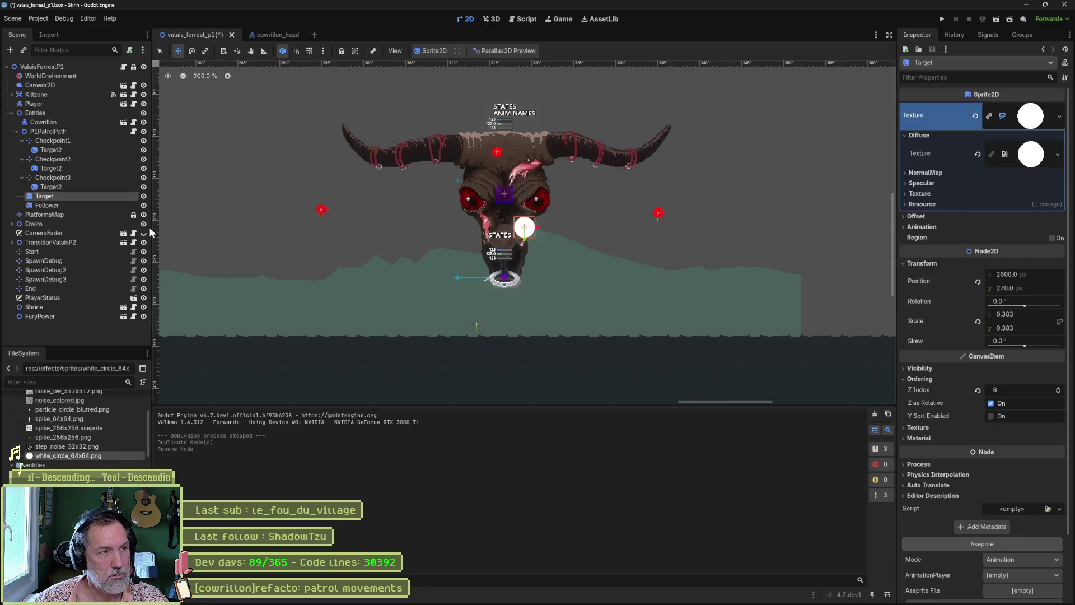
key("F2")
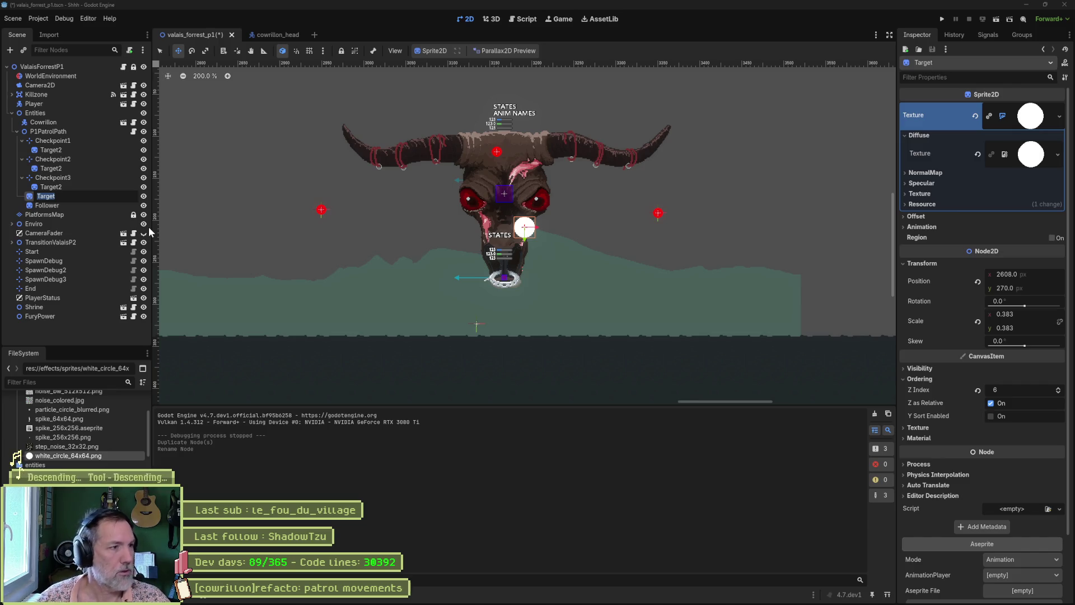
type("Patroller")
key("Return")
key("Down")
key("F2")
type("Target")
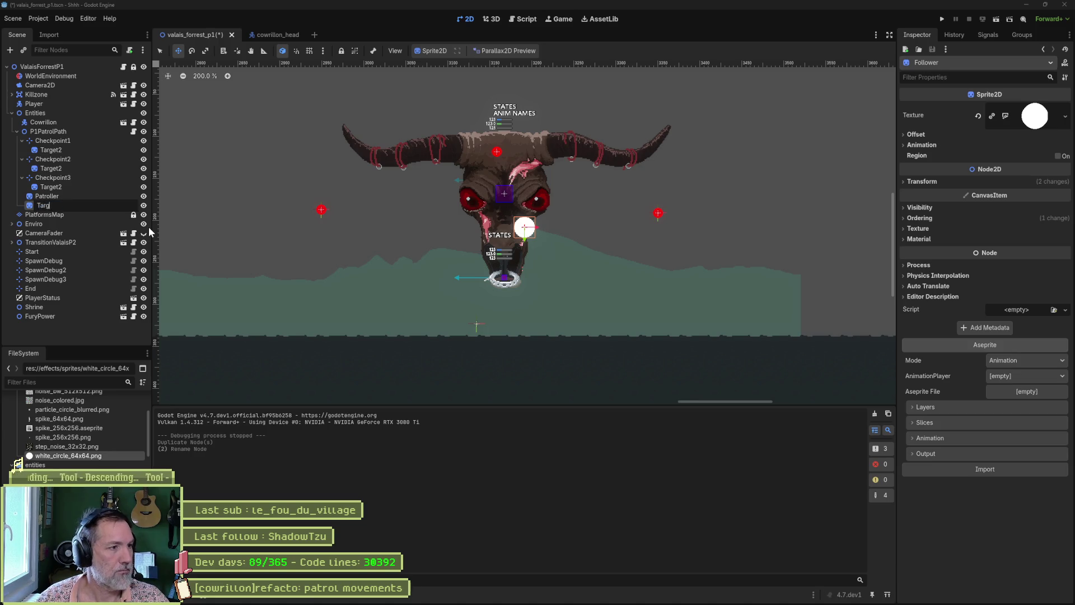
key("Return")
key("ctrl+s")
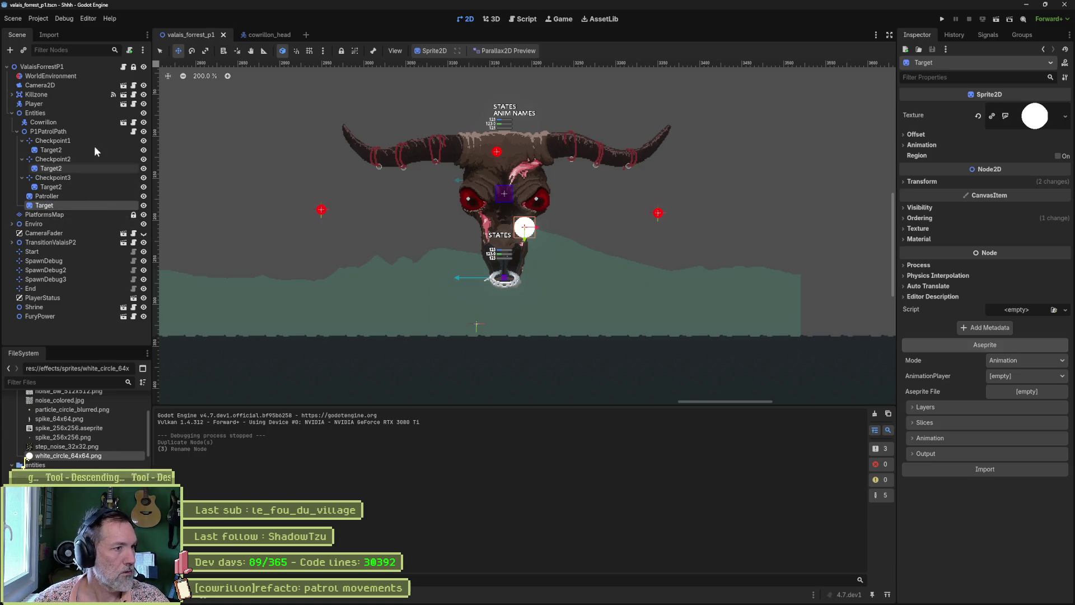
Open patroller.gd and rename the exported target variable to patroller on line 6.
left_click(133, 131)
left_click(107, 132)
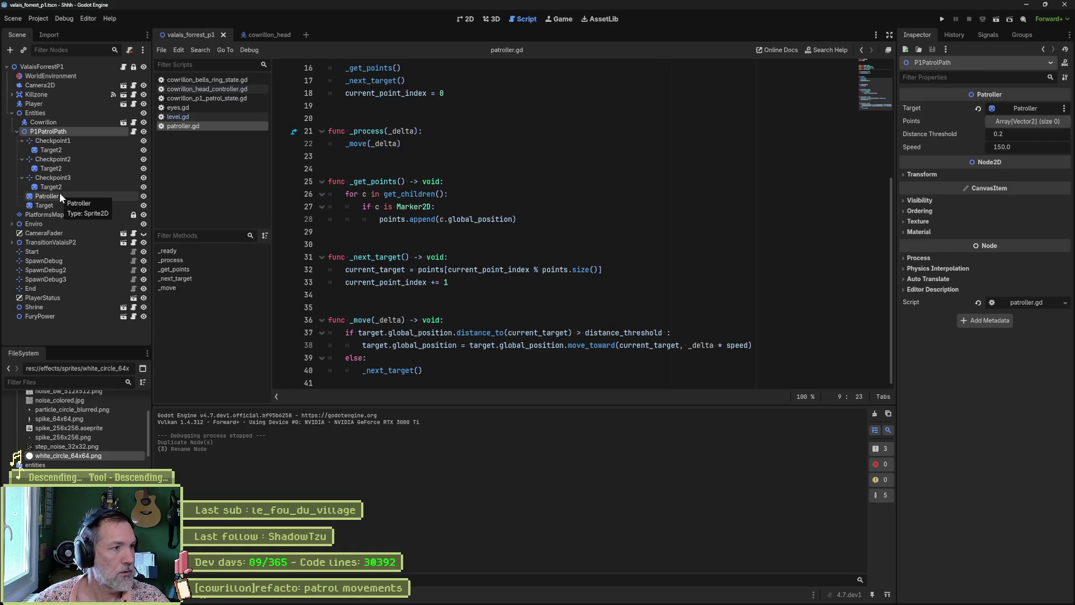
scroll(448, 183, "up", 5)
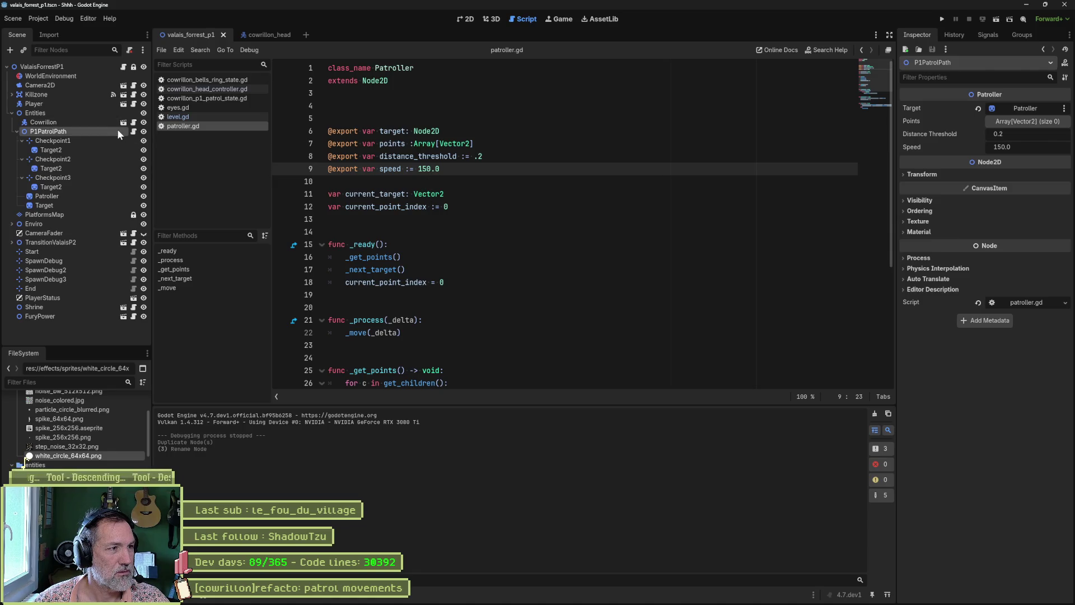
left_click(134, 132)
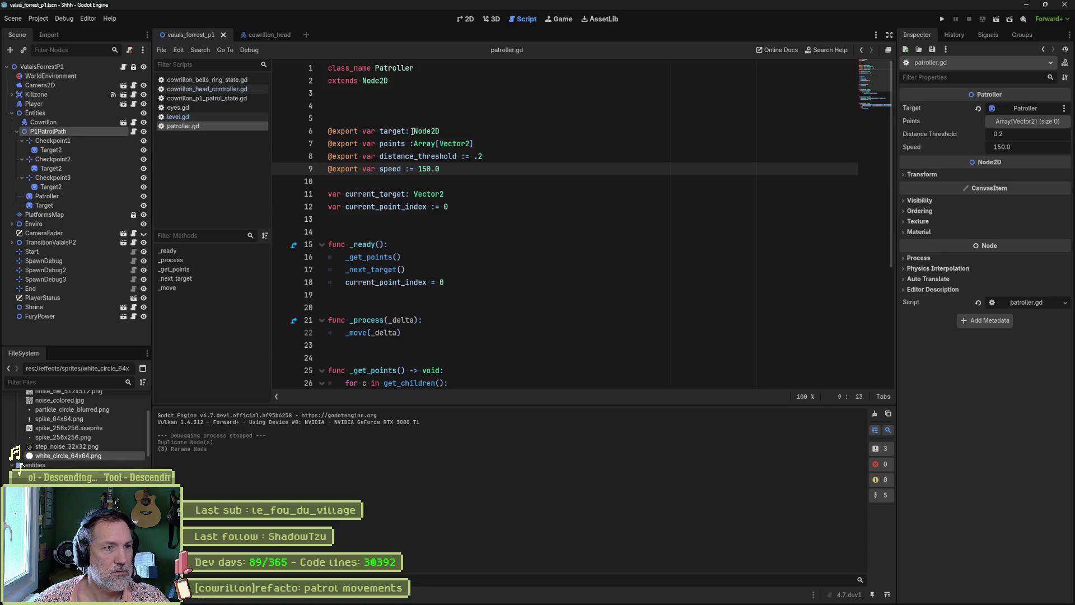
double_click(392, 131)
type("patroller")
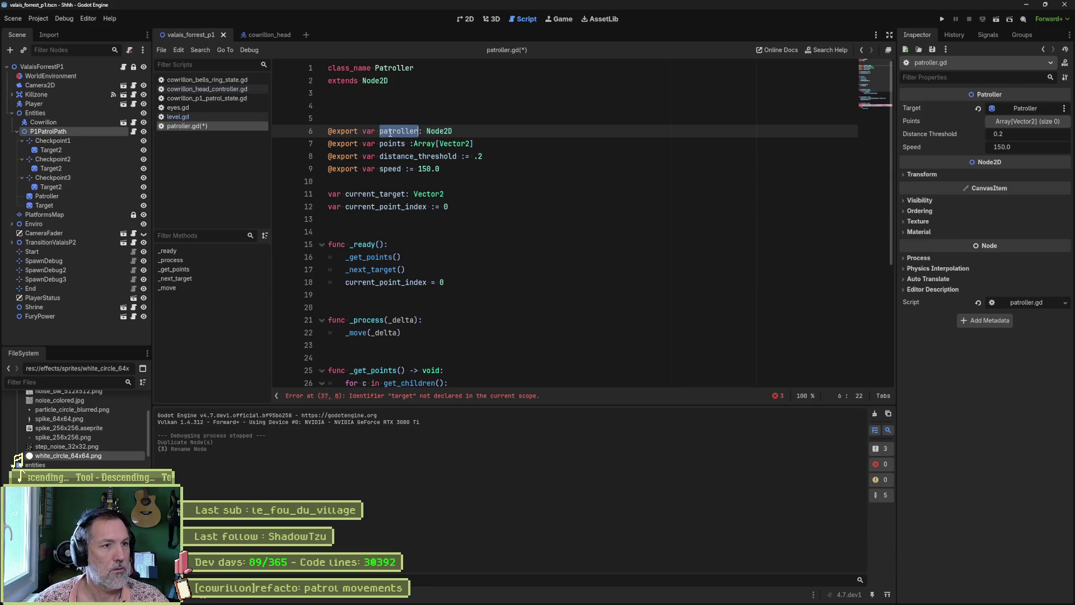
Replace the remaining target references on lines 37 and 38 with patroller and save.
left_click(436, 395)
double_click(372, 329)
type("patroller")
double_click(376, 342)
type("patroller")
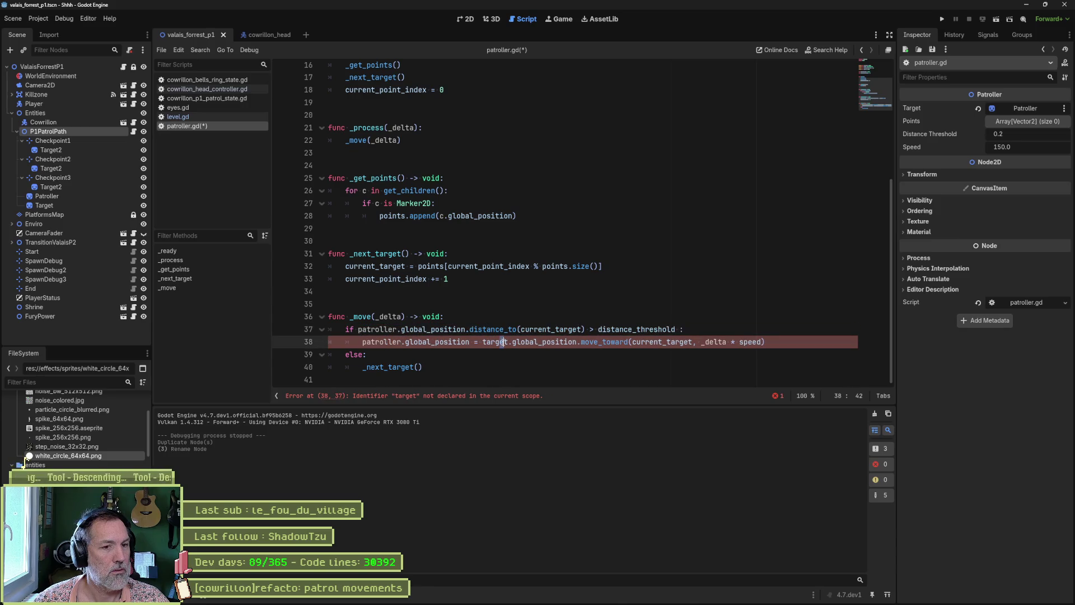
double_click(500, 343)
type("patroller")
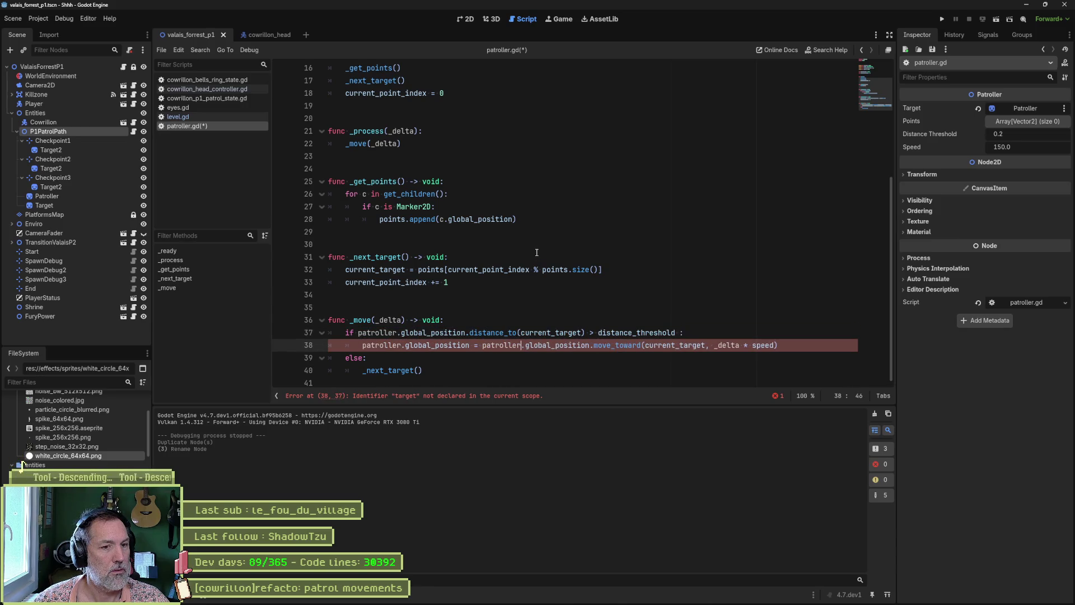
key("ctrl+s")
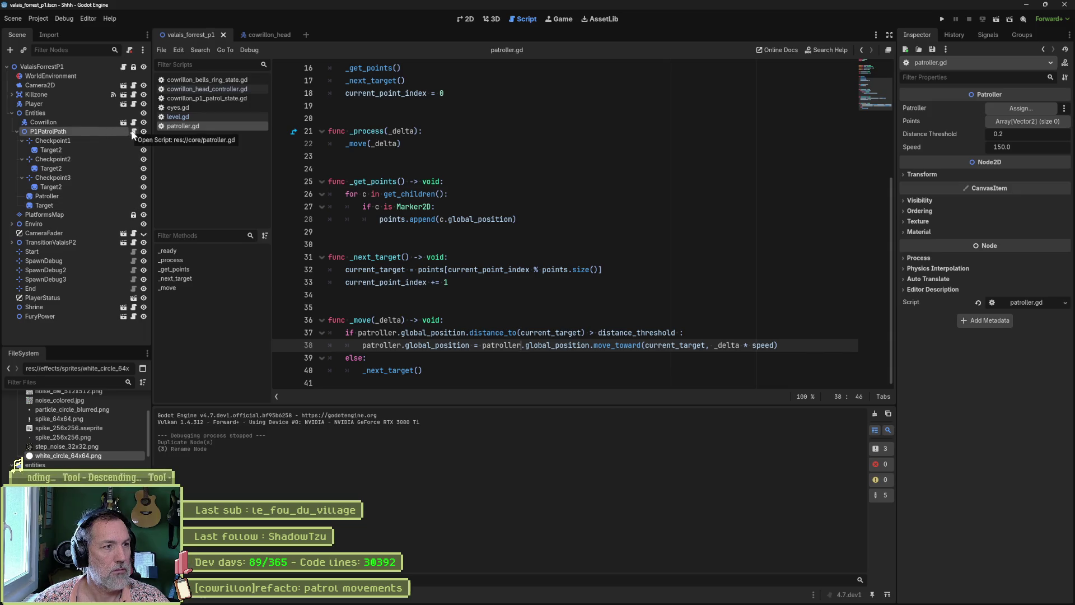
left_click(278, 33)
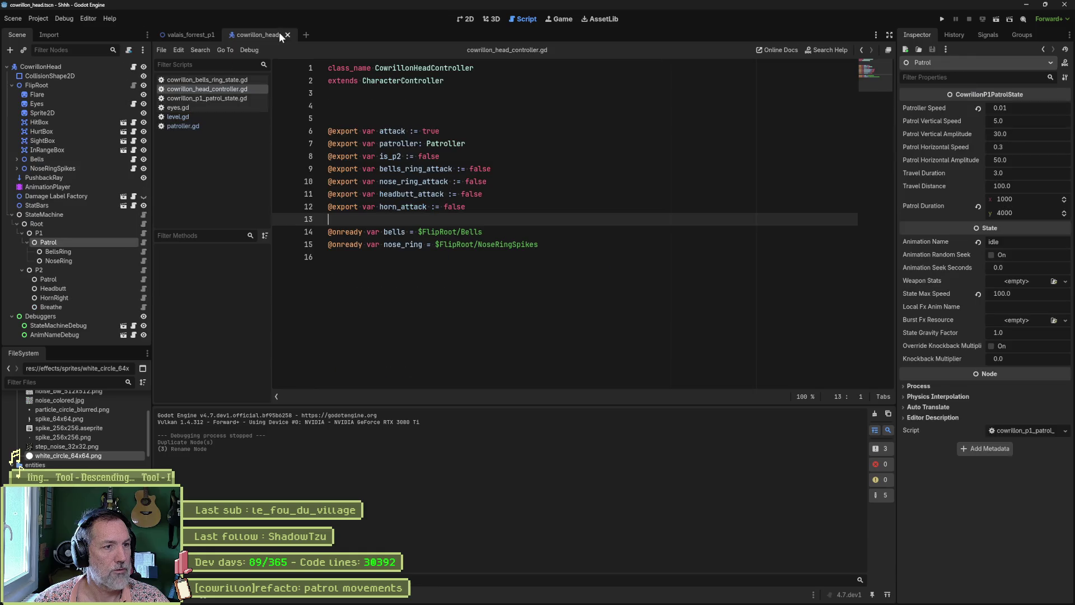
left_click(246, 98)
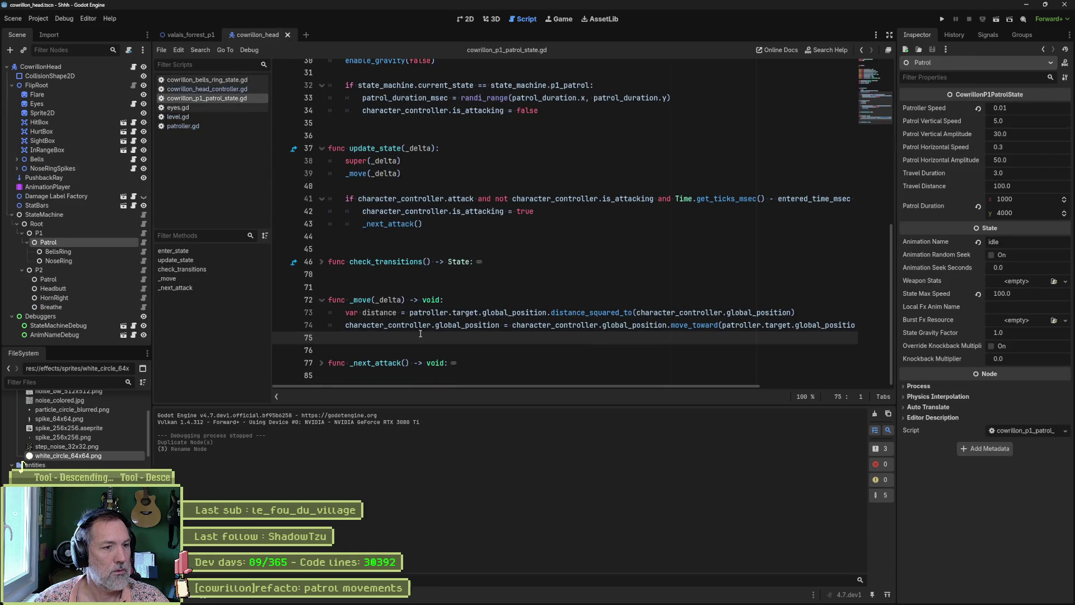
key("shift+Up")
key("shift+Up")
key("shift+Up")
key("ctrl+c")
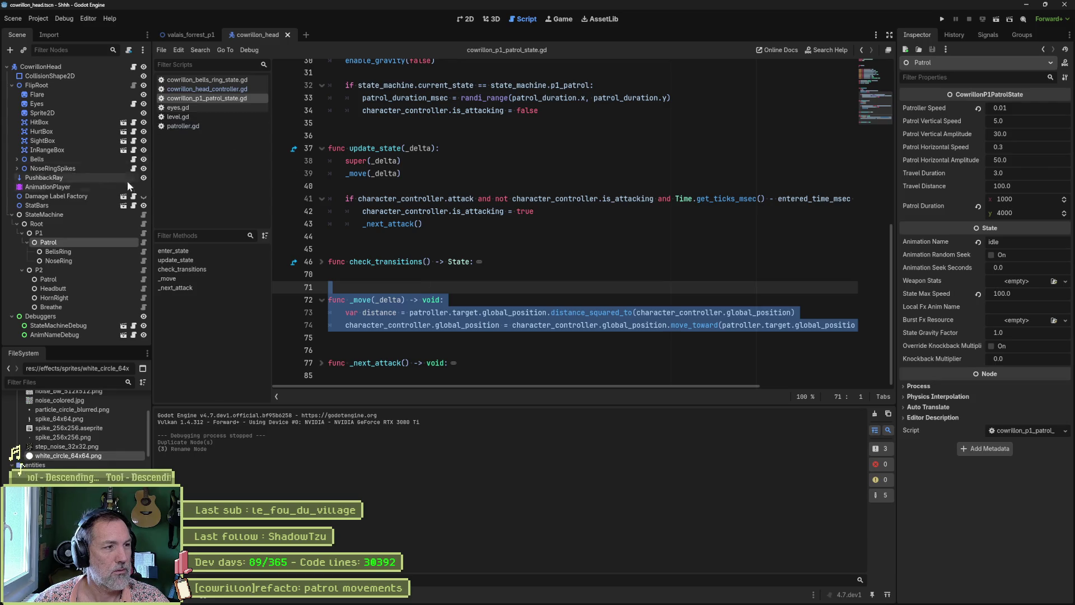
left_click(192, 36)
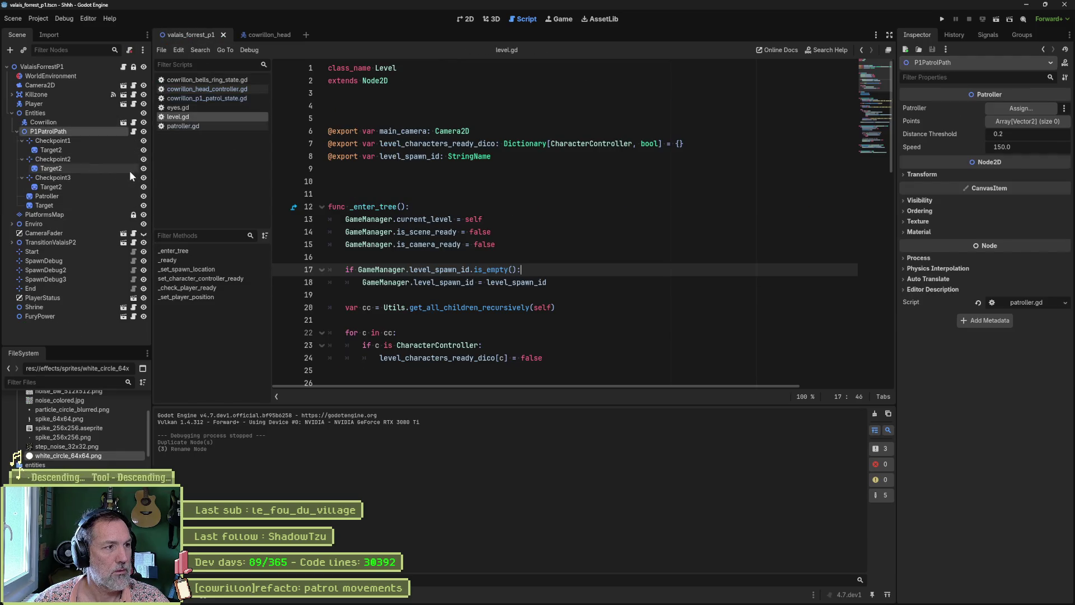
left_click(133, 131)
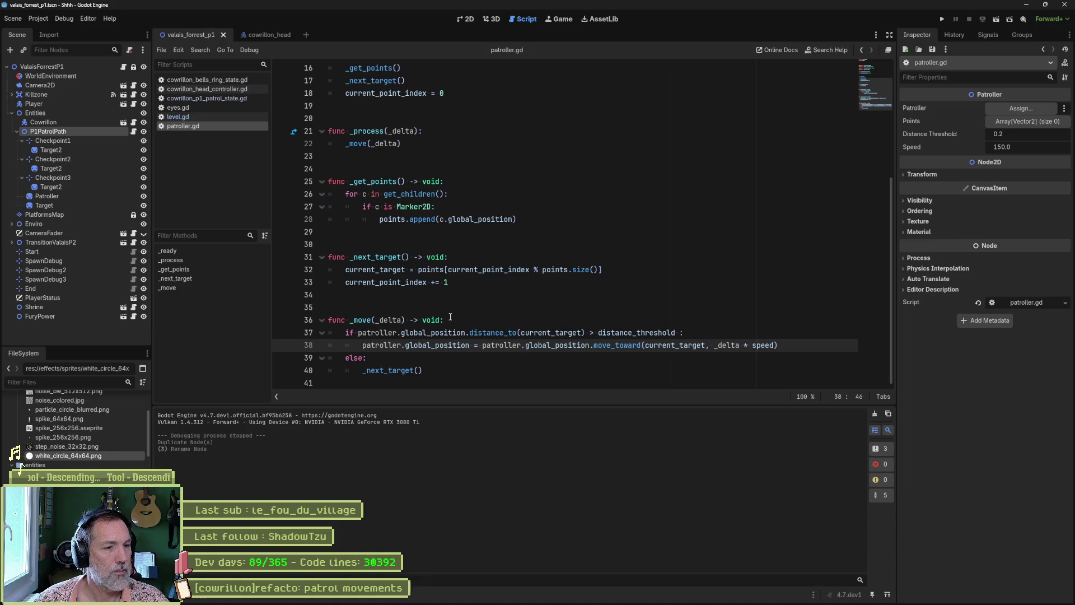
Rename _move to _move_patroller on lines 22 and 36 and add a _move_target(_delta) call.
left_click(374, 143)
type("_patroller")
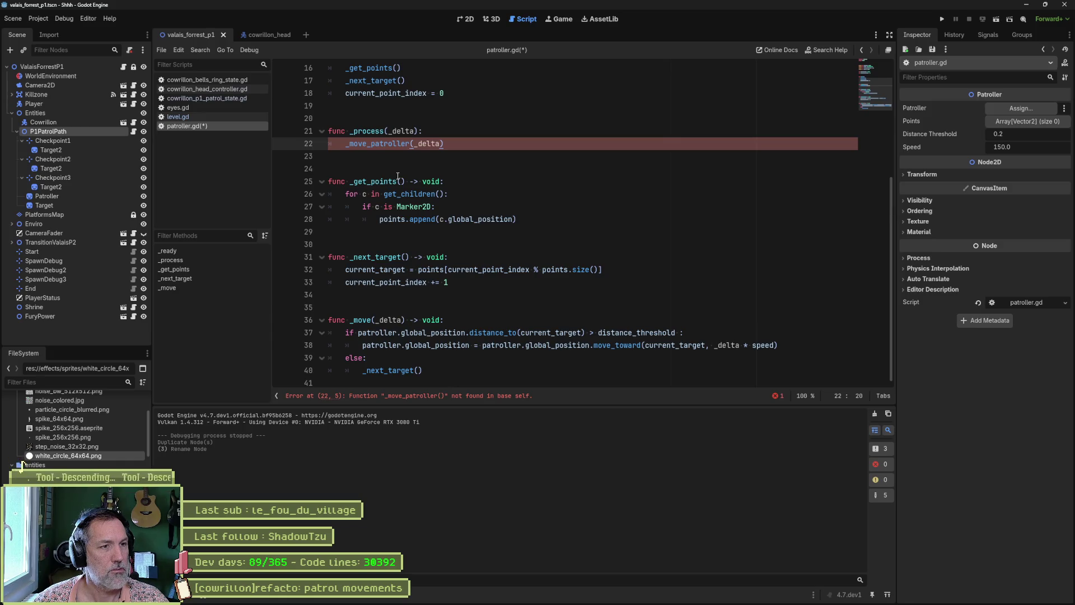
left_click(372, 320)
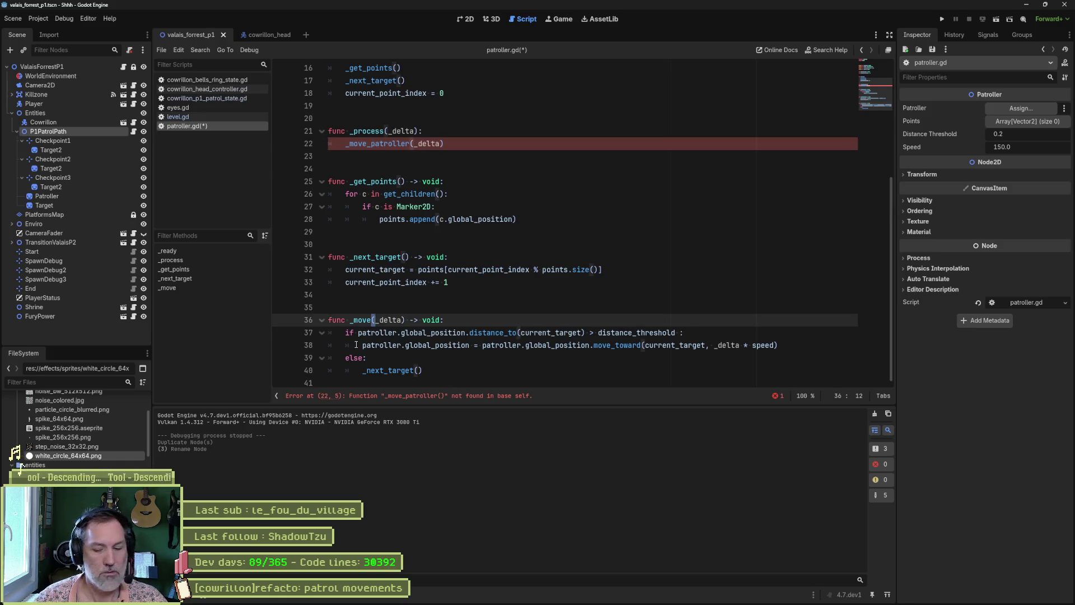
type("_patroller")
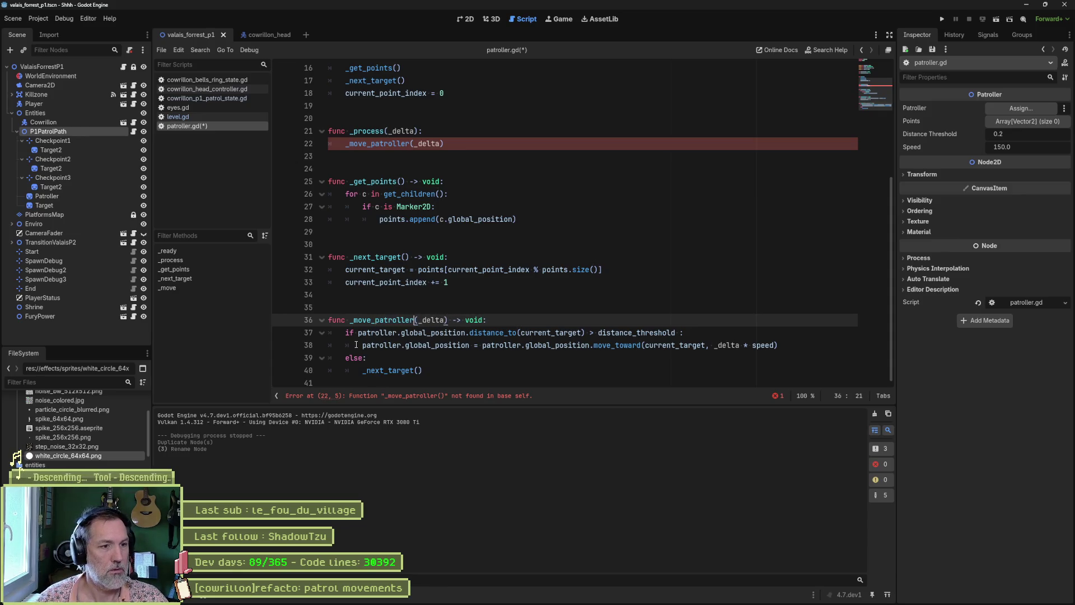
left_click(472, 140)
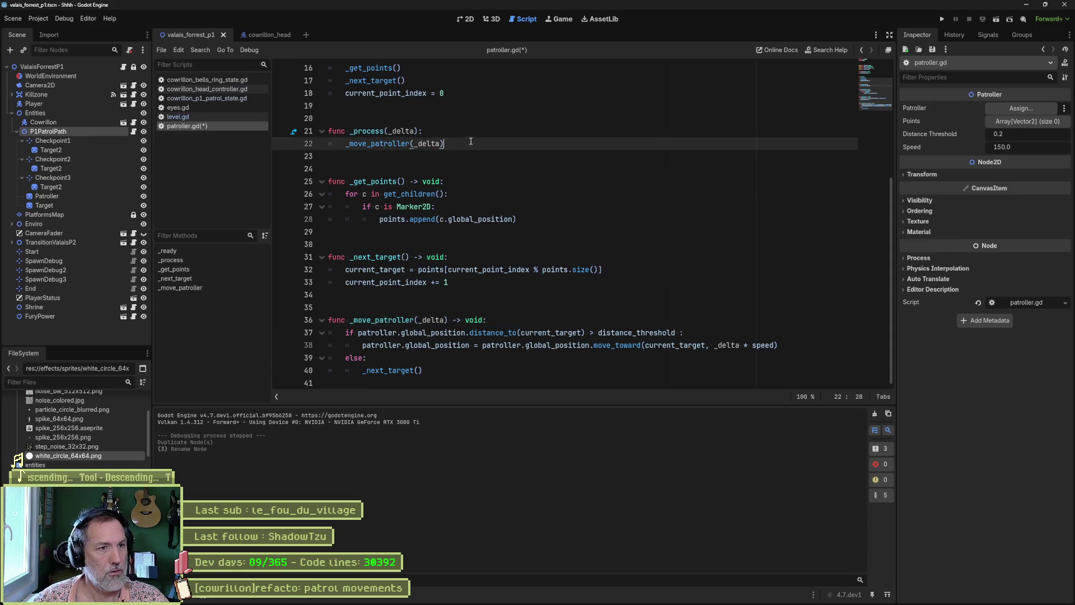
key("Return")
type("_move_target(")
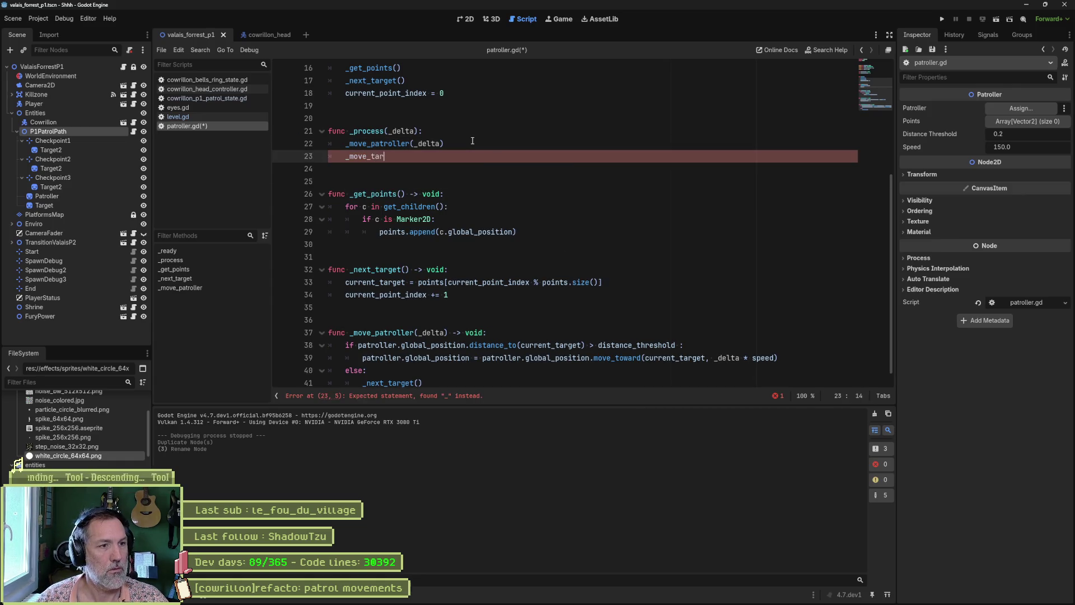
type("_delta")
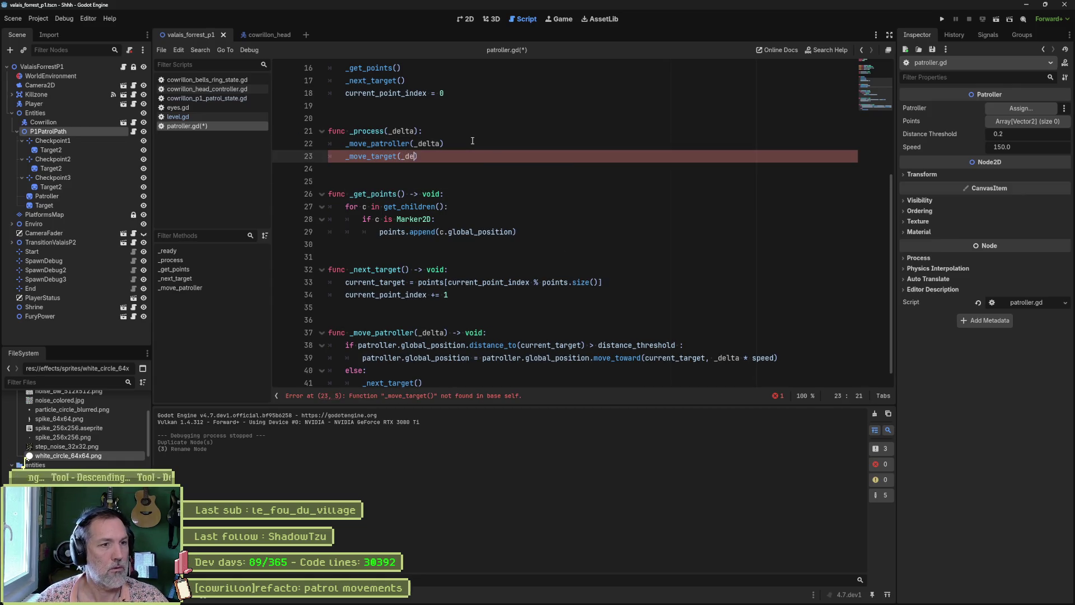
Write func _move_target(_delta) -> void: containing the pasted follow code, minus the duplicate header.
scroll(409, 382, "down", 1)
left_click(409, 382)
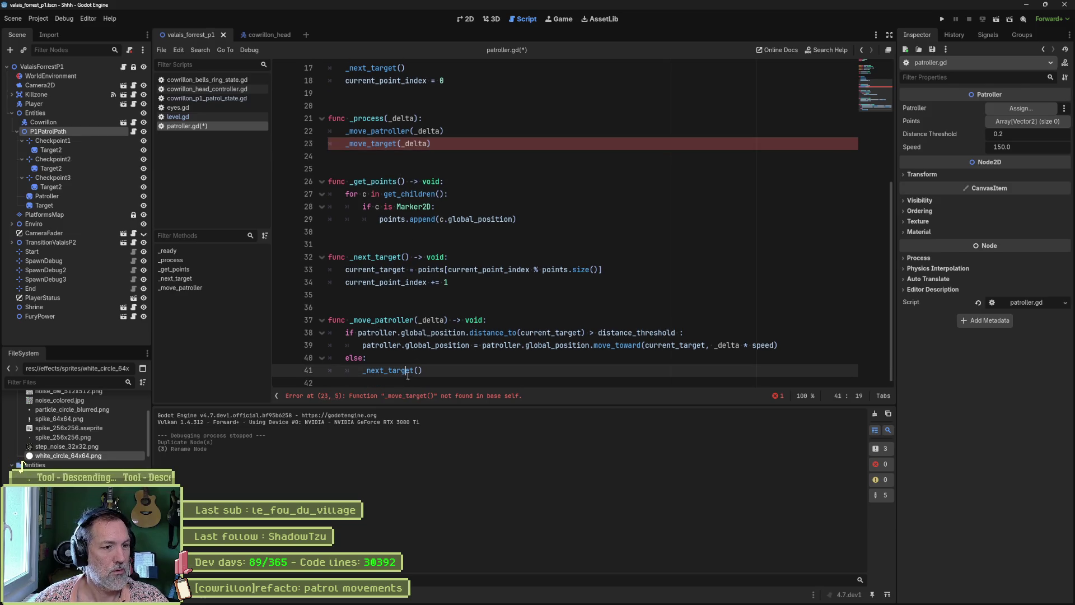
key("Return")
key("Return")
type("func _move_target(_delta")
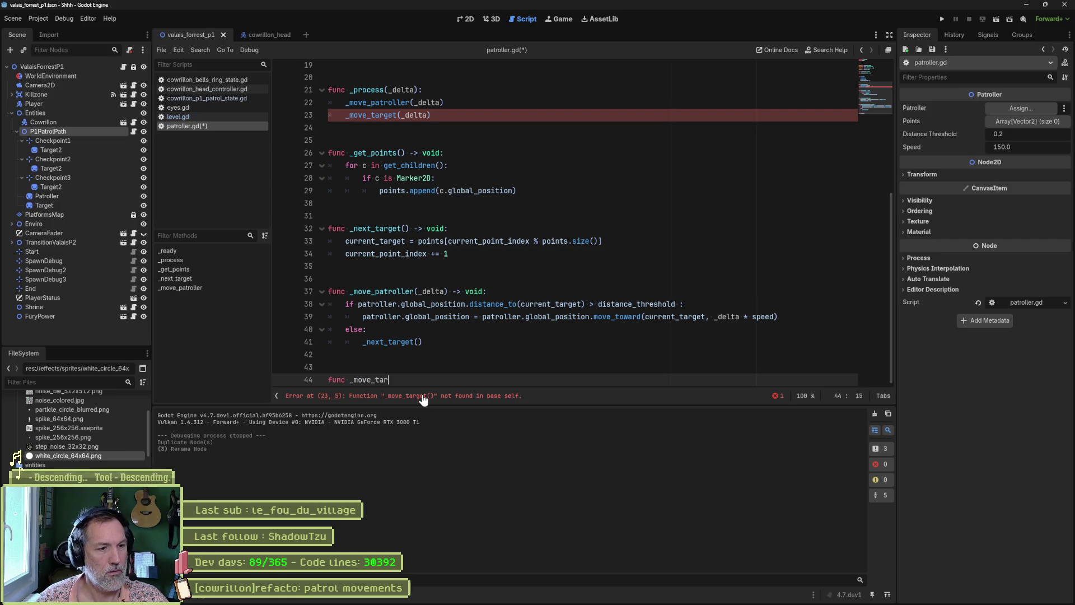
type(") -")
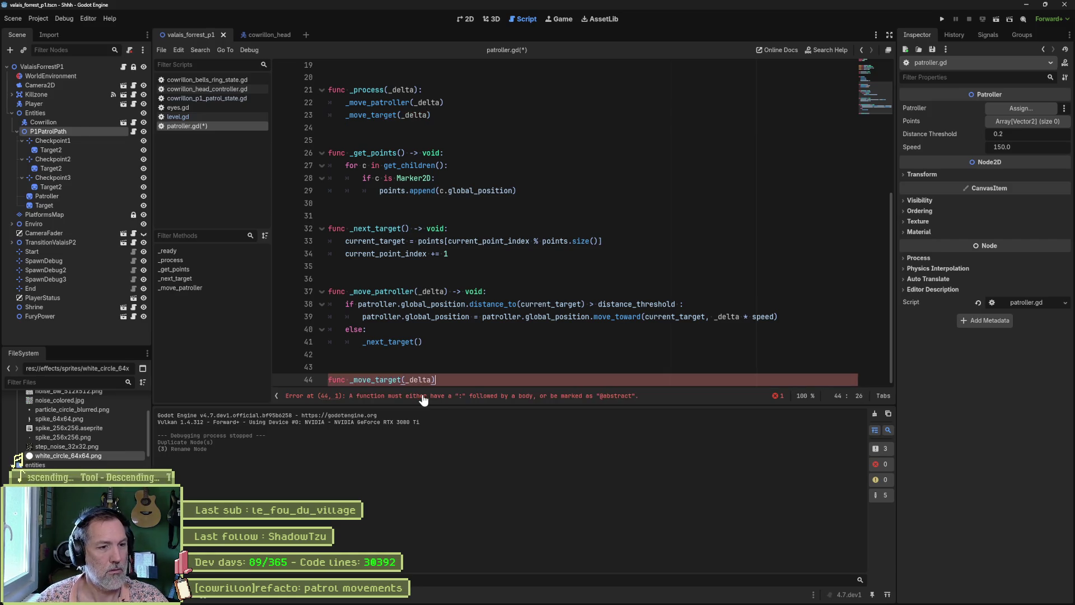
type("> void:")
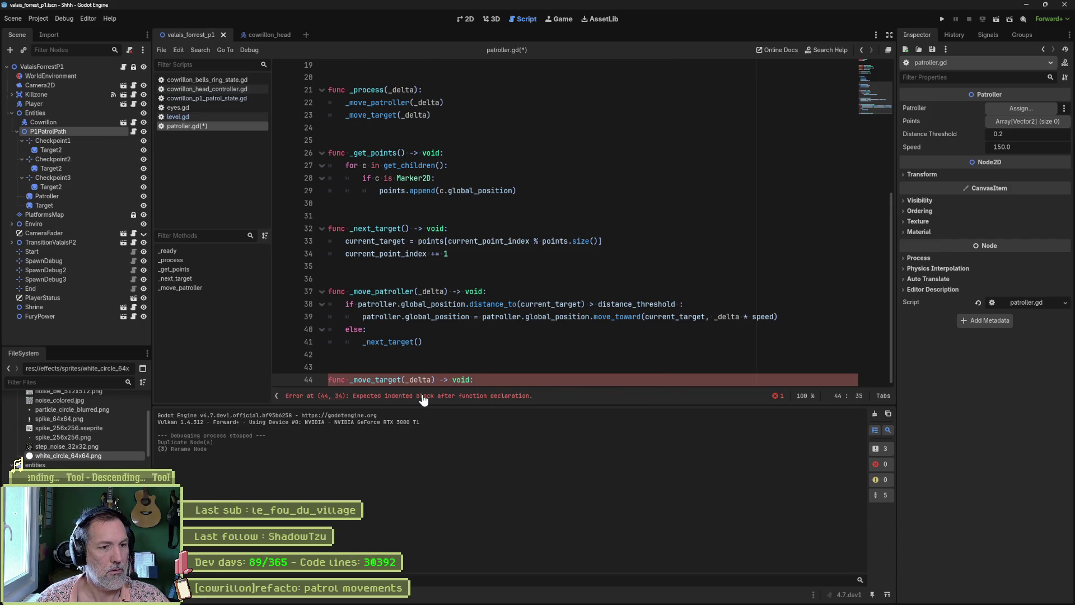
key("ctrl+v")
left_click(543, 341)
key("ctrl+shift+k")
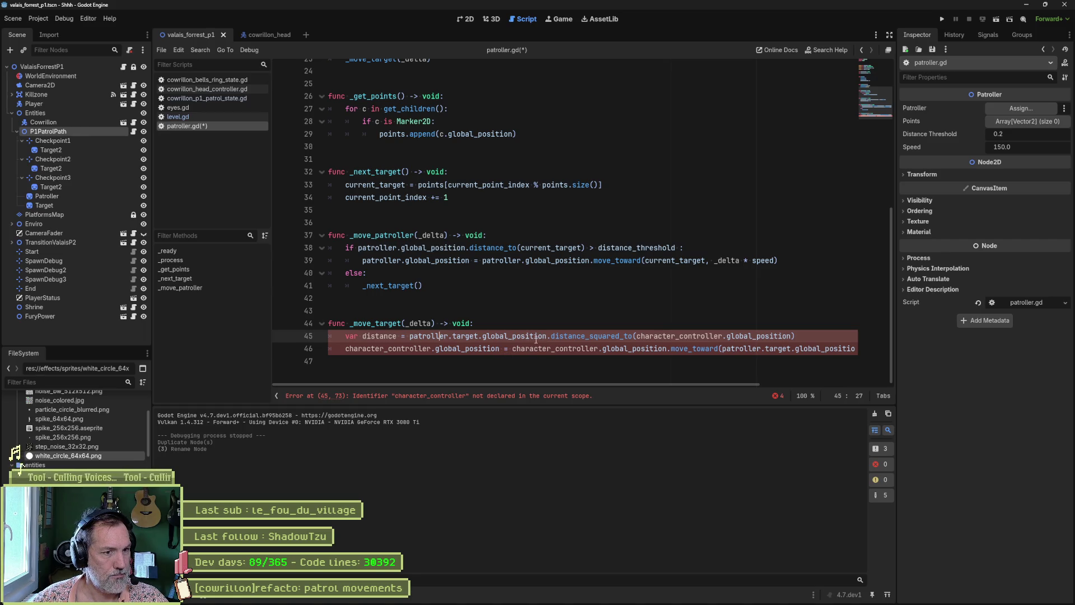
Replace character_controller with target on lines 45–46 and drop the extra 'target.' on line 45.
double_click(682, 336)
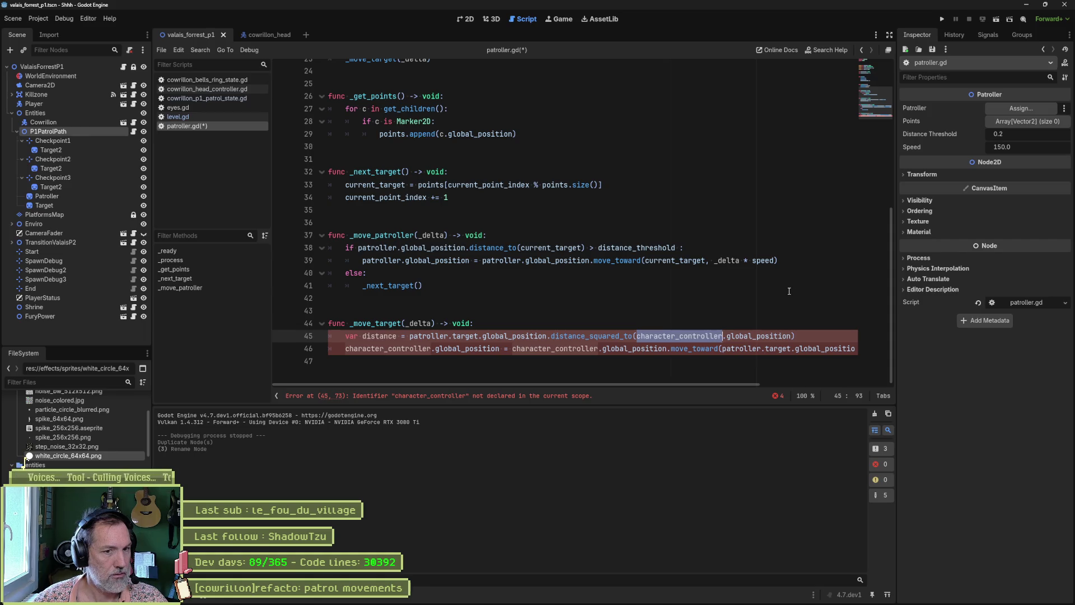
type("target")
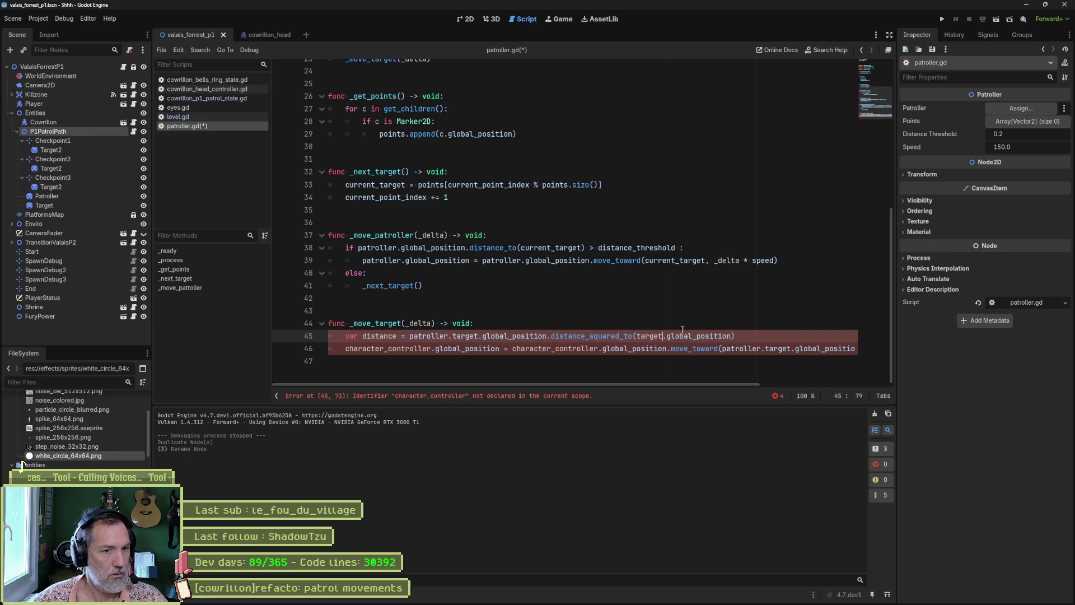
double_click(535, 348)
type("target")
double_click(395, 349)
type("target")
scroll(694, 379, "up", 1)
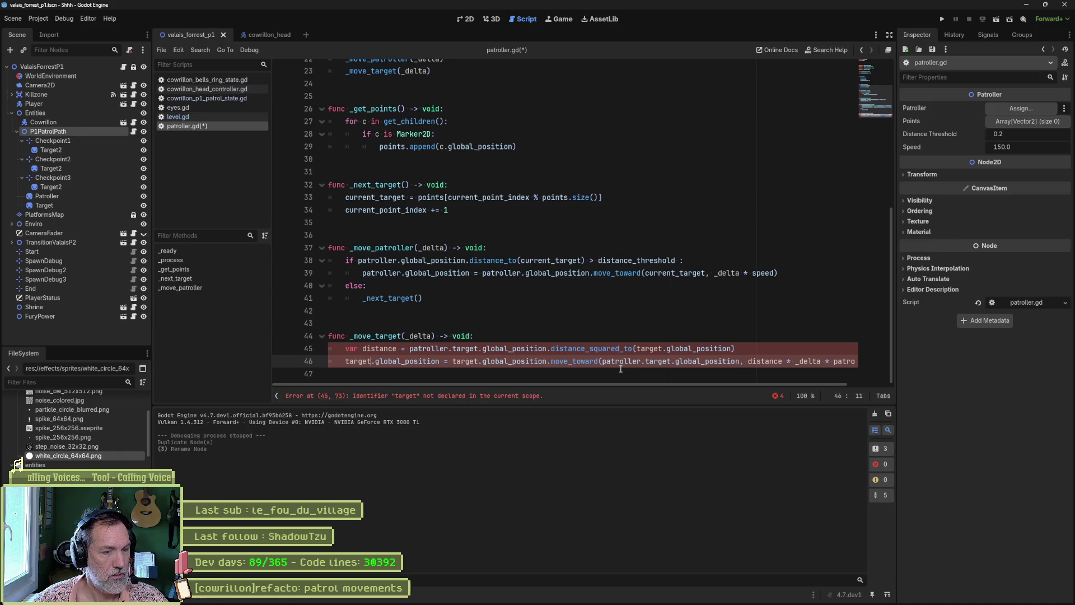
double_click(458, 348)
key("Delete")
key("Delete")
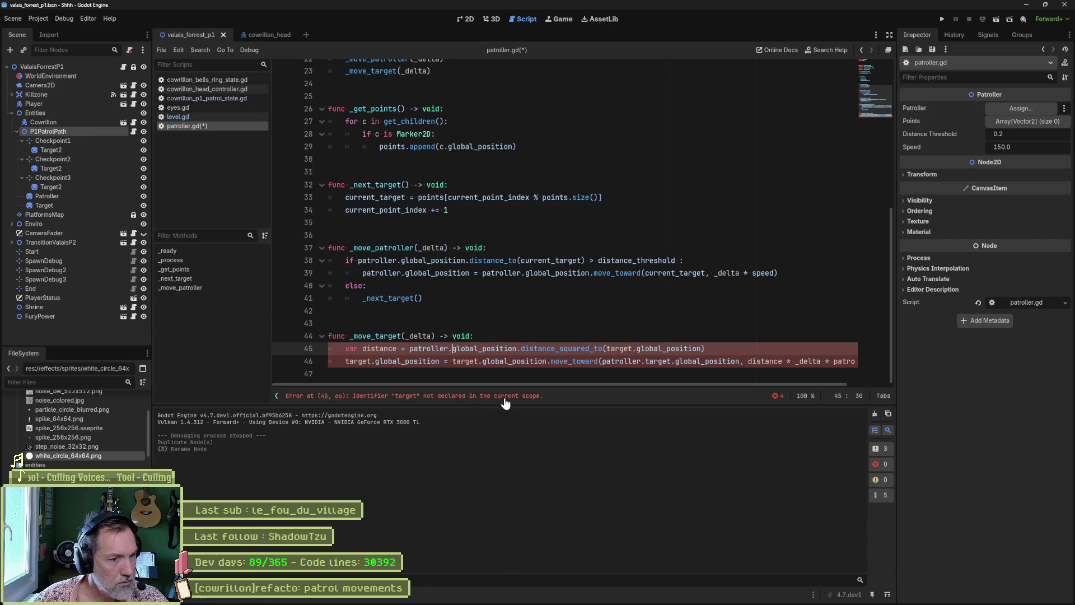
scroll(437, 170, "up", 7)
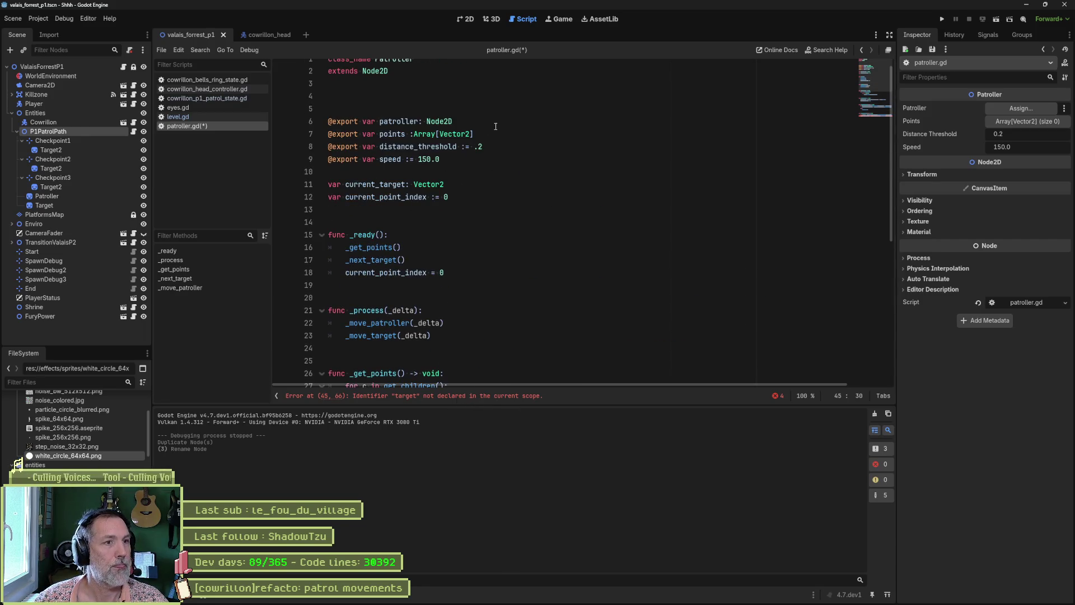
left_click(496, 126)
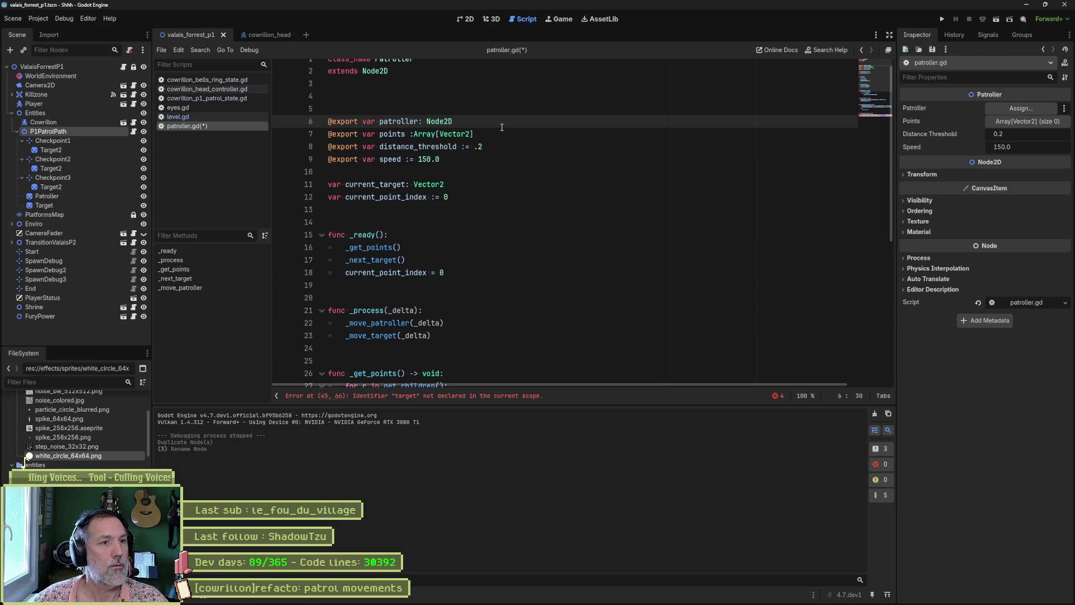
key("Return")
type("@export var target: Node2D")
key("ctrl+s")
Make line 47 reference the patroller's position instead of target, then save.
left_click(521, 261)
scroll(521, 261, "down", 7)
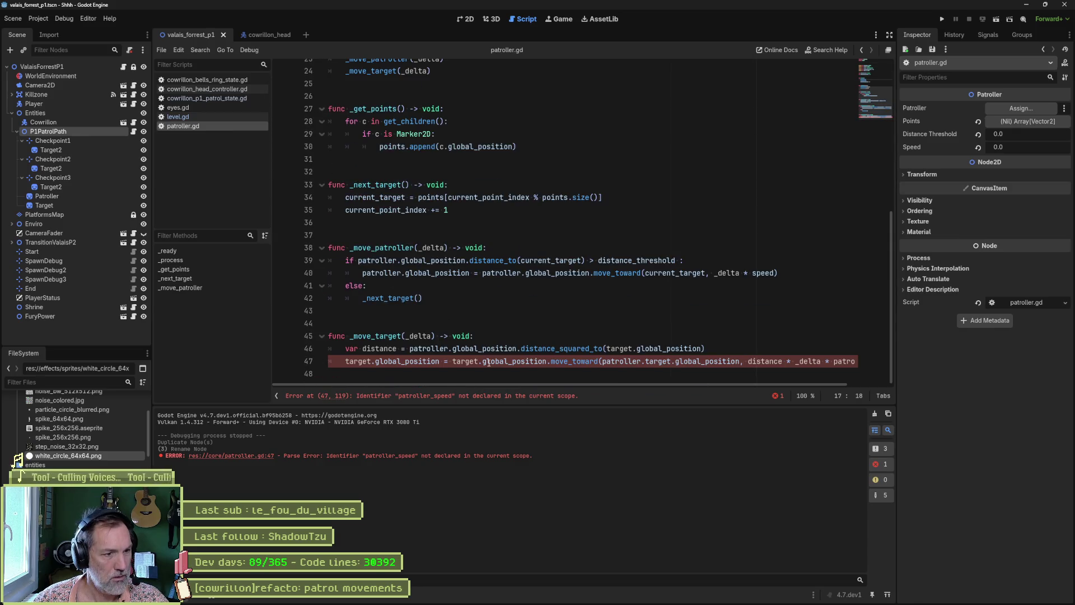
double_click(358, 362)
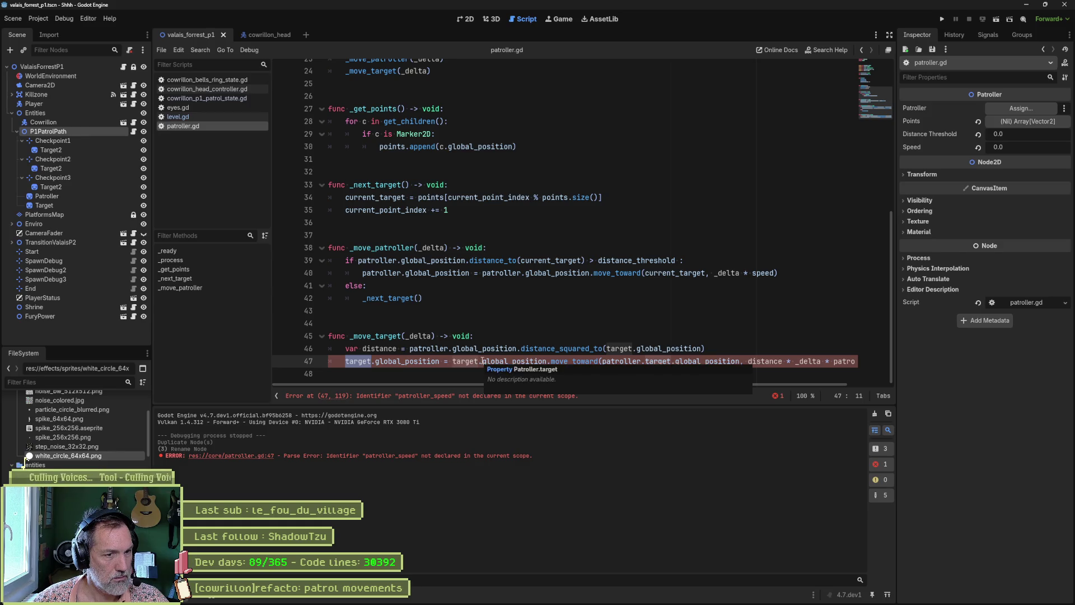
left_click_drag(515, 384, 563, 384)
double_click(611, 361)
key("Delete")
key("Delete")
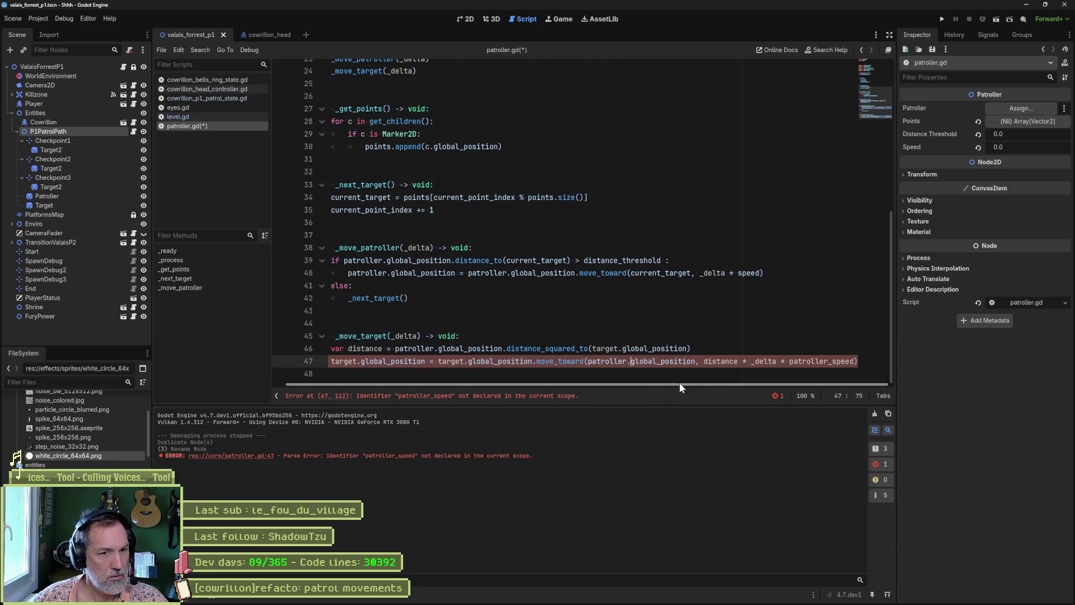
key("ctrl+s")
Check the patroller_speed declaration in cowrillon_p1_patrol_state.gd.
left_click(233, 98)
scroll(546, 220, "up", 15)
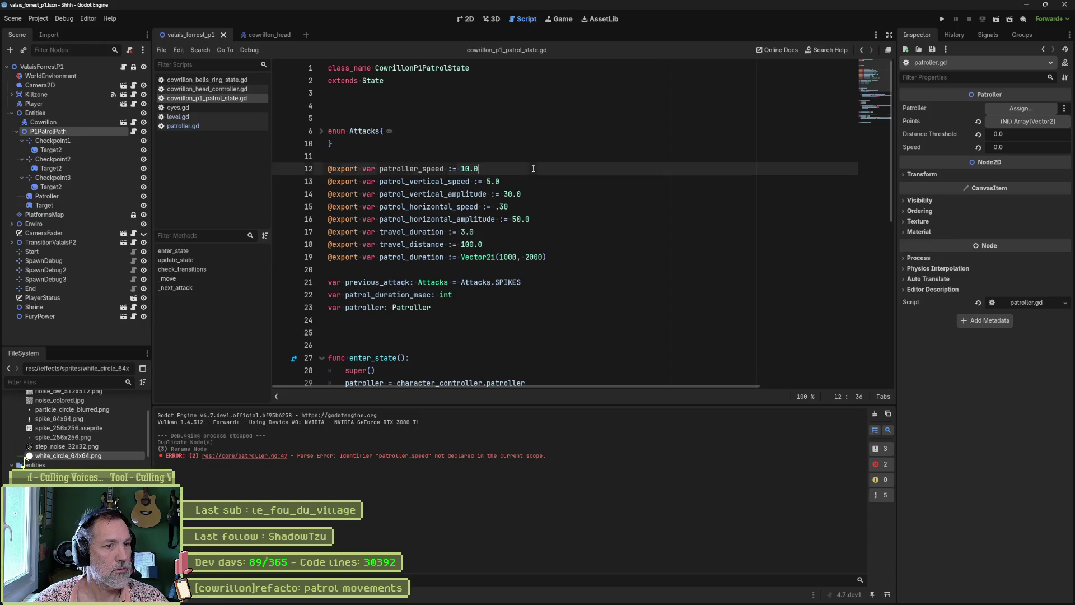
left_click(510, 169)
key("shift+Up")
Change patroller_speed to speed on line 47 of patroller.gd and return to the 2D scene.
left_click(202, 125)
scroll(476, 157, "up", 10)
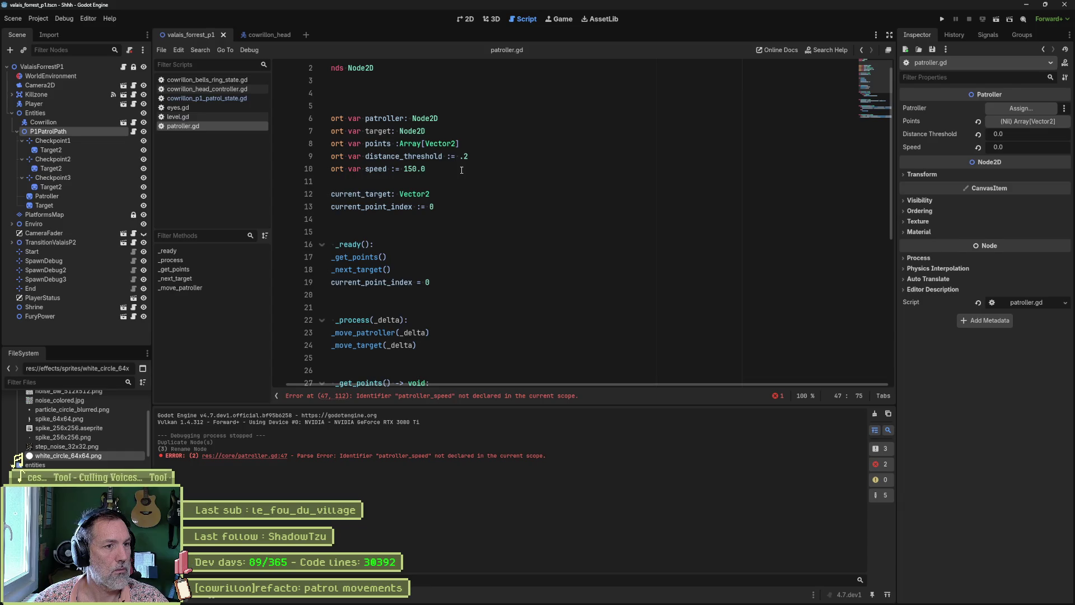
scroll(472, 198, "down", 7)
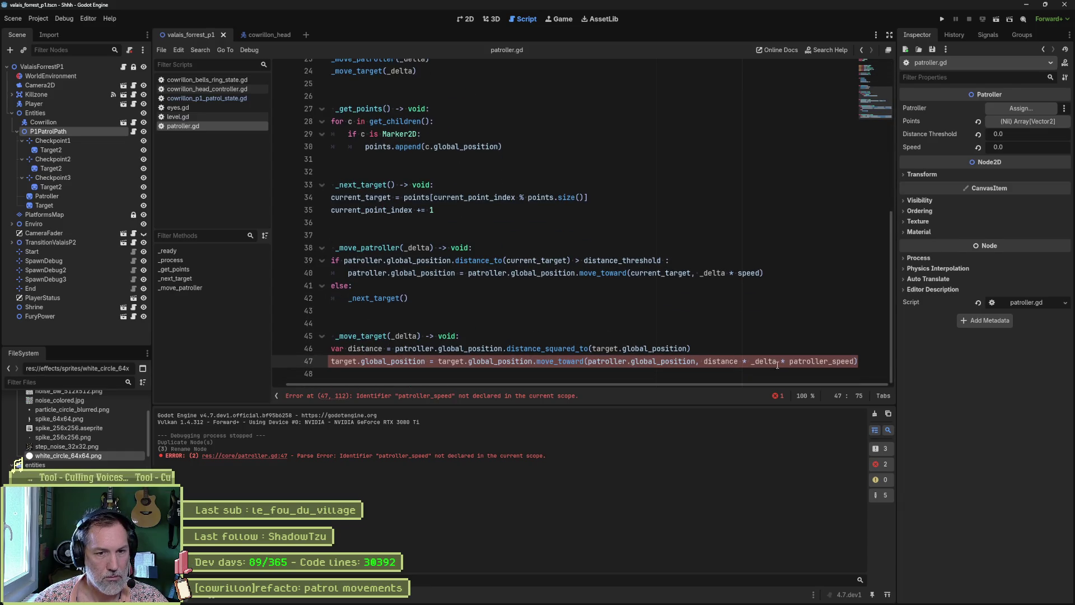
left_click_drag(791, 361, 833, 362)
key("BackSpace")
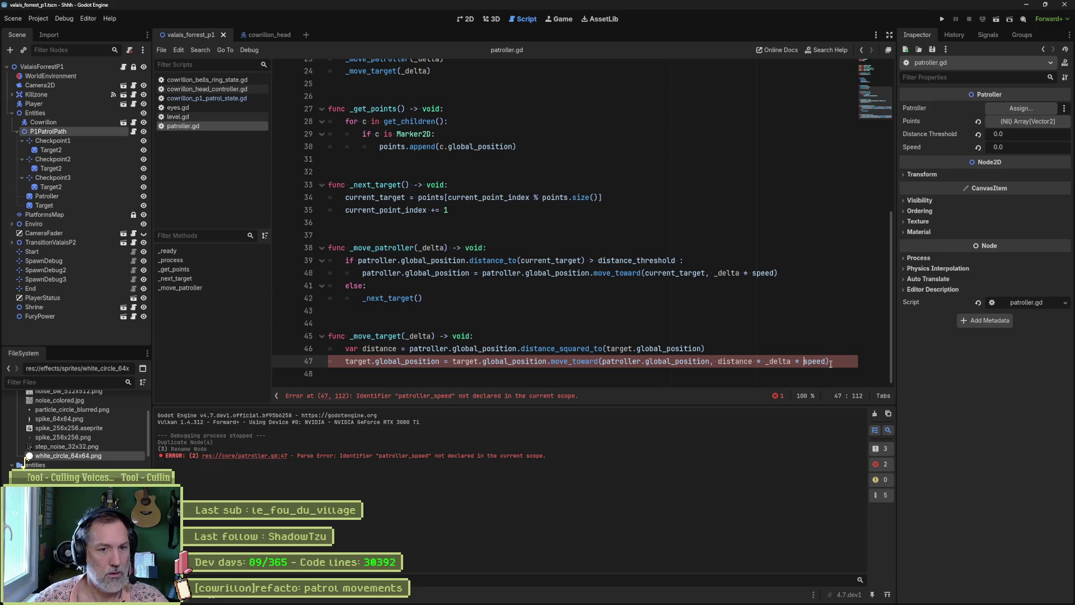
left_click(455, 21)
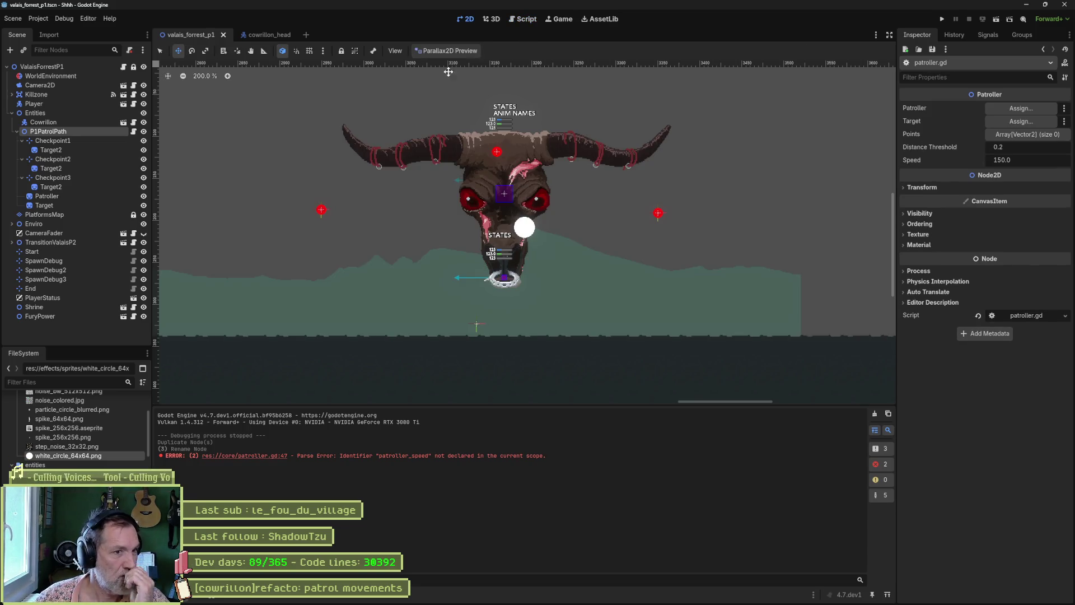
Tint the Target sprite green via Visibility > Modulate and move it to the left.
left_click(73, 205)
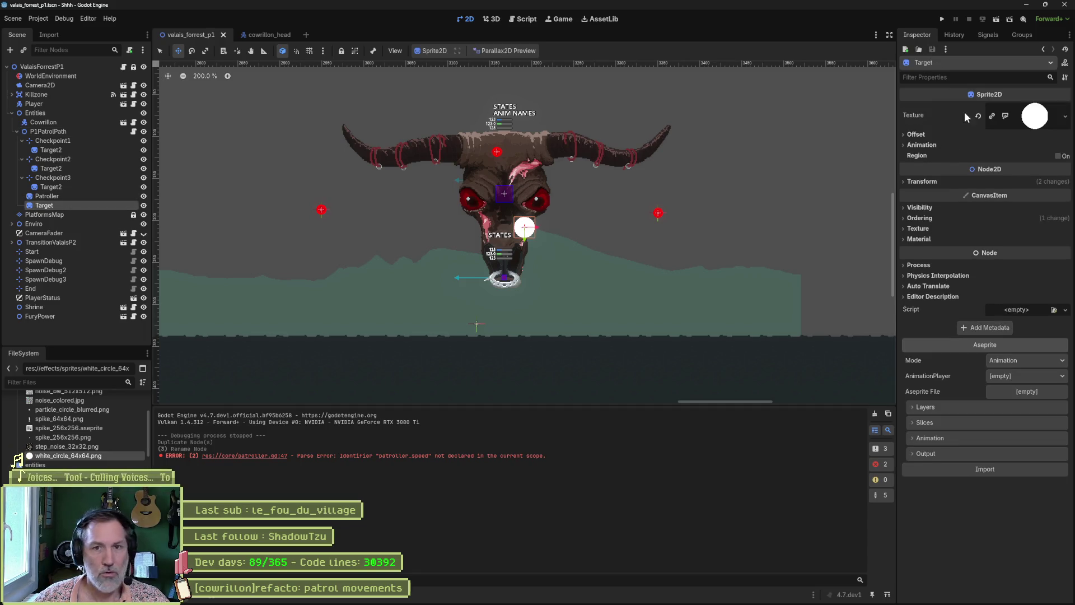
left_click(920, 207)
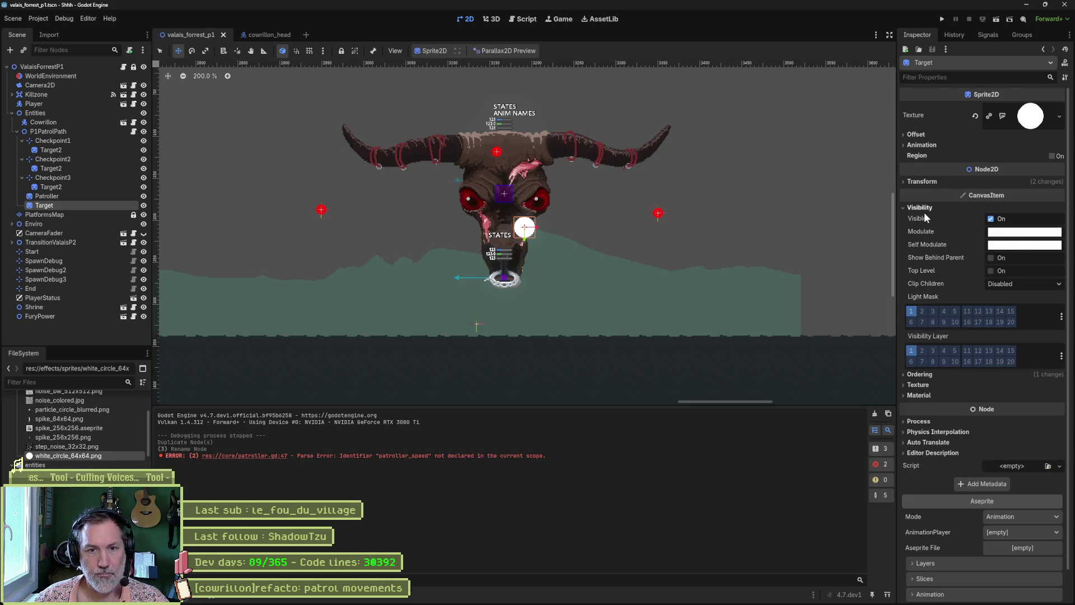
left_click(1023, 232)
left_click(1022, 403)
left_click_drag(1030, 405, 1033, 403)
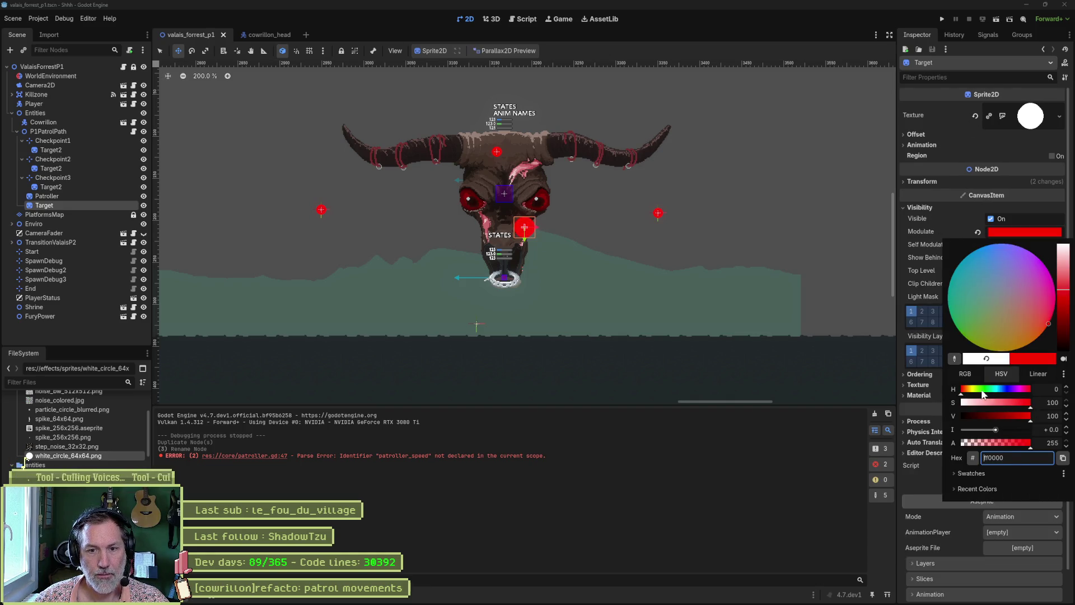
left_click(985, 389)
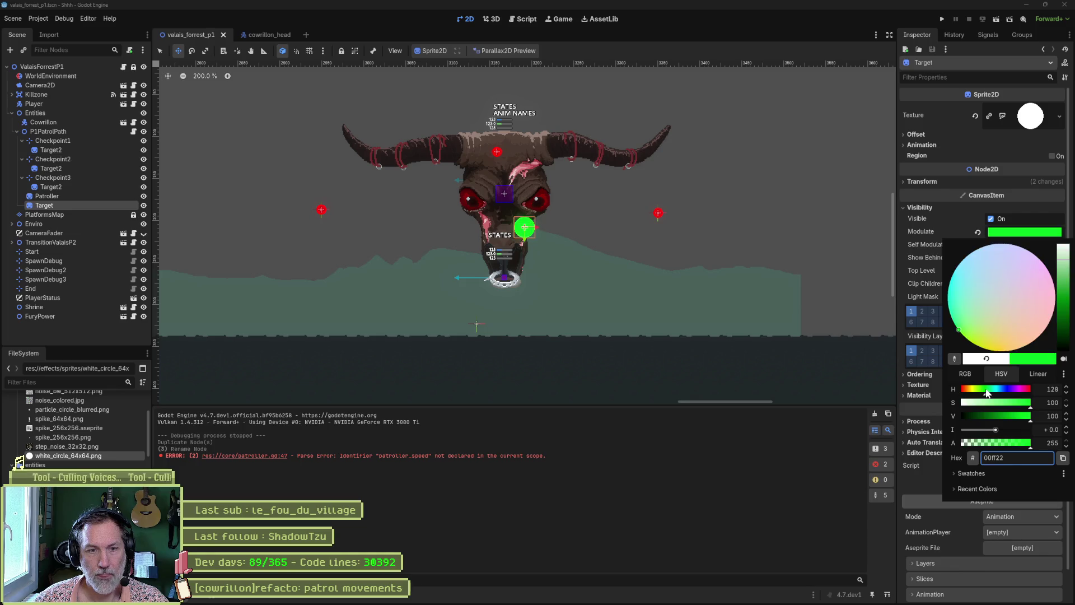
left_click(222, 198)
left_click_drag(452, 228, 396, 224)
Tint the Patroller magenta (dd18dc), save the forest scene, and run the game.
left_click(66, 196)
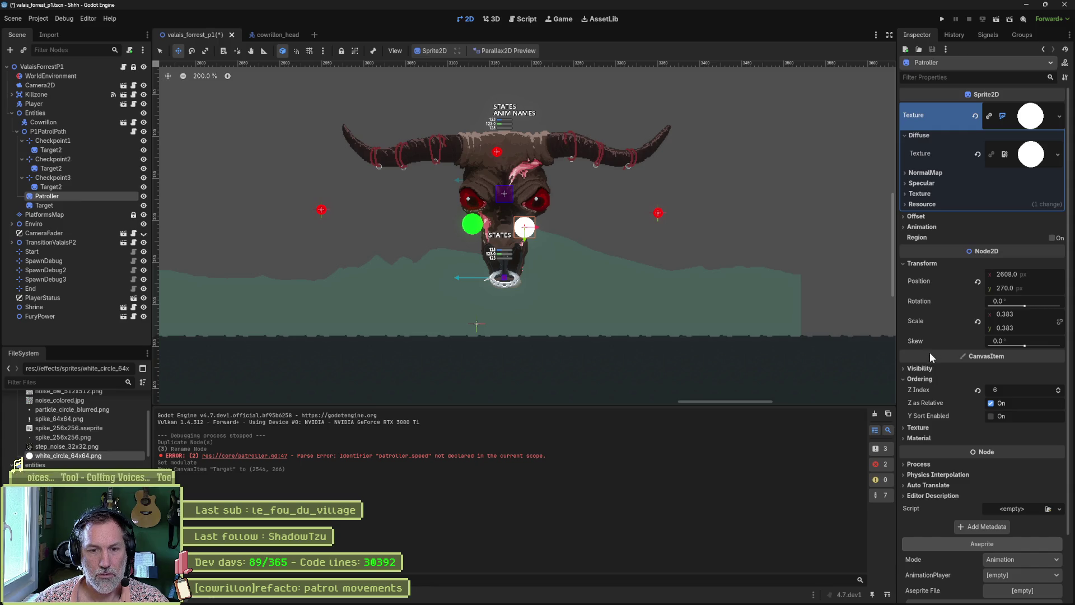
left_click(926, 370)
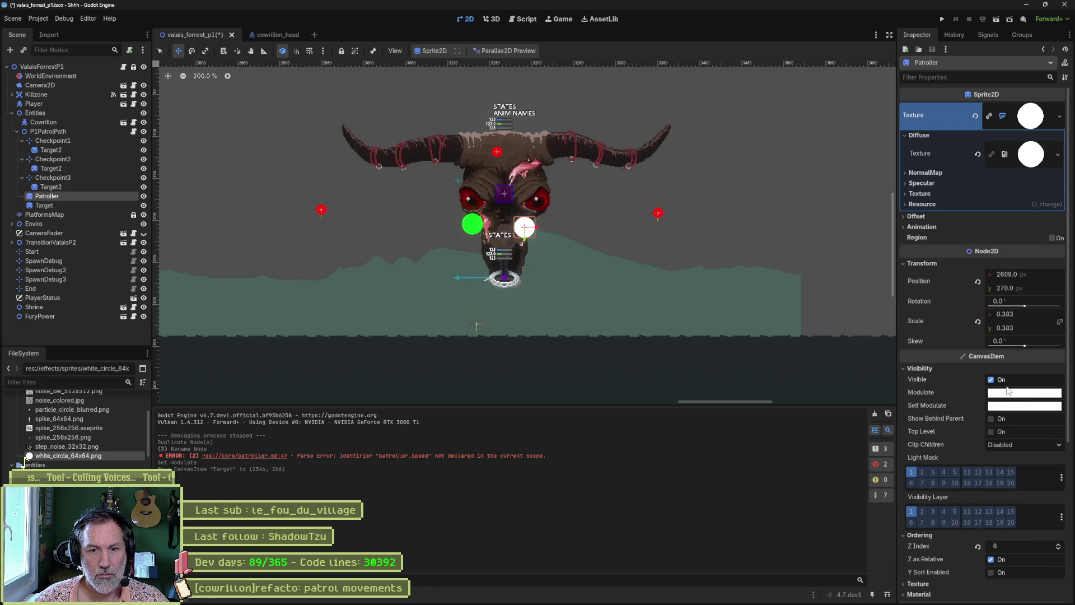
left_click(1018, 397)
left_click(1023, 290)
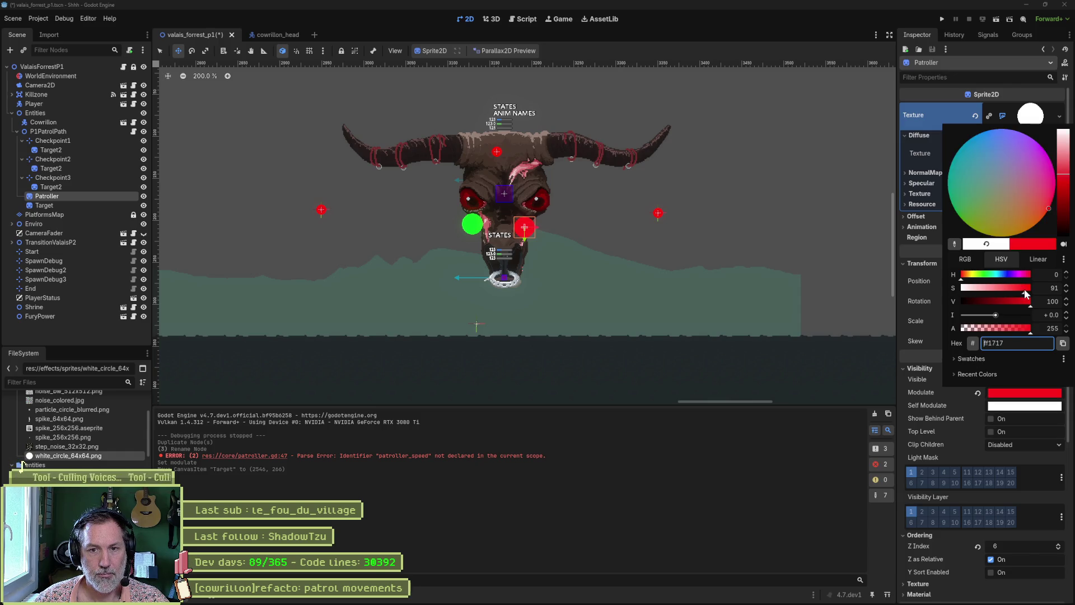
left_click(1047, 157)
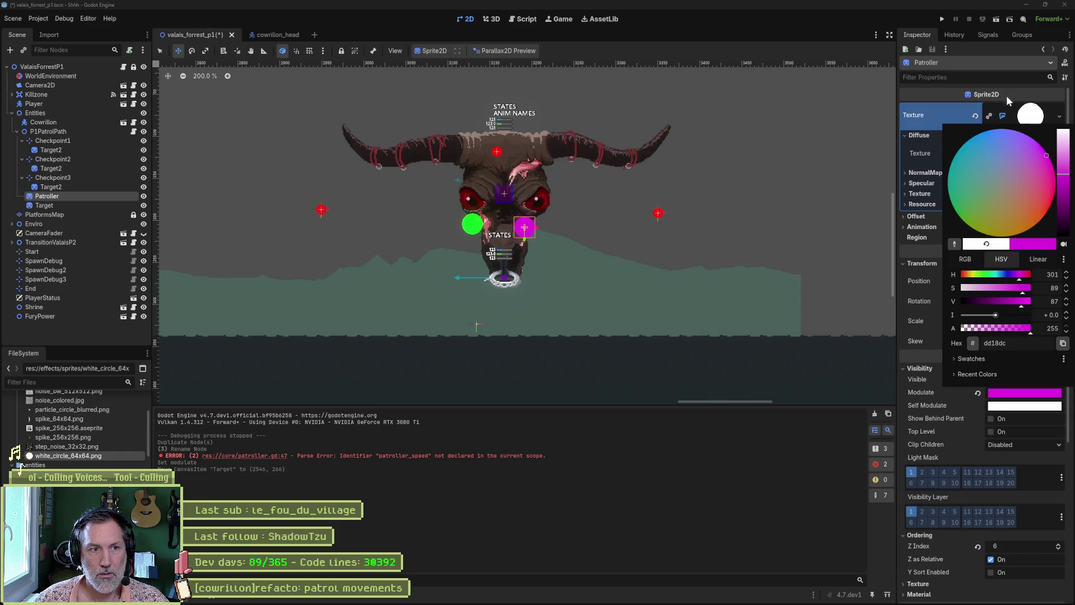
left_click(843, 46)
key("ctrl+s")
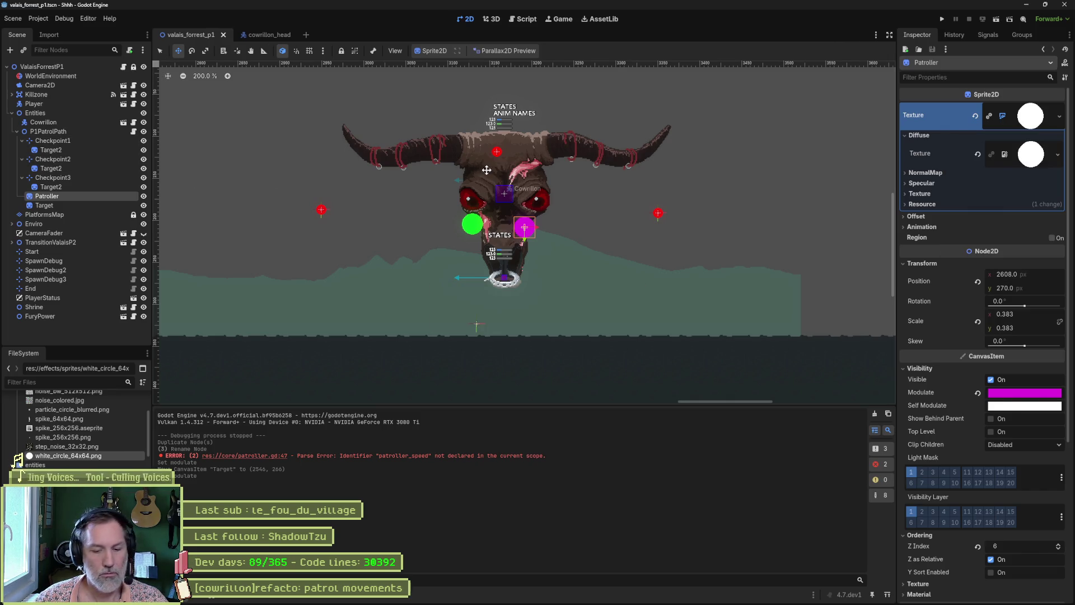
key("F6")
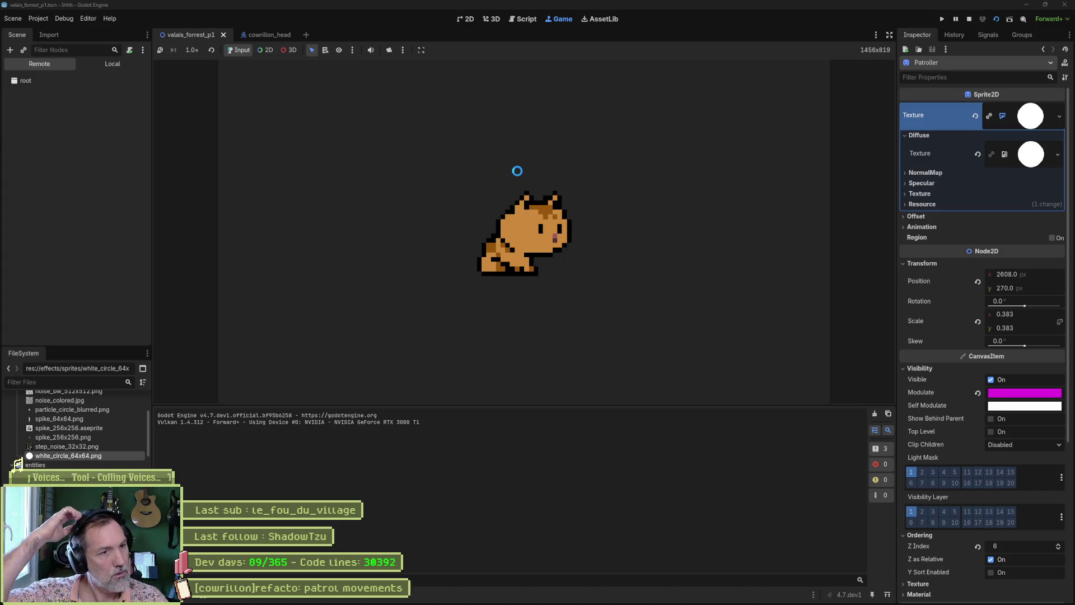
Stop the game, review the errors, remove the target reference on line 73, and save.
key("F8")
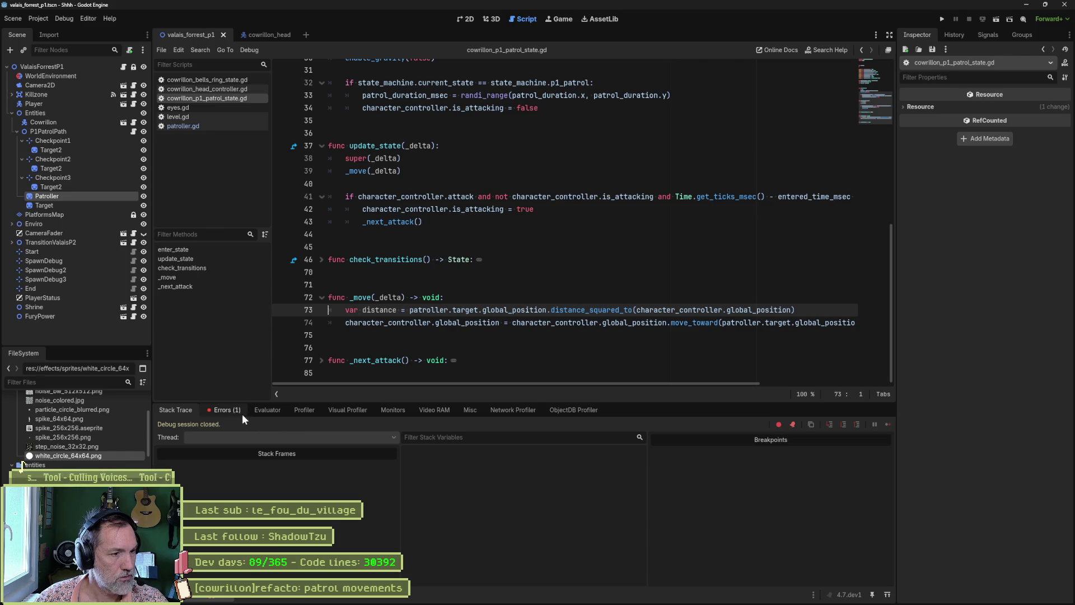
left_click(235, 410)
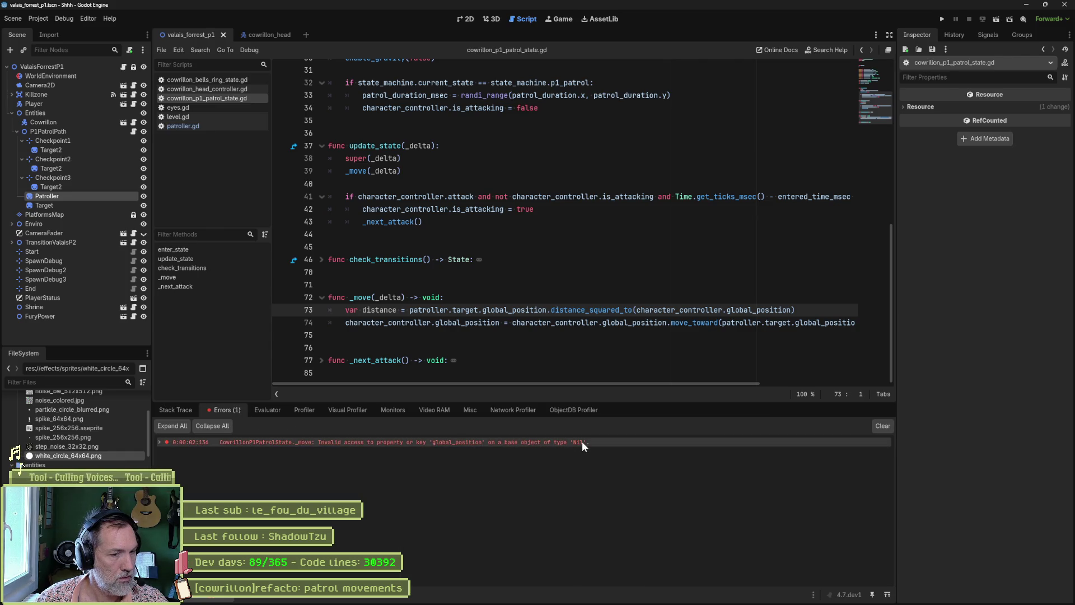
double_click(469, 311)
key("Delete")
key("Delete")
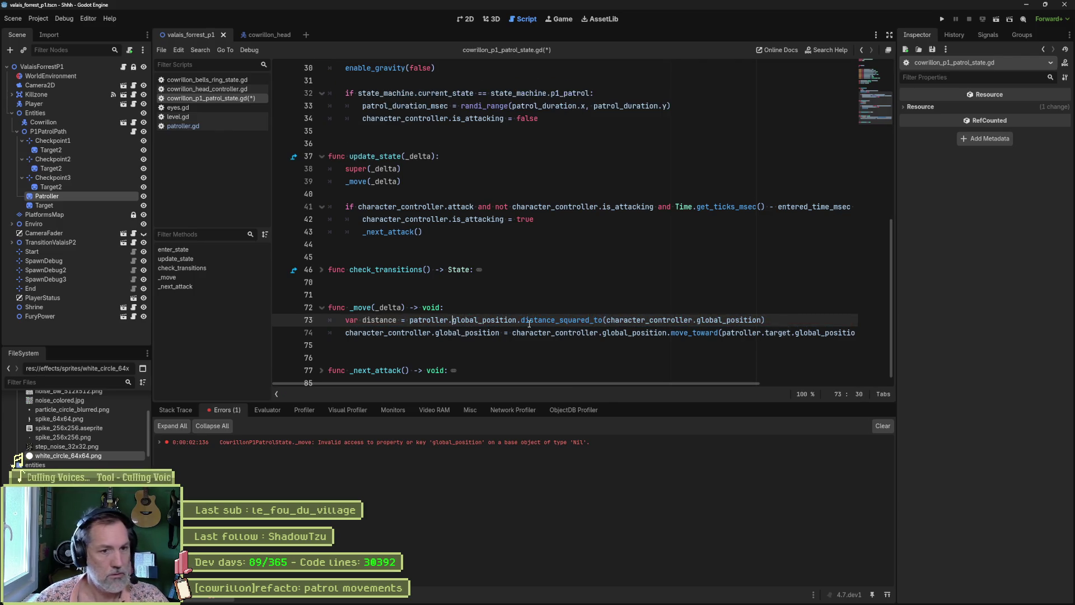
key("ctrl+s")
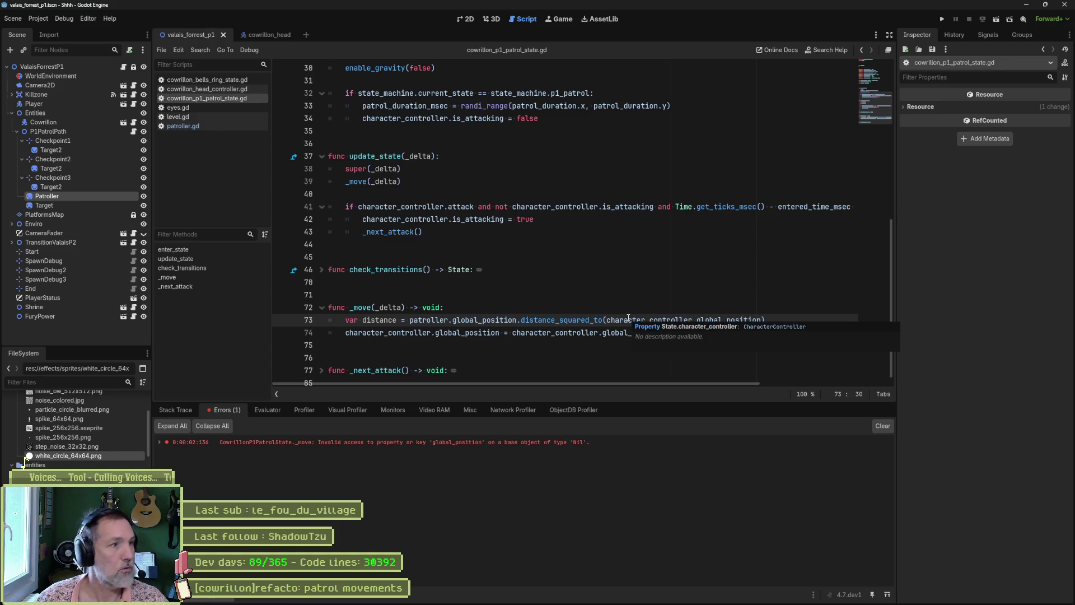
Delete the _move function, then undo the deletion and check the patroller references.
left_click_drag(465, 345, 464, 295)
key("Delete")
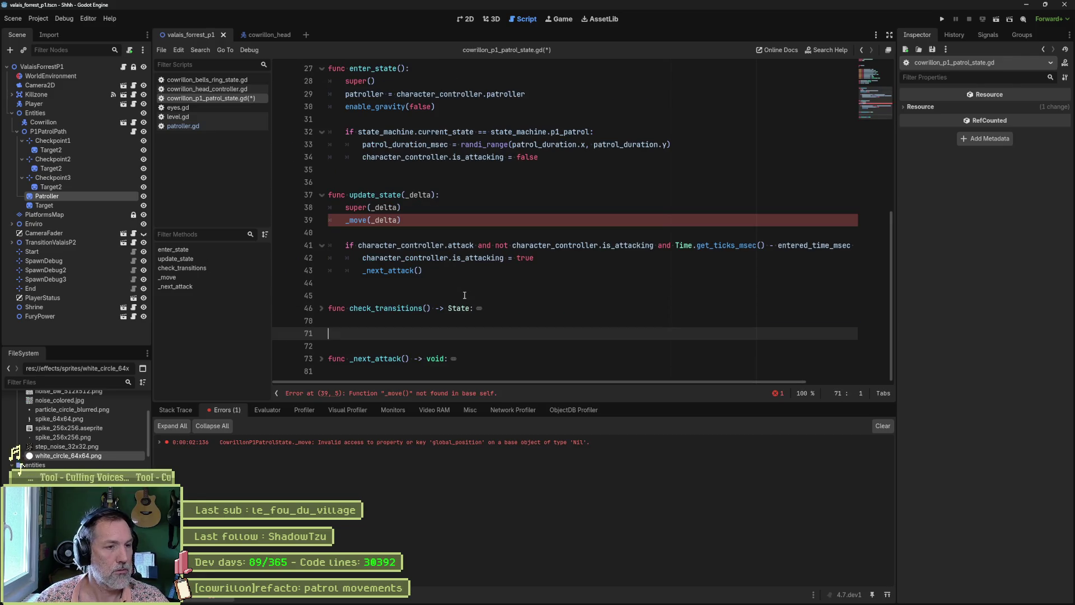
key("ctrl+z")
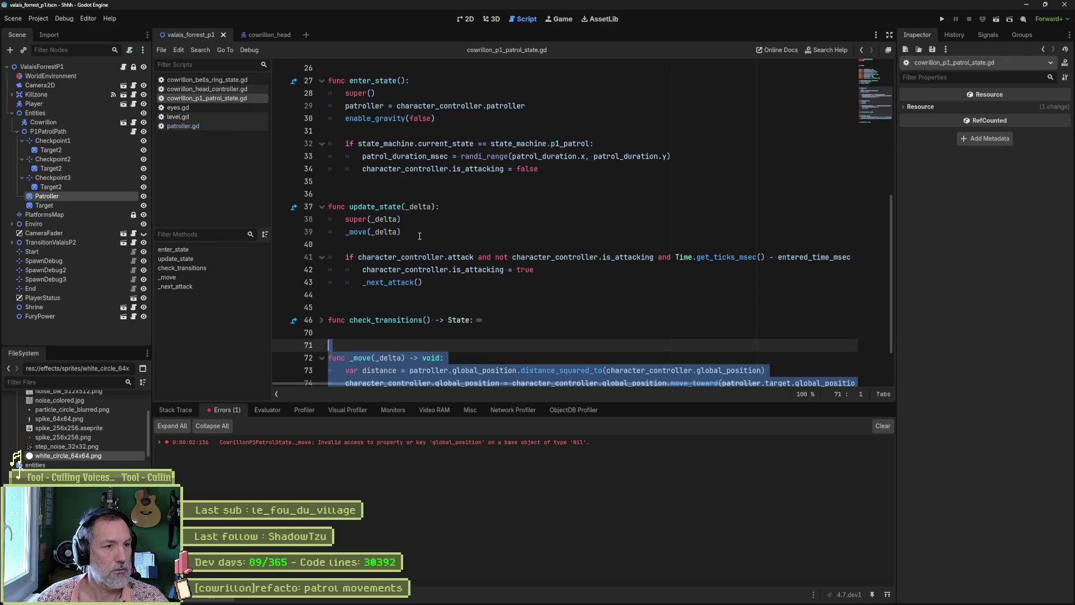
scroll(424, 240, "down", 2)
left_click(475, 310)
double_click(443, 311)
left_click(470, 309)
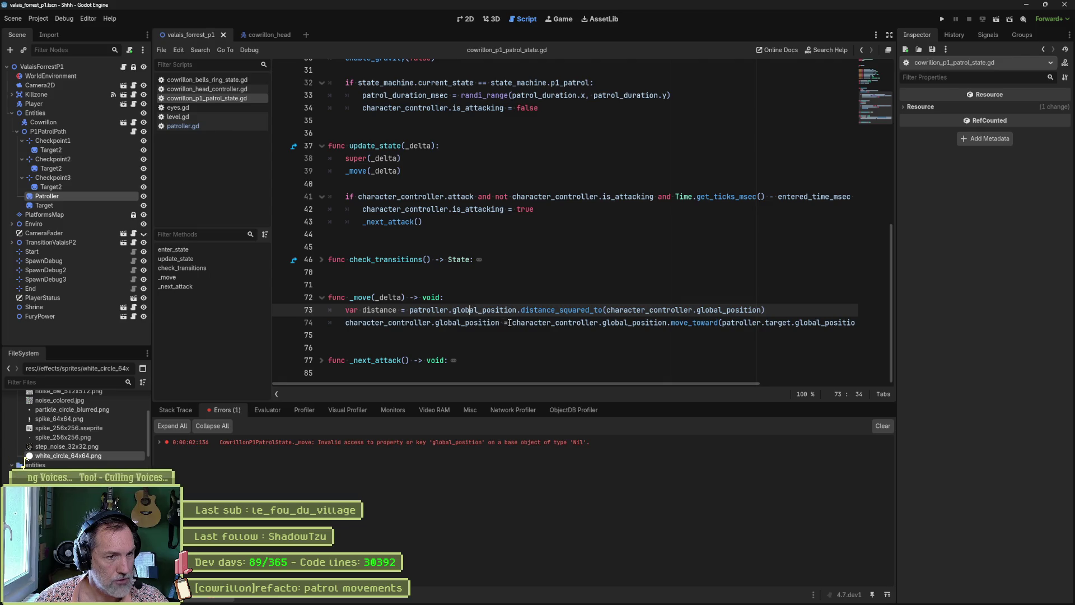
Replace move_toward with patroller.target.global_position, delete the distance line, and rerun the game.
mouse_move(511, 323)
left_mouse_down()
mouse_move(714, 310)
mouse_move(887, 323)
left_mouse_up()
type("patroller.targ")
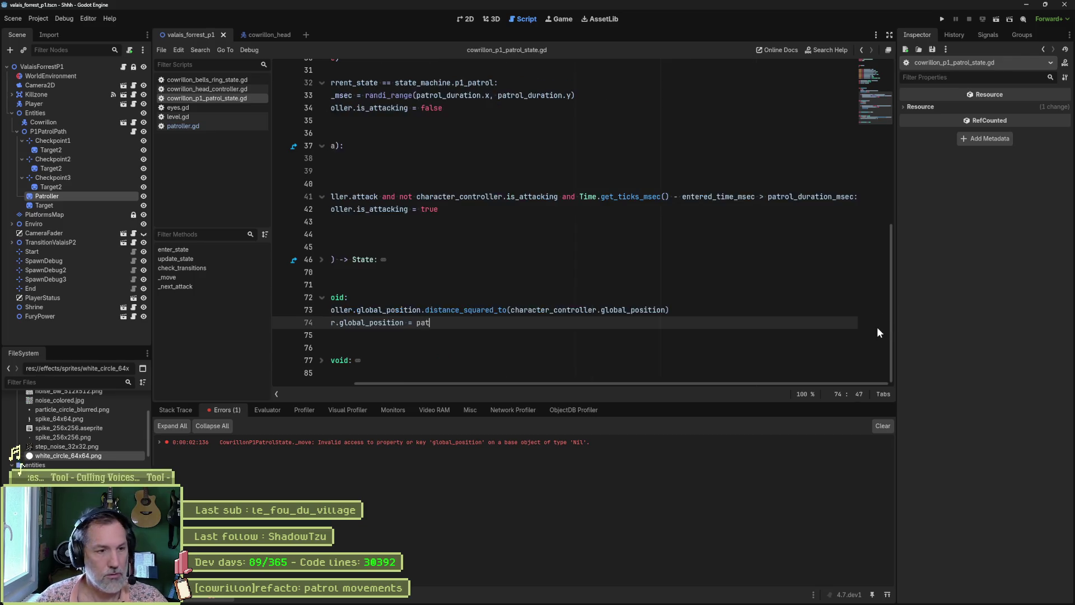
type("et")
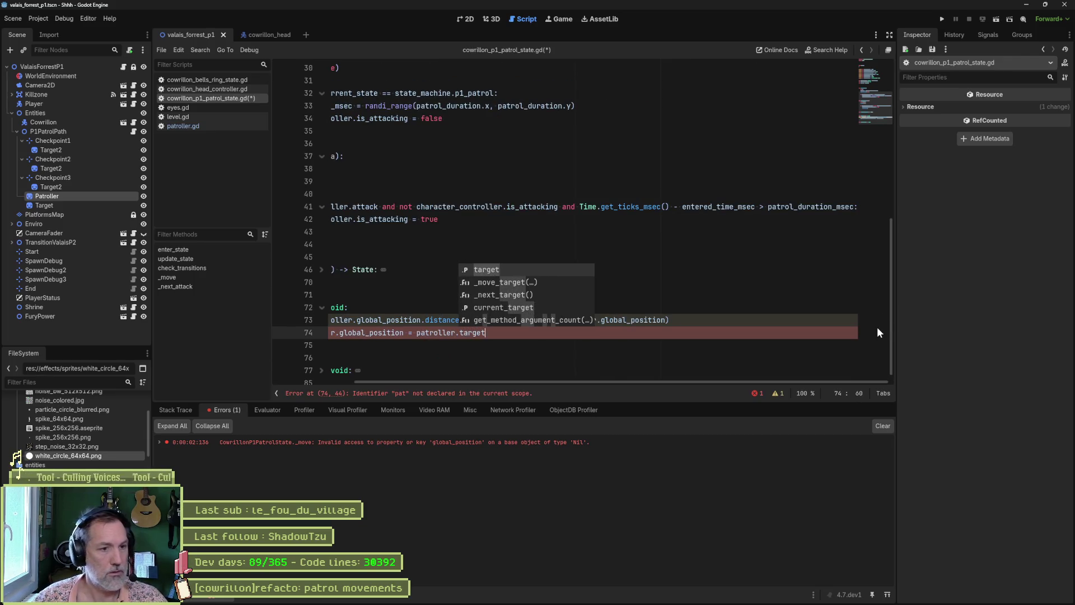
key("Escape")
key("Up")
key("ctrl+shift+k")
left_click_drag(784, 381, 687, 392)
type("glo")
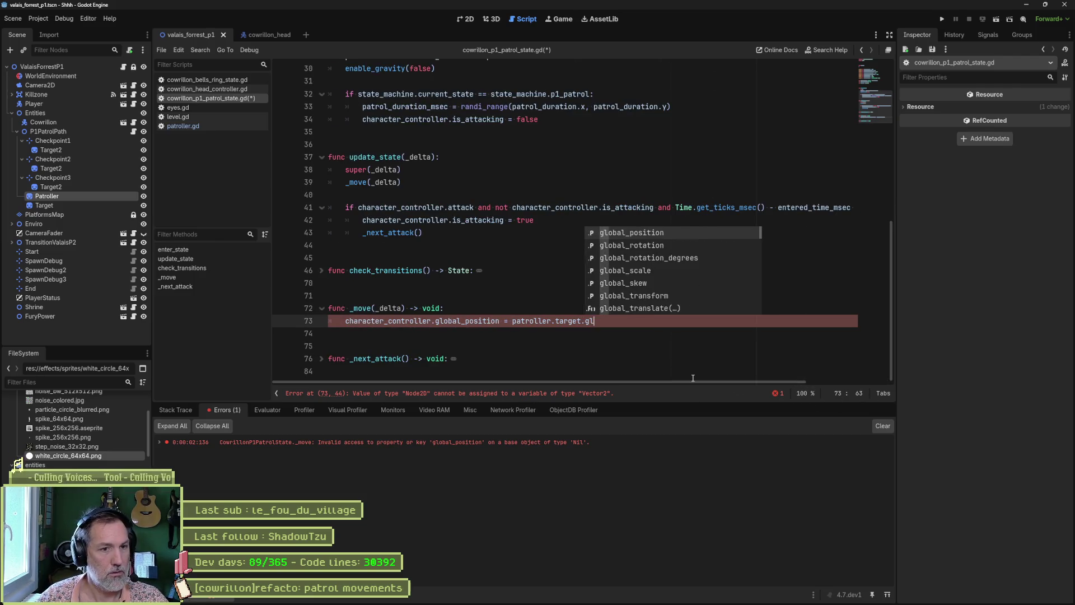
key("Return")
key("F5")
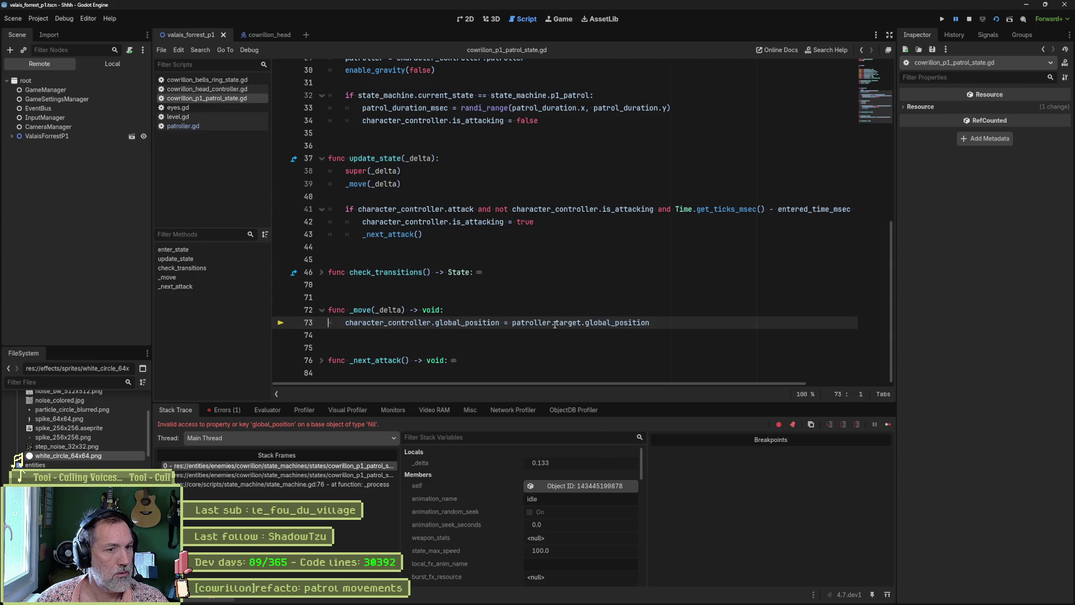
Stop the game, check the patroller declaration, and switch to the cowrillon_head scene.
key("F8")
double_click(537, 323)
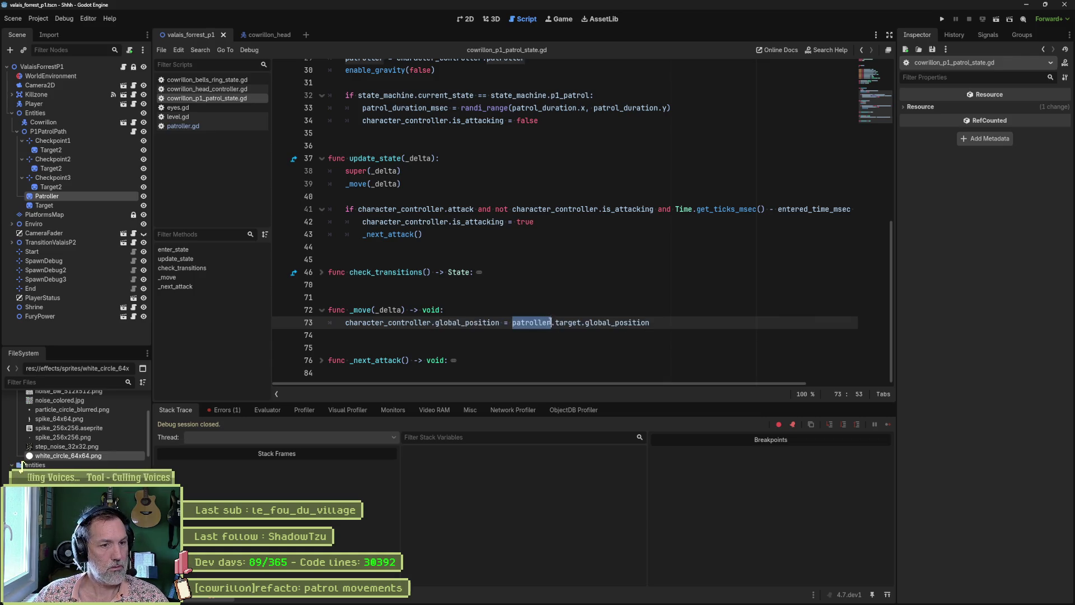
scroll(532, 302, "up", 7)
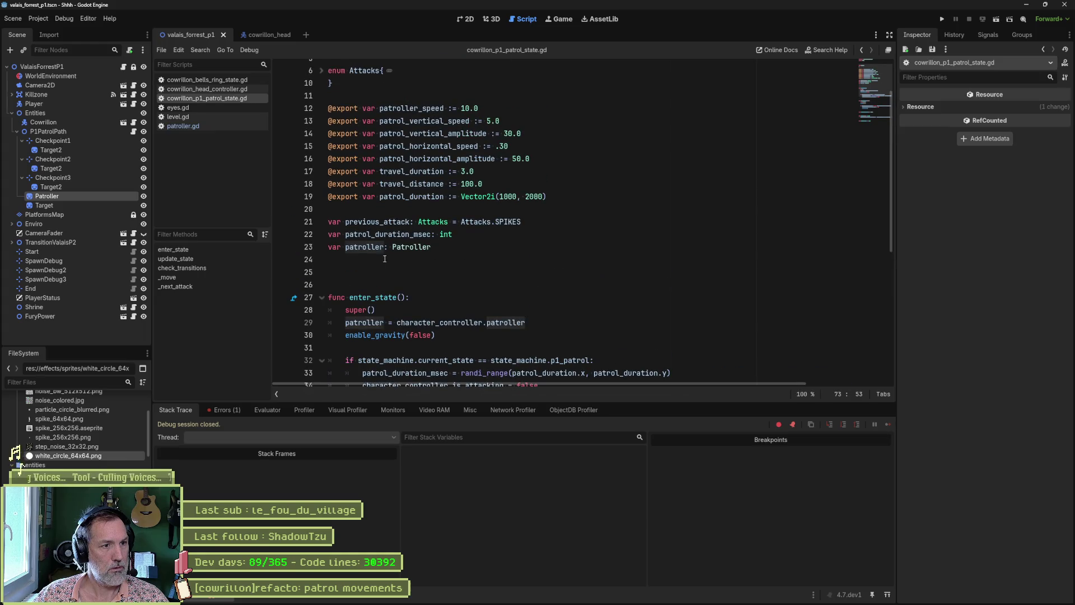
scroll(507, 309, "down", 6)
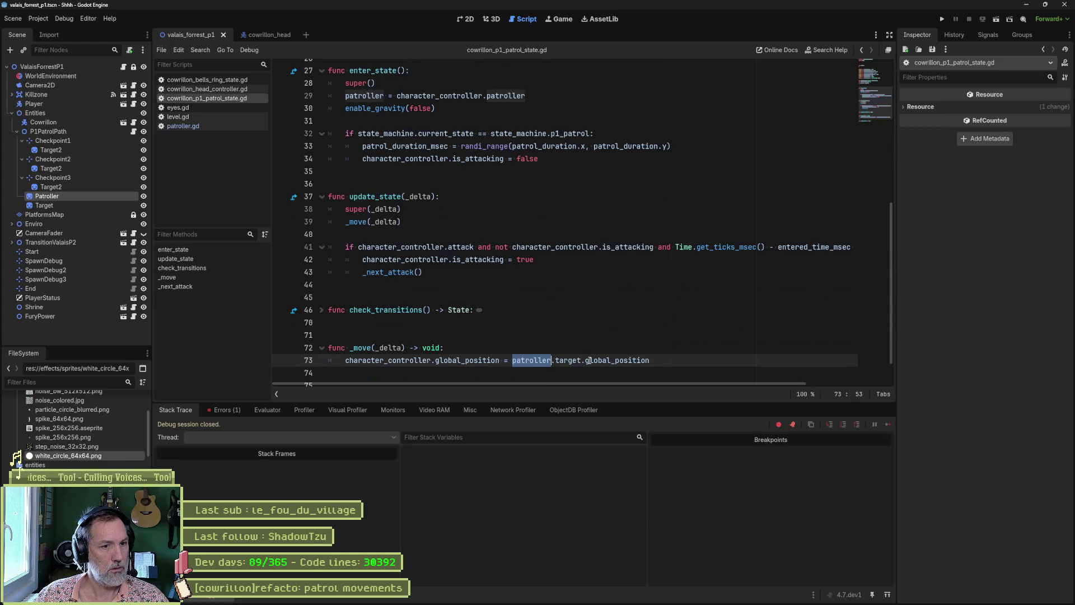
mouse_move(592, 360)
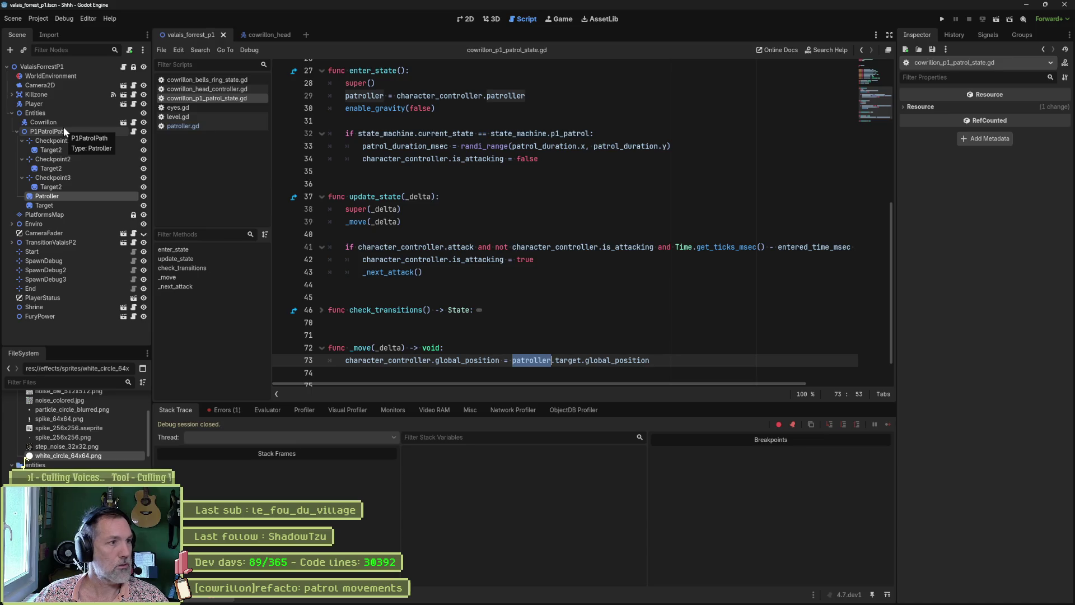
left_click(268, 31)
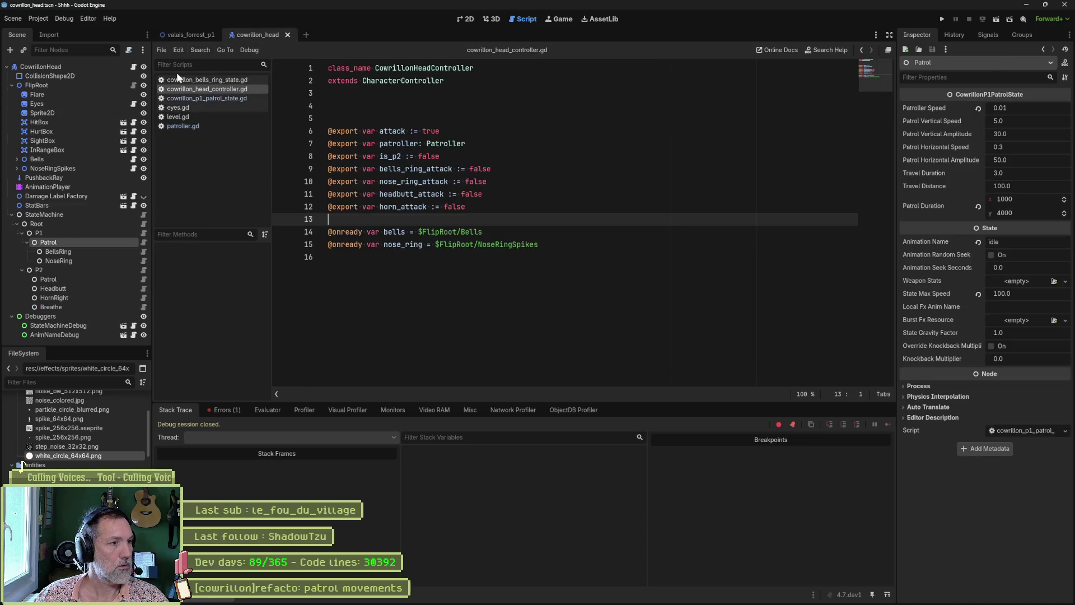
Back in valais_forrest_p1, confirm Cowrillon's Patroller is P1PatrolPath and reopen cowrillon_p1_patrol_state.gd.
left_click(183, 35)
left_click(76, 126)
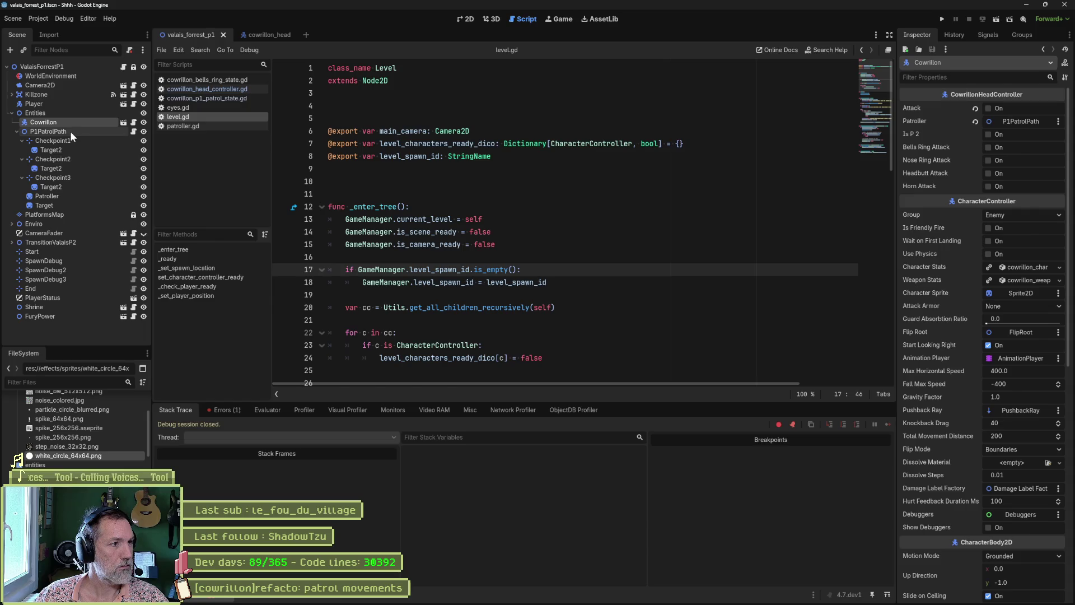
scroll(458, 252, "down", 6)
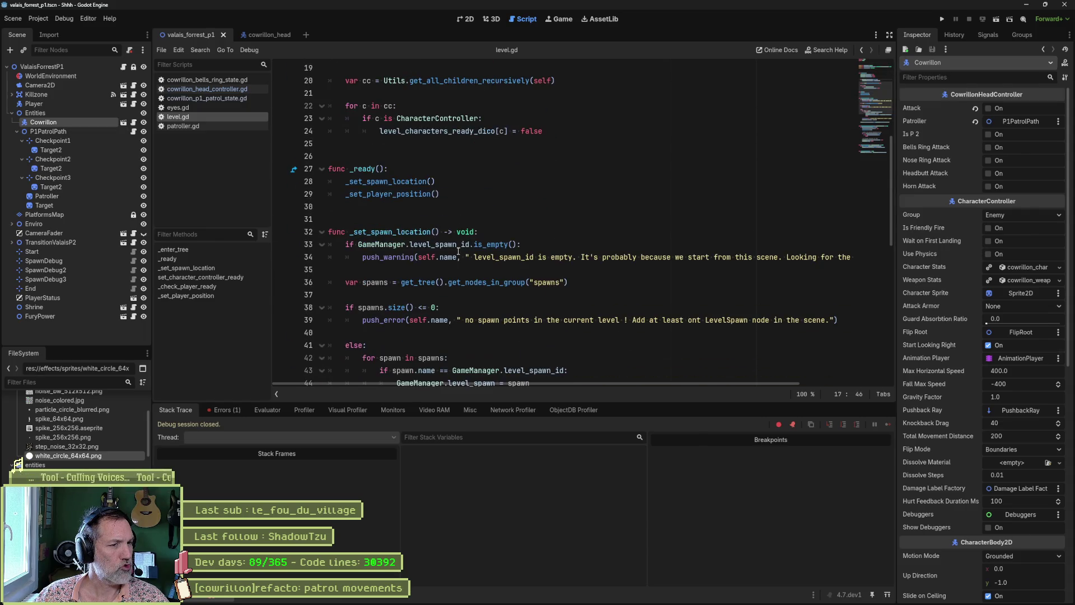
scroll(459, 251, "down", 8)
left_click(538, 282)
key("ctrl+alt+f")
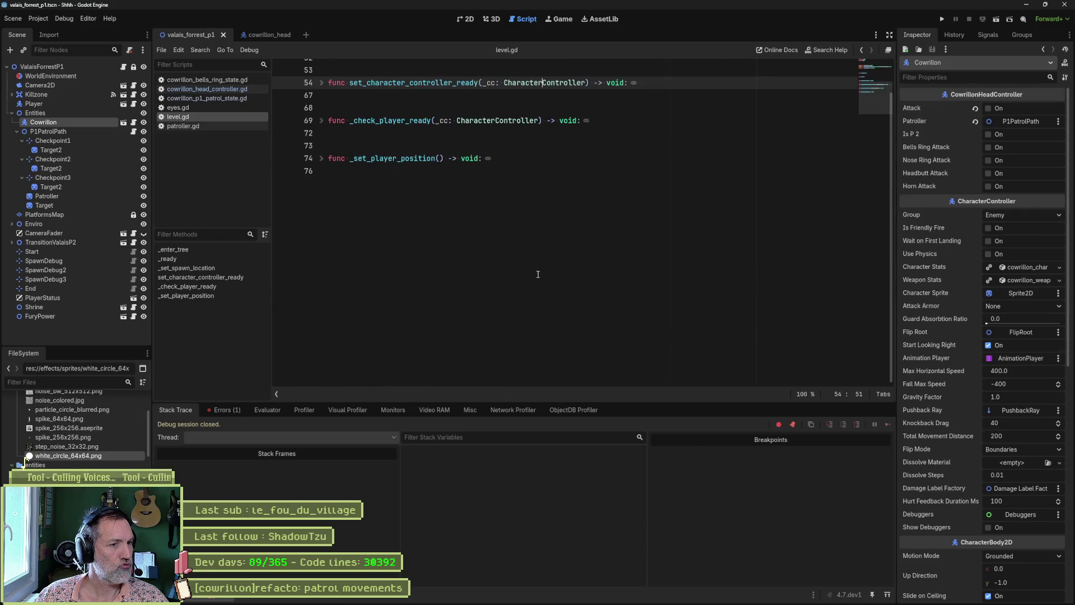
left_click(223, 98)
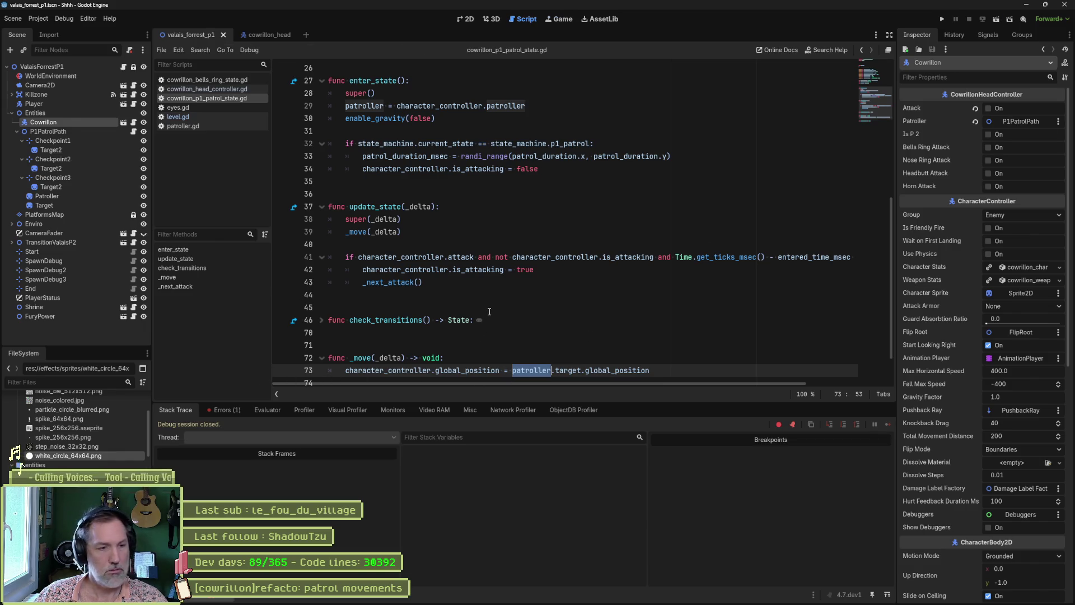
Run the game, filter Stack Variables for patroller, inspect its live object, then stop.
key("F5")
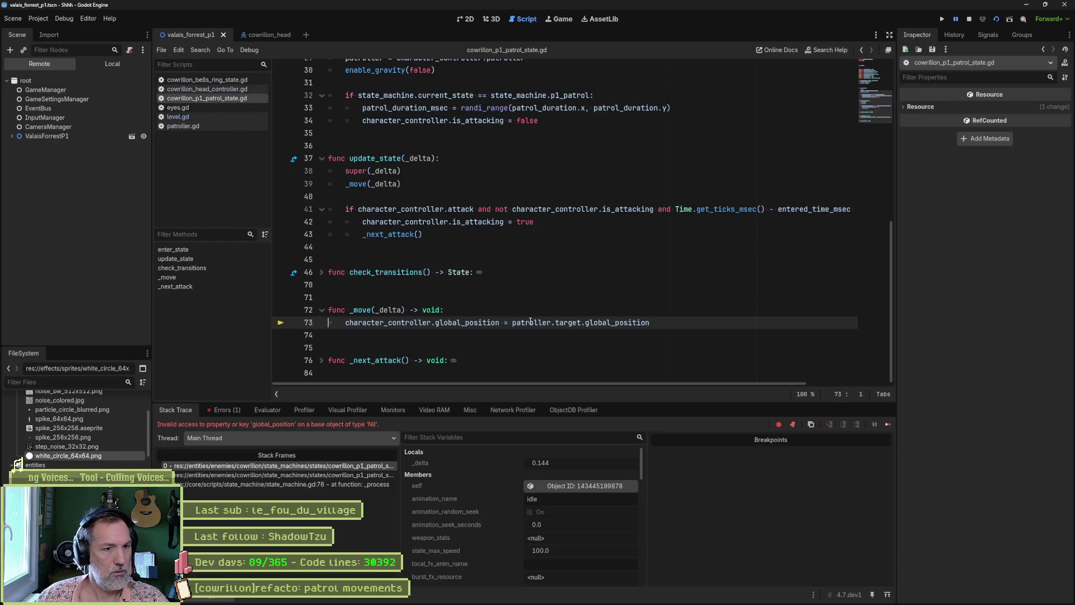
double_click(529, 323)
key("ctrl+c")
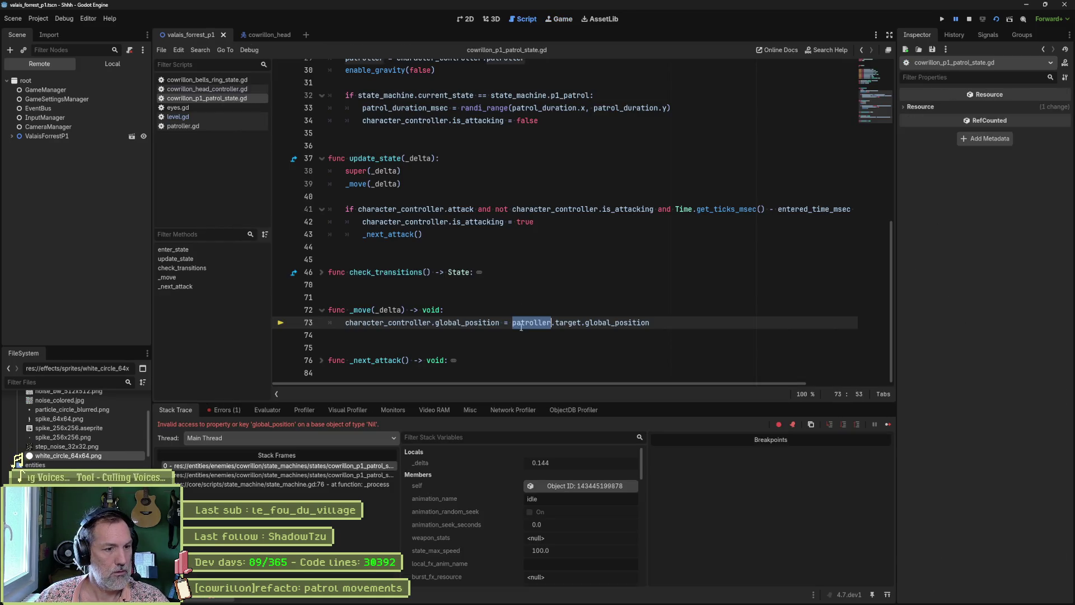
scroll(455, 487, "down", 5)
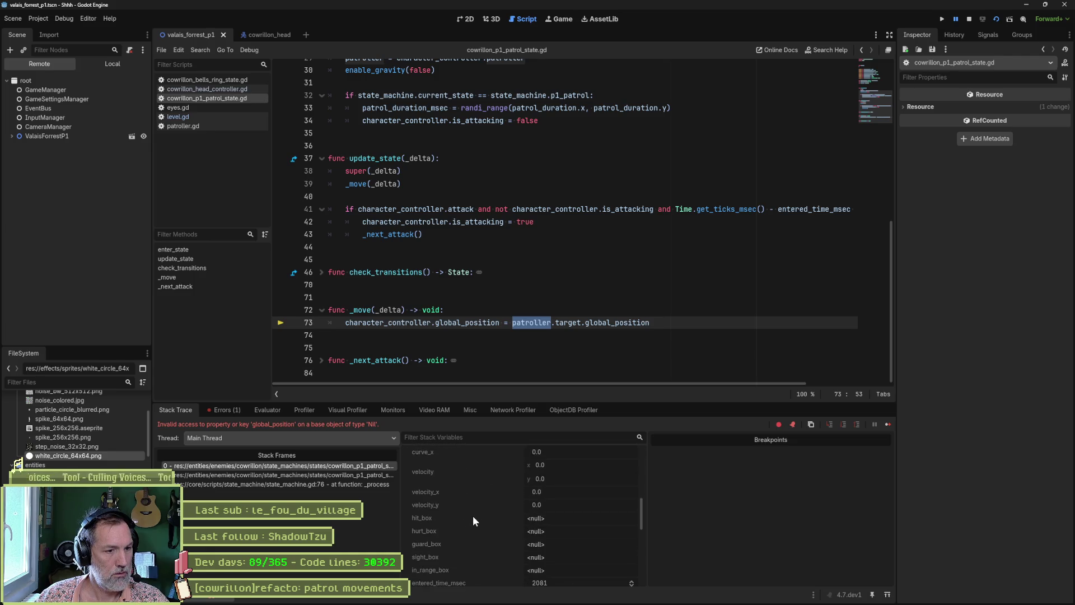
key("ctrl+v")
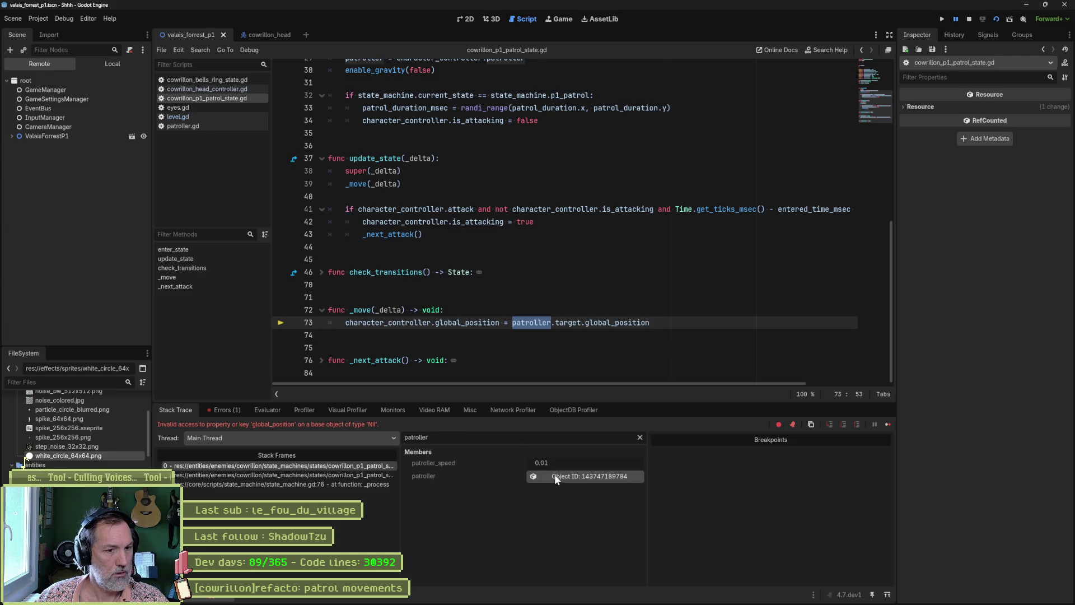
left_click(576, 476)
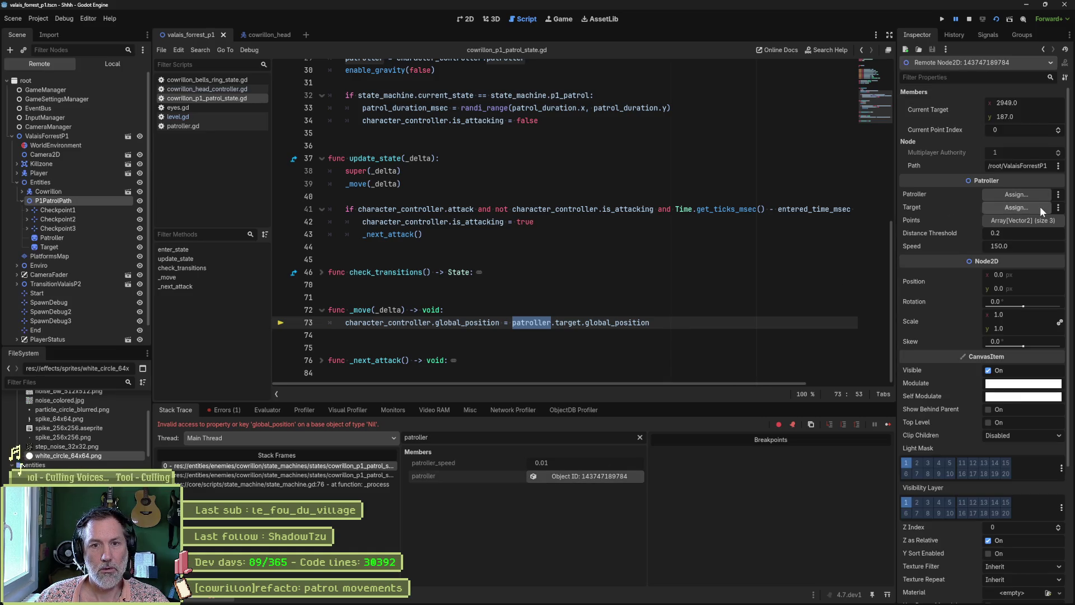
left_click(970, 20)
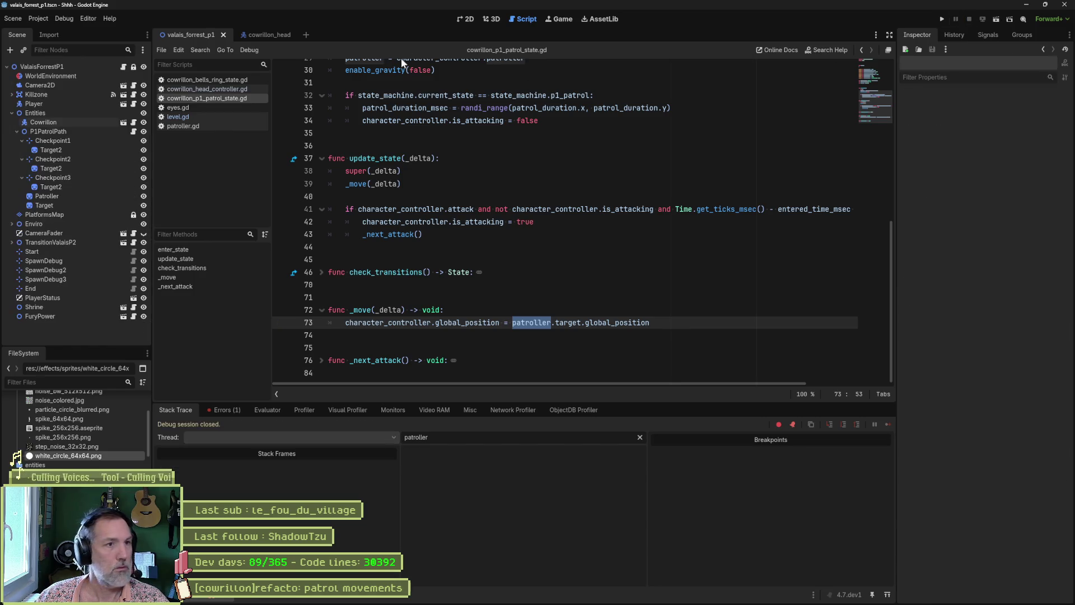
Assign the Patroller and Target nodes to P1PatrolPath's slots, save, and playtest again.
left_click(66, 131)
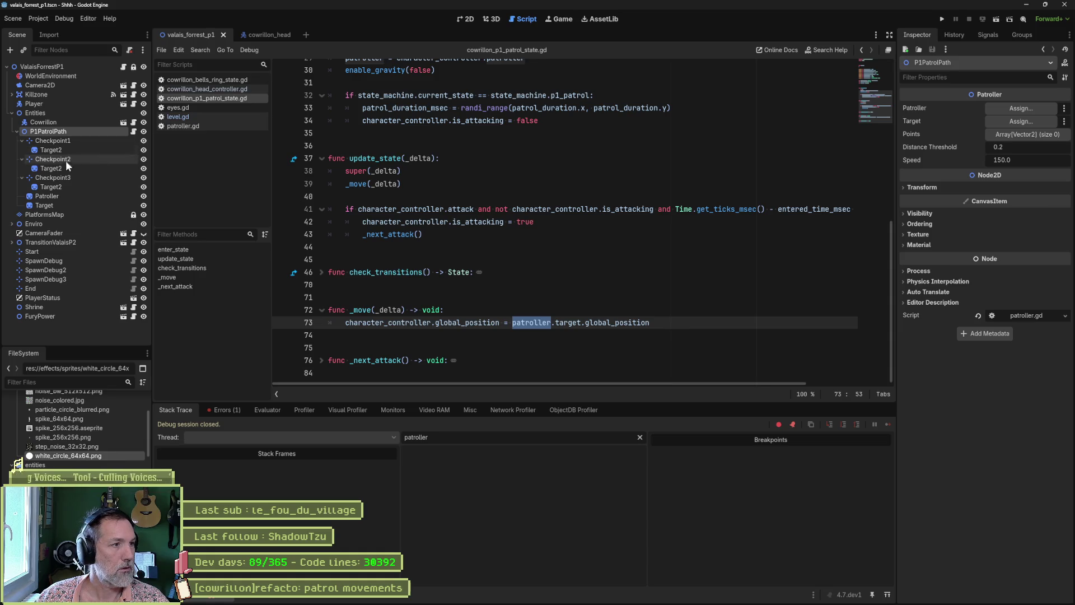
mouse_move(55, 195)
left_mouse_down()
mouse_move(938, 85)
mouse_move(1021, 108)
left_mouse_up()
mouse_move(44, 205)
left_mouse_down()
mouse_move(927, 141)
mouse_move(1021, 121)
left_mouse_up()
key("ctrl+s")
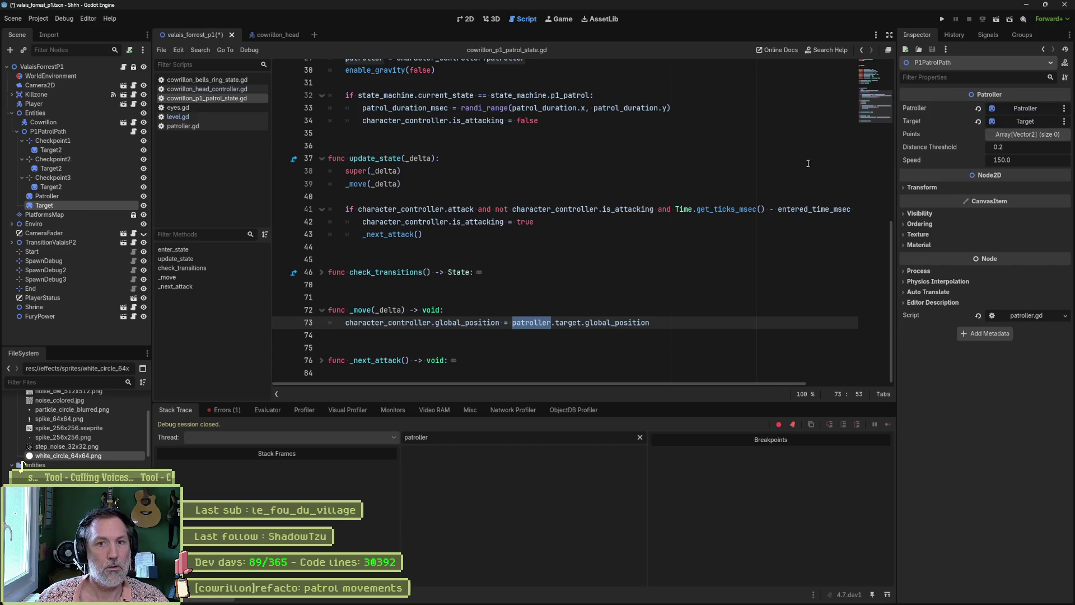
left_click(511, 171)
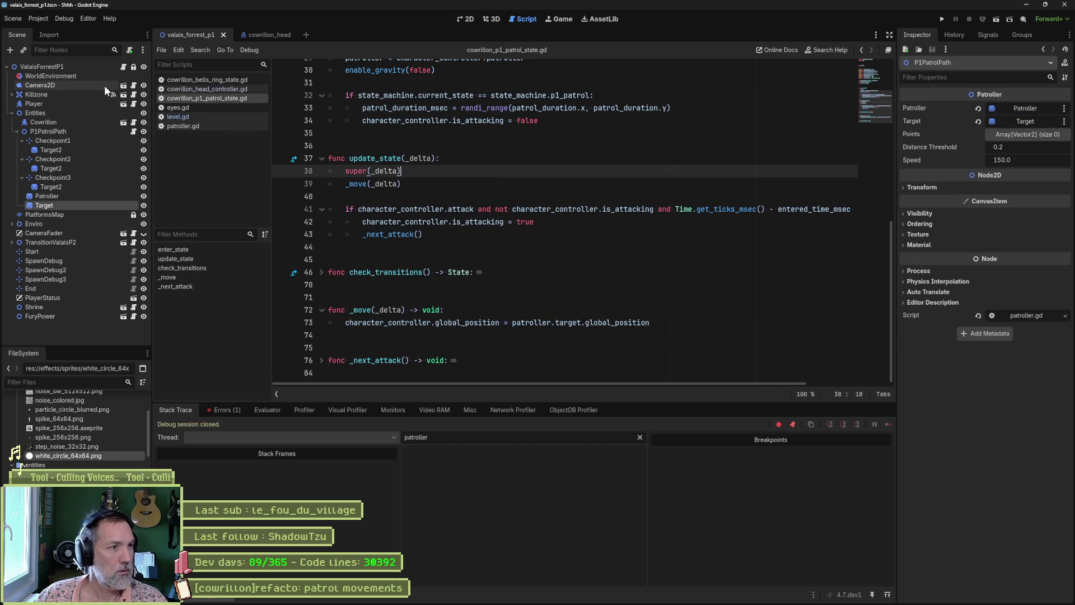
key("F6")
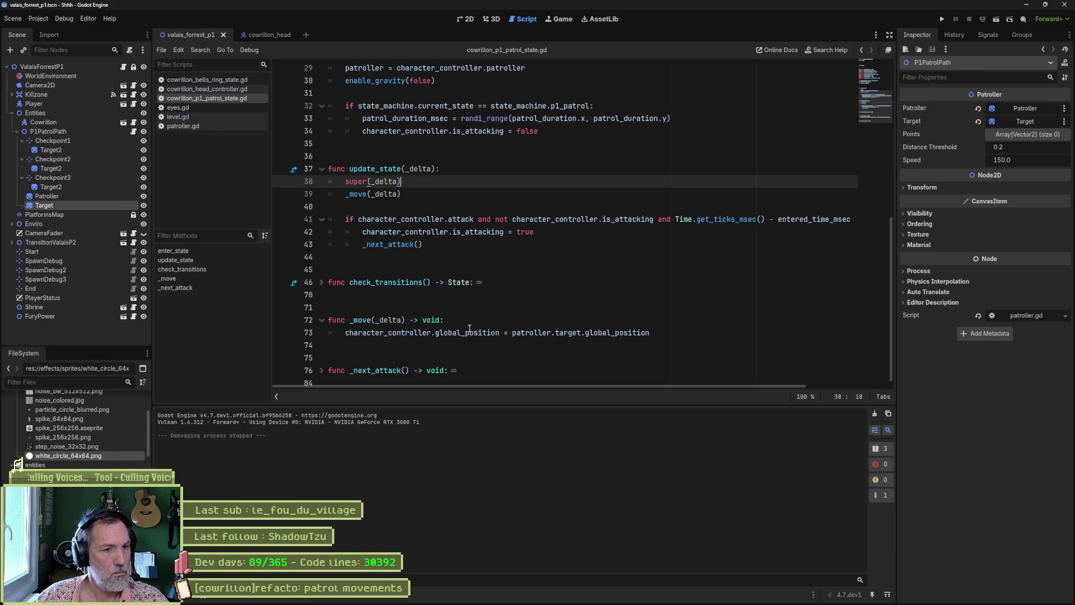
left_click(655, 336)
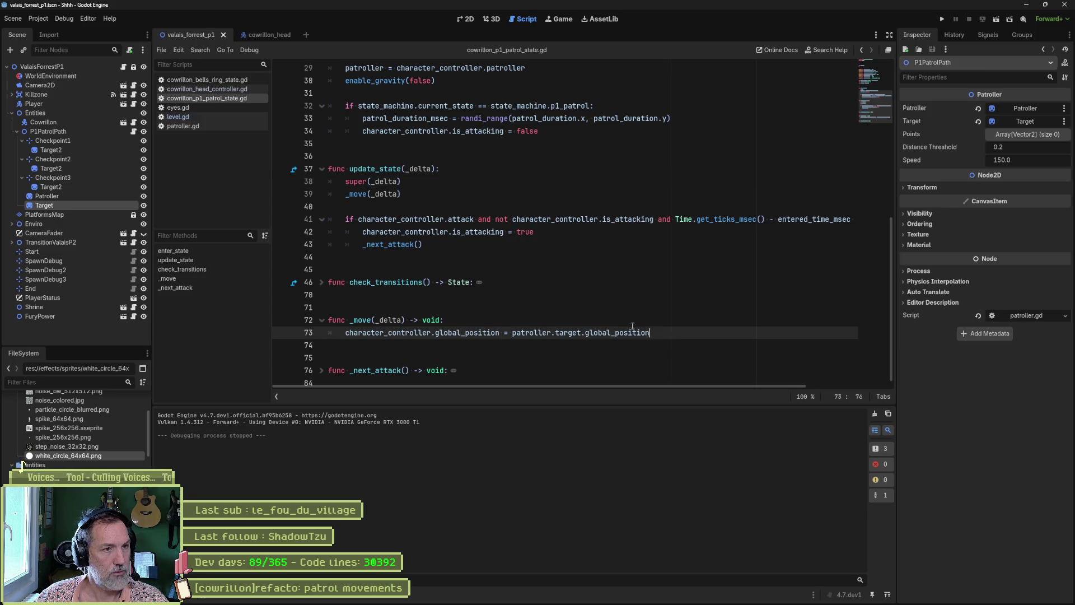
Replace speed with target_dampening on line 47 of patroller.gd.
left_click(198, 127)
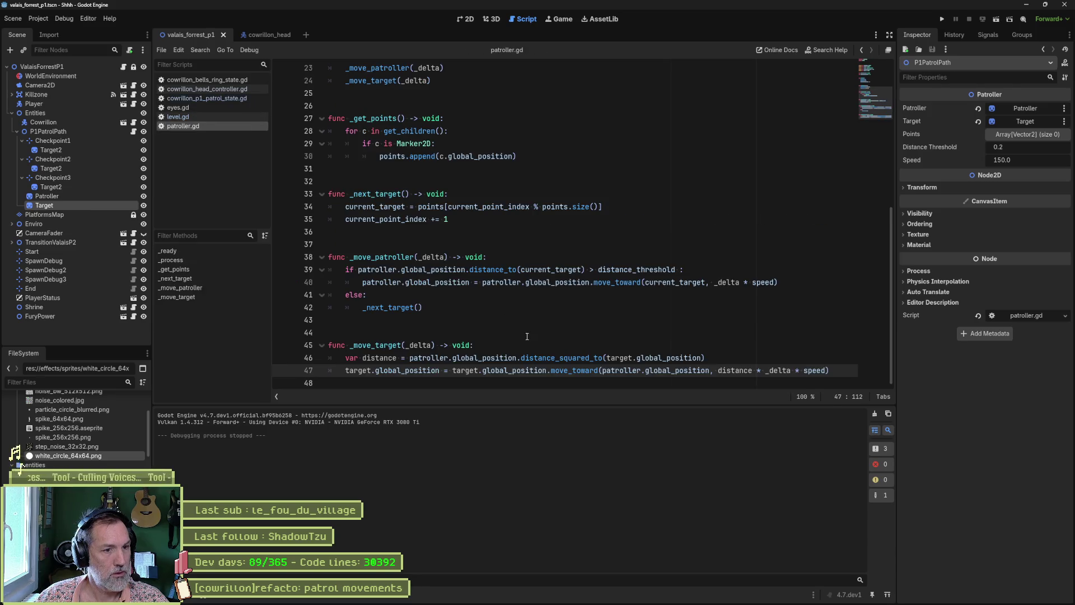
double_click(821, 371)
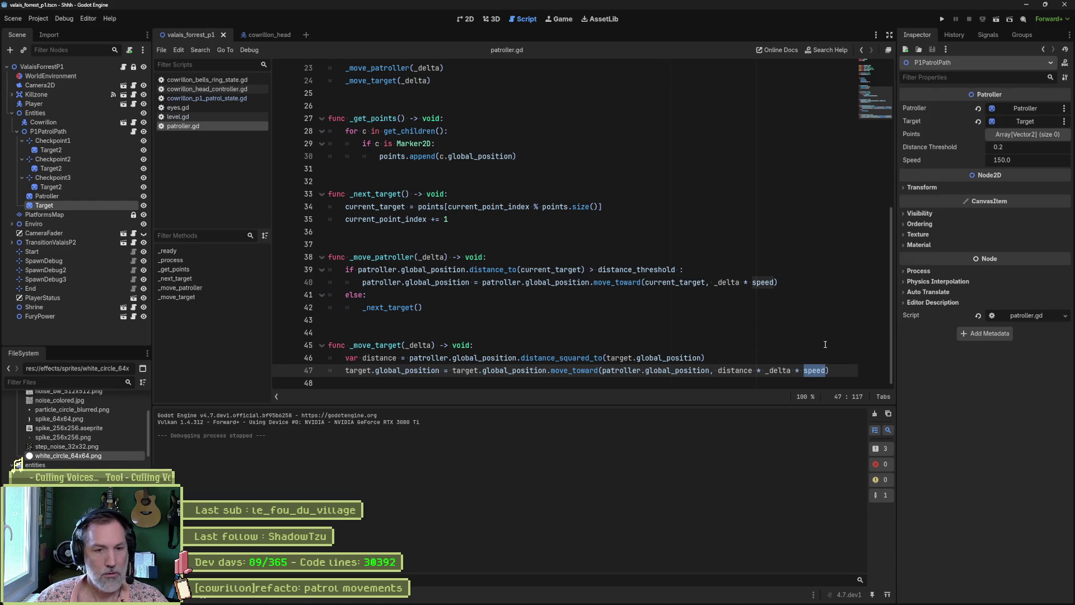
key("BackSpace")
type("target_dampening")
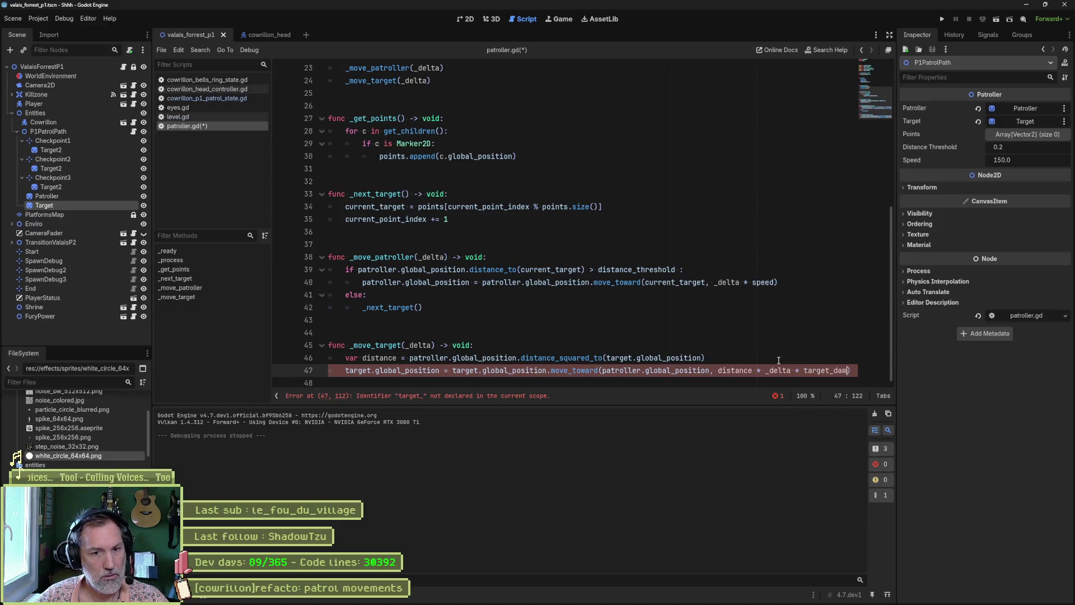
double_click(822, 370)
scroll(424, 381, "left", 1)
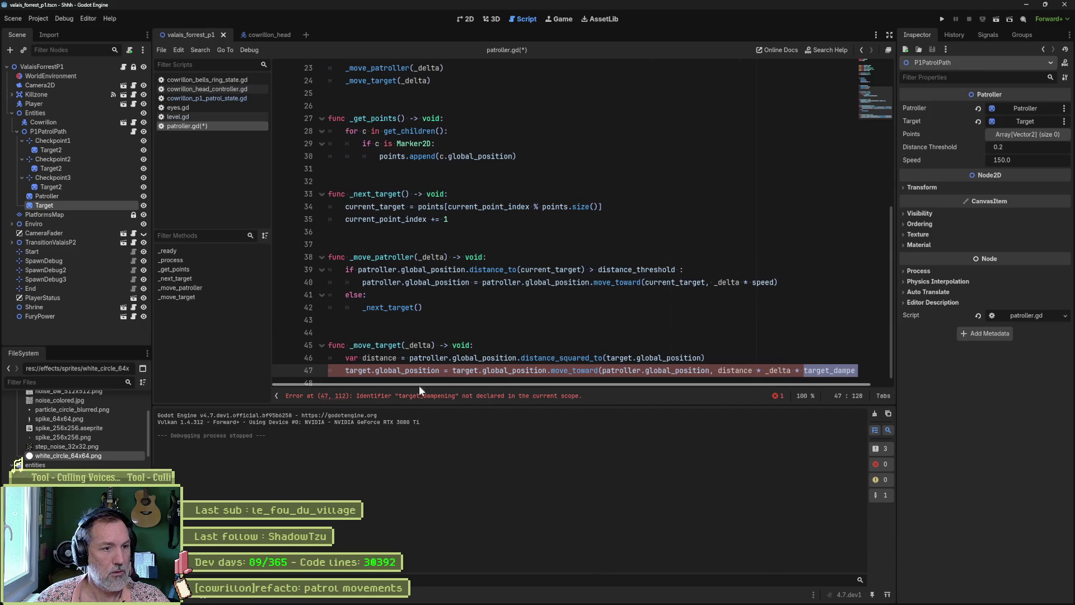
scroll(443, 268, "up", 7)
left_click(467, 171)
key("Return")
type("@export va")
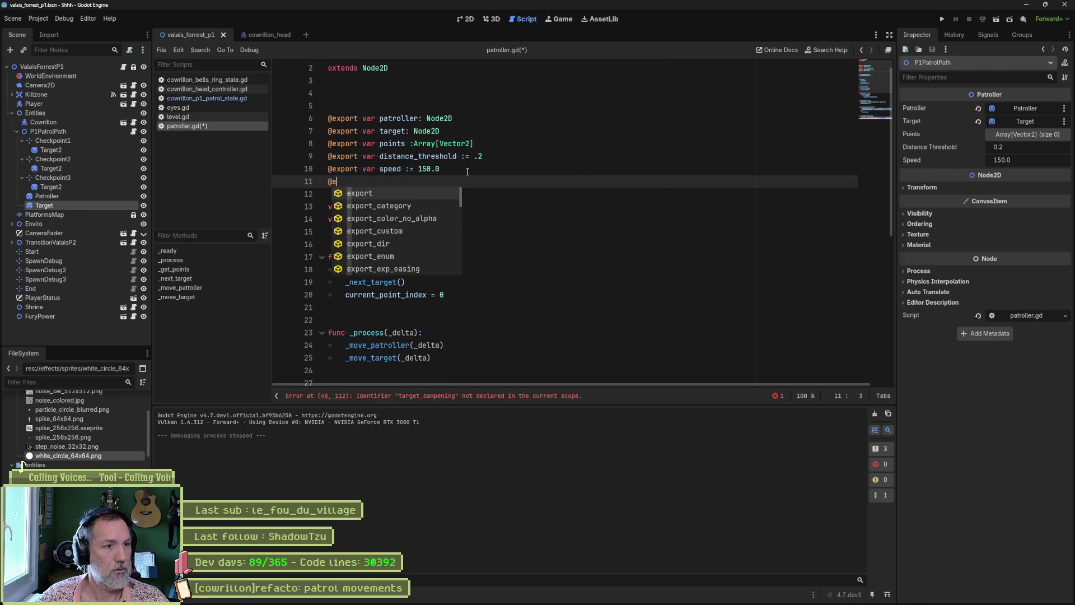
type("r target_")
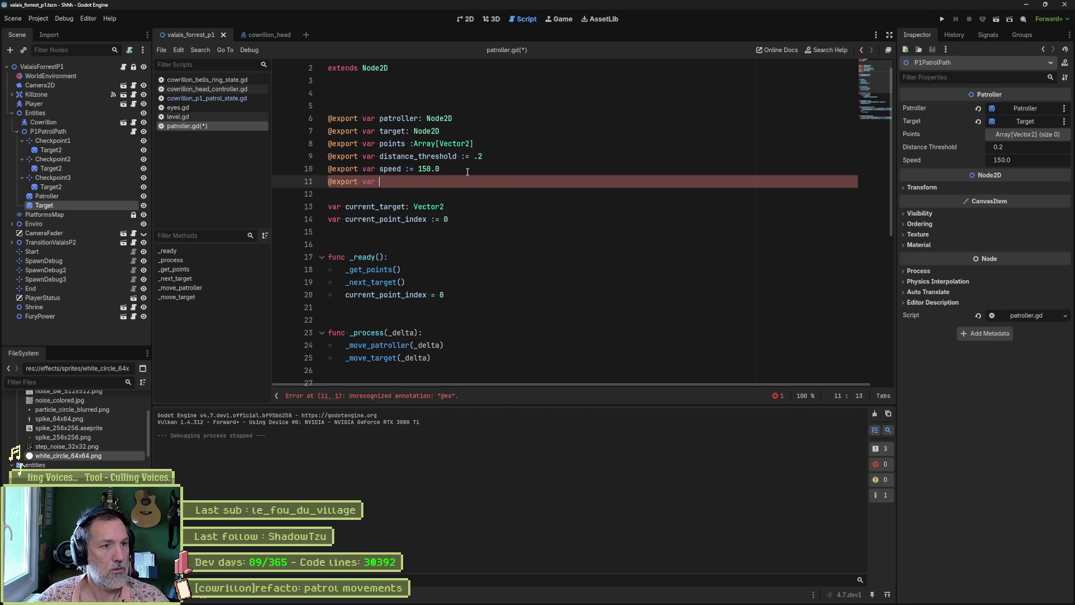
type("dampening")
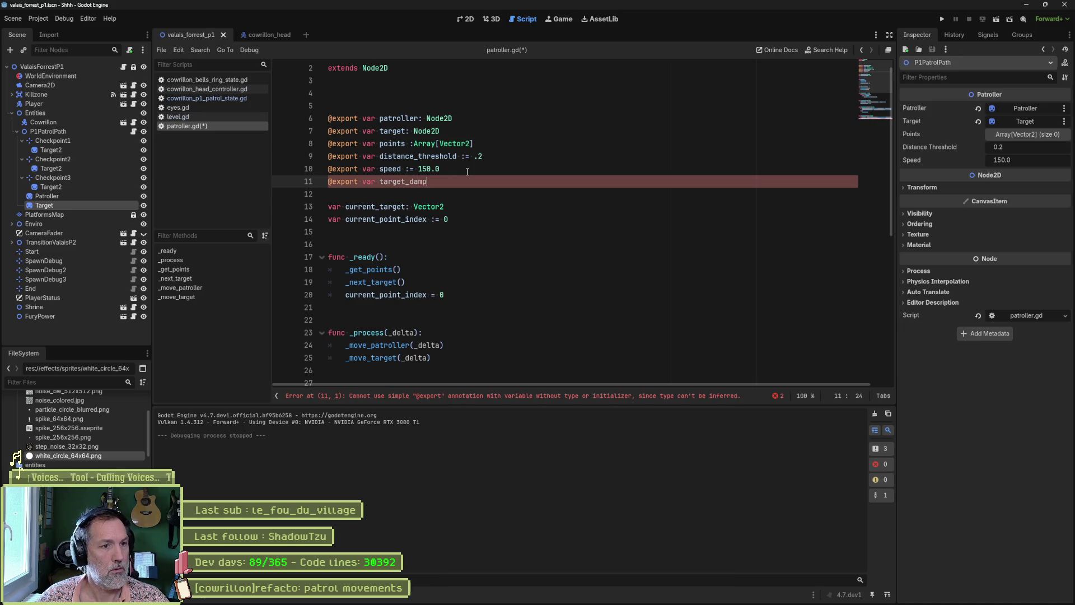
type(".")
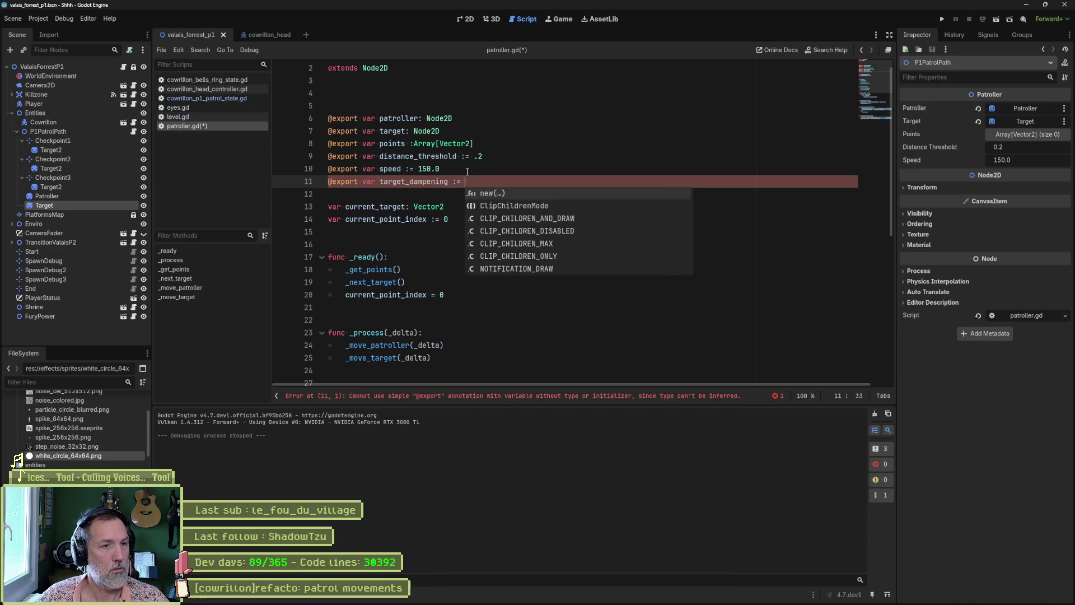
type("01")
key("ctrl+s")
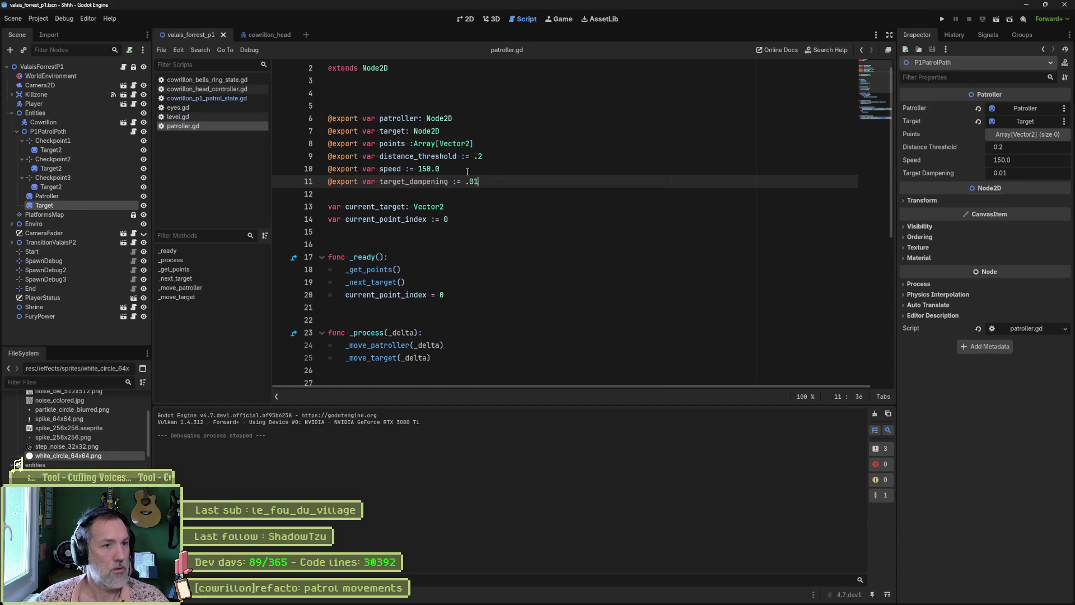
scroll(475, 211, "down", 7)
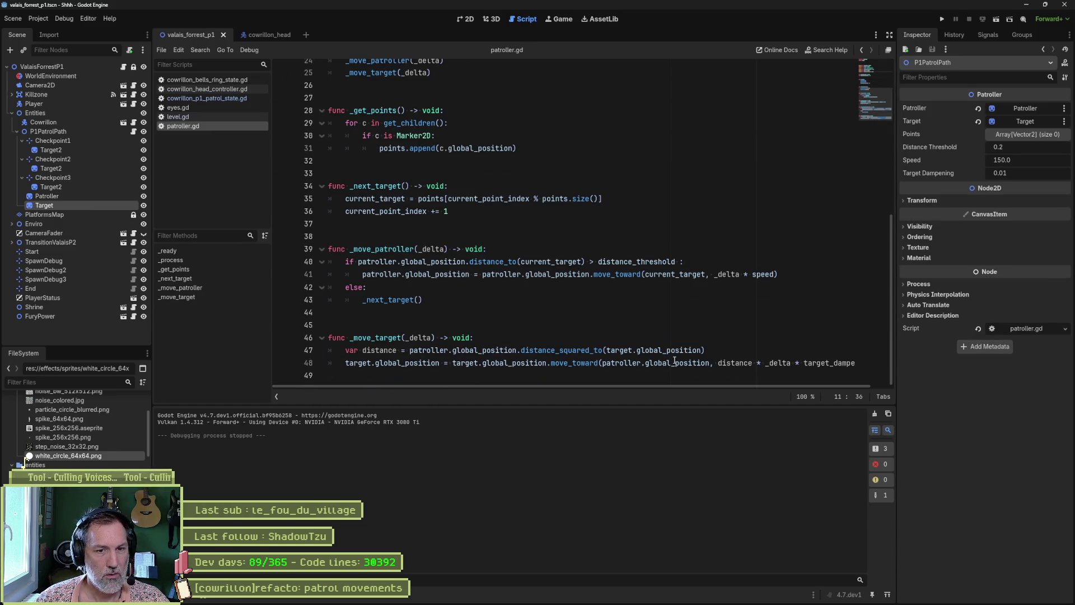
scroll(454, 181, "up", 7)
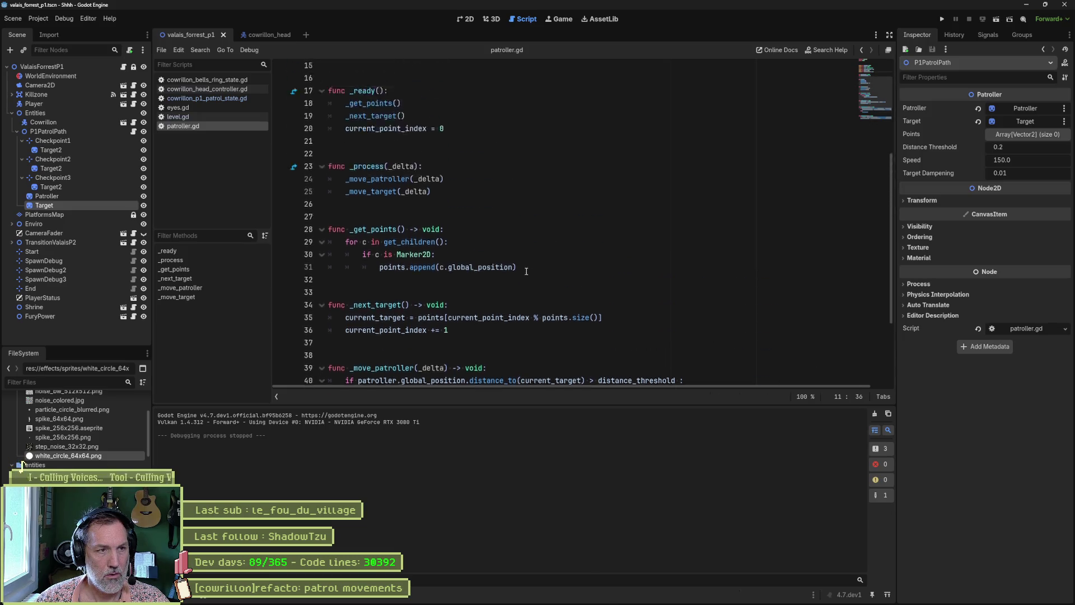
key("Up")
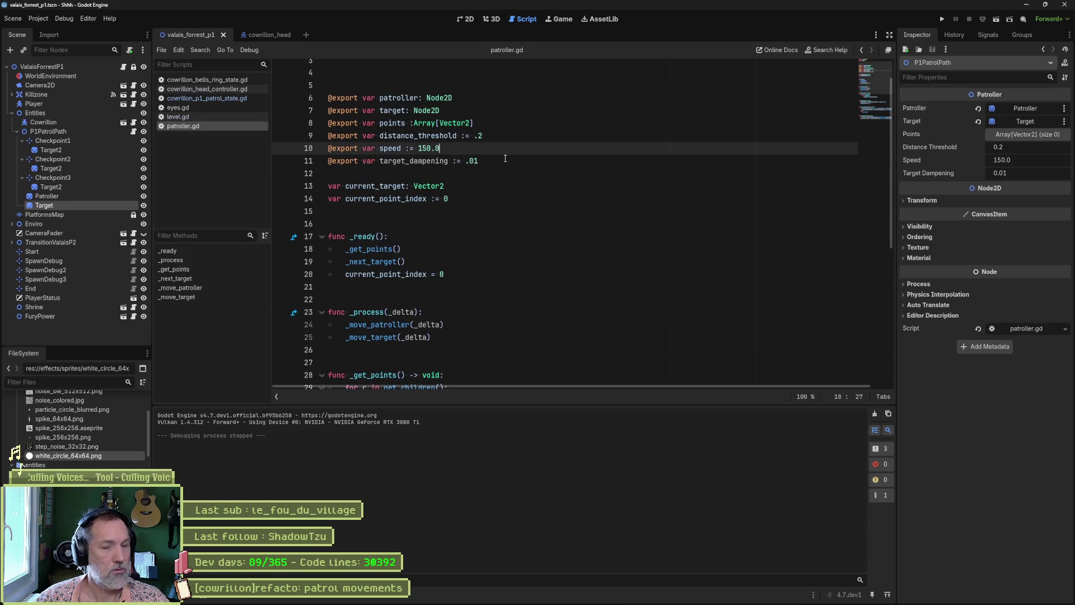
left_click(361, 162)
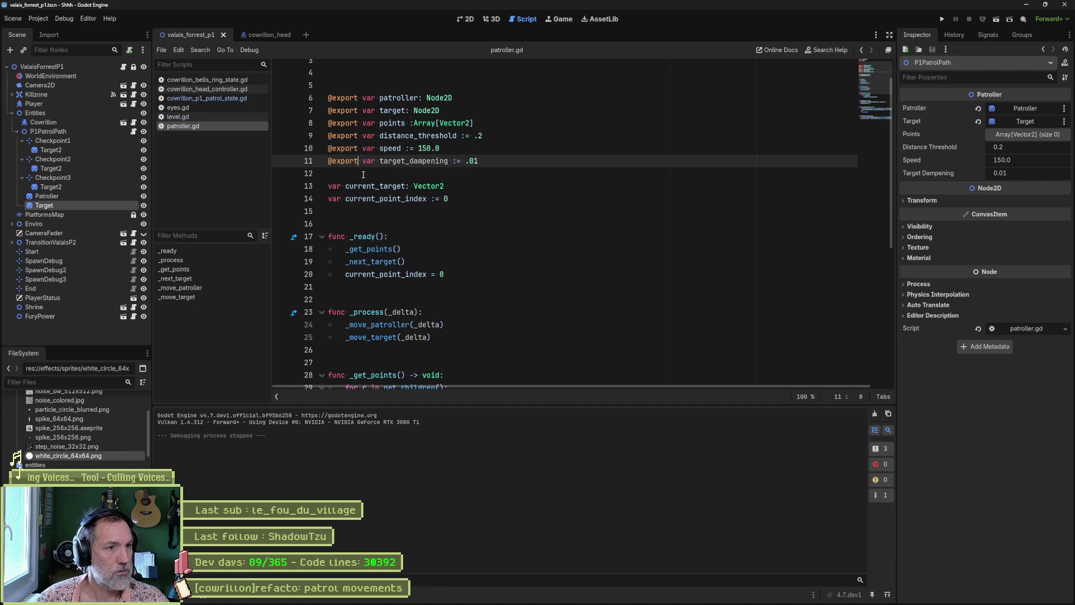
type("_")
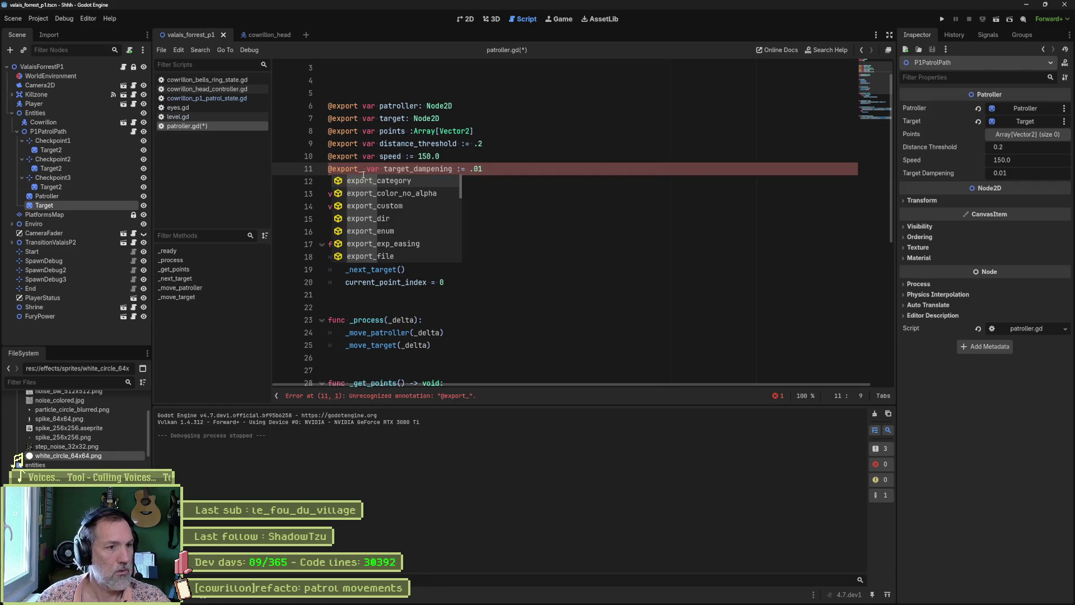
type("r")
key("Return")
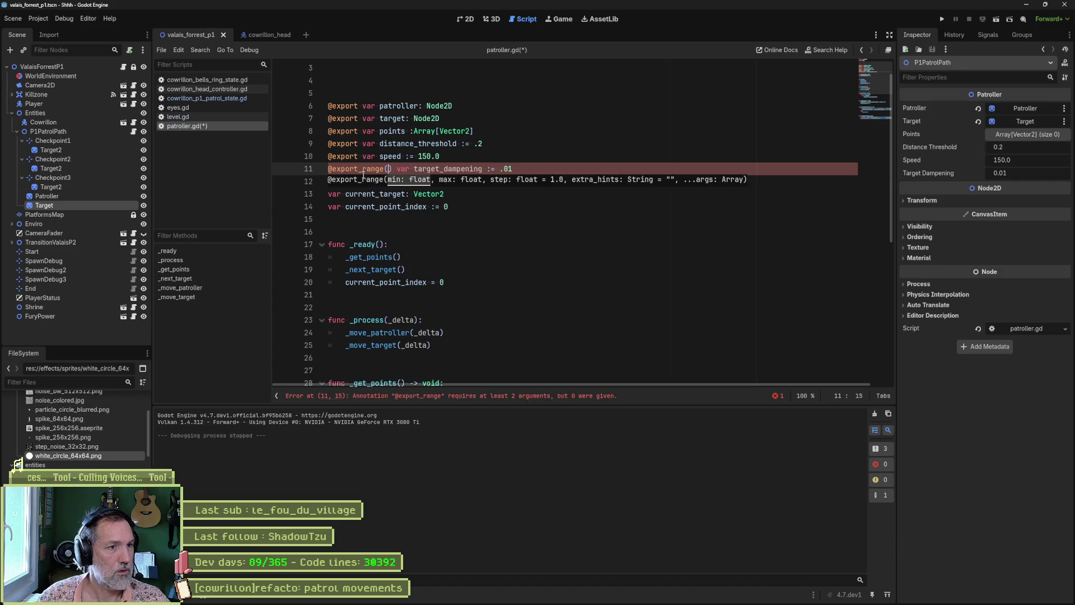
type("0")
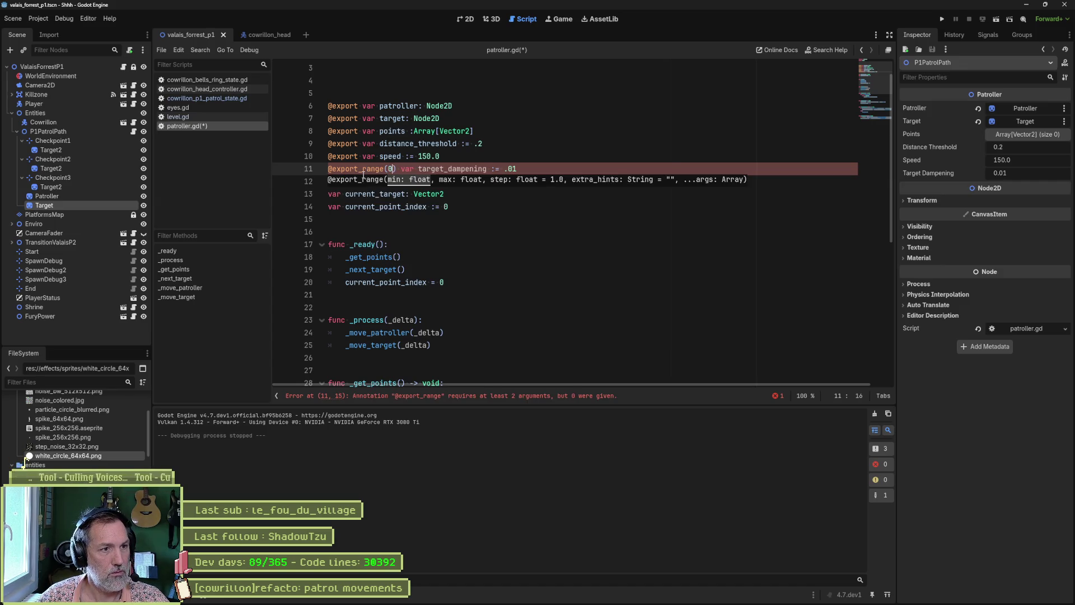
type(".0, 1.0")
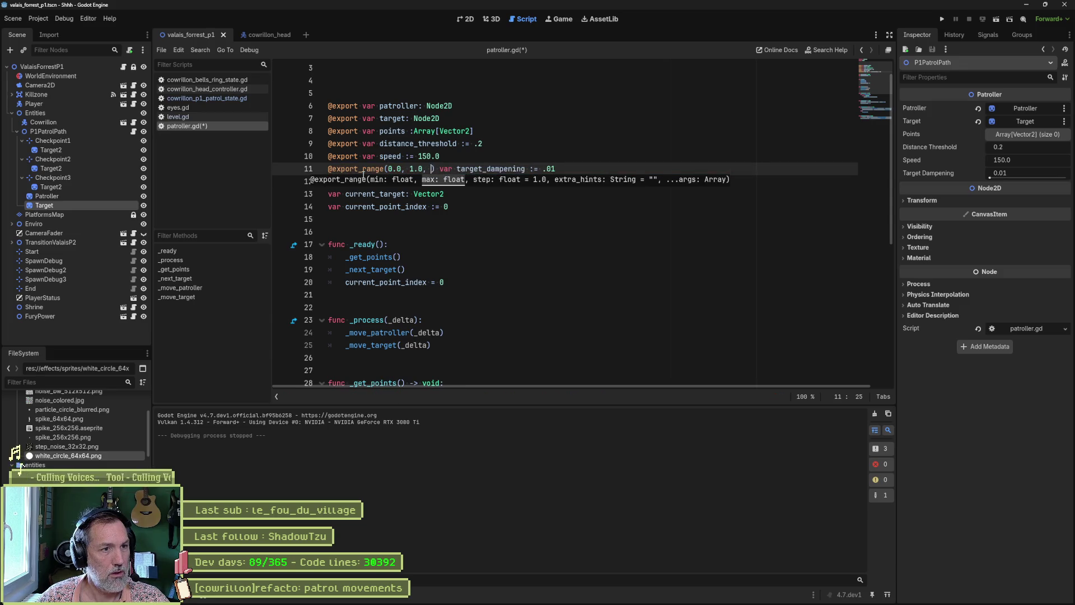
type(", .001")
key("Right")
key("Return")
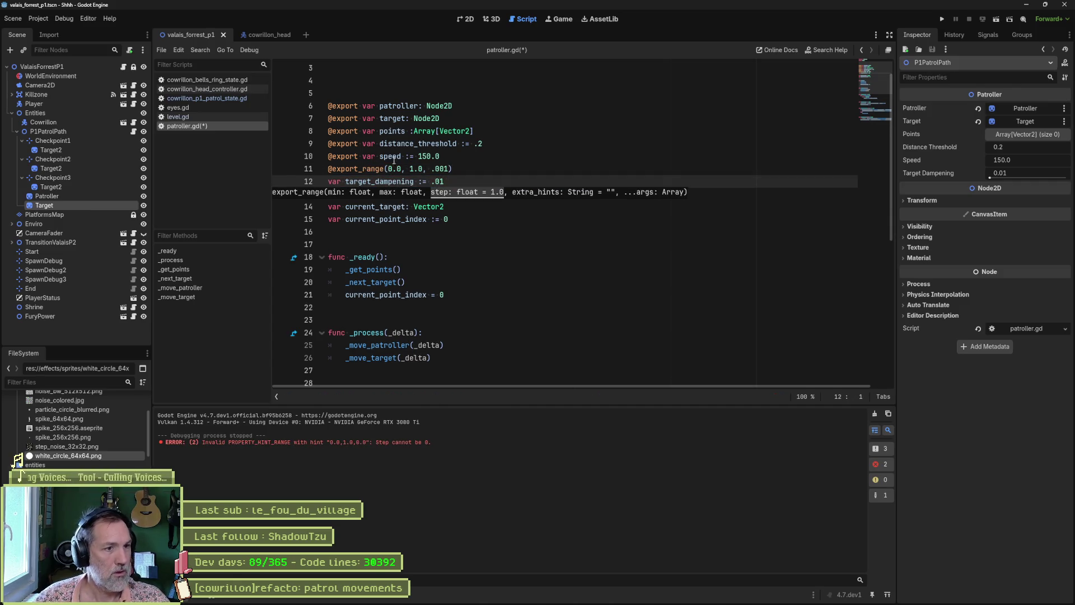
left_click(464, 181)
key("Down")
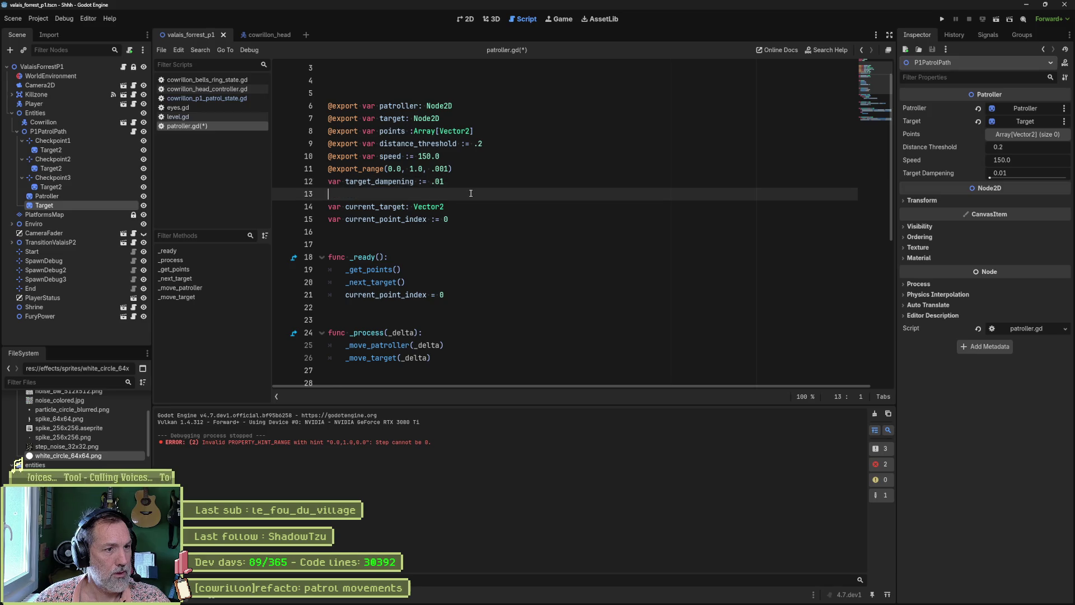
key("Delete")
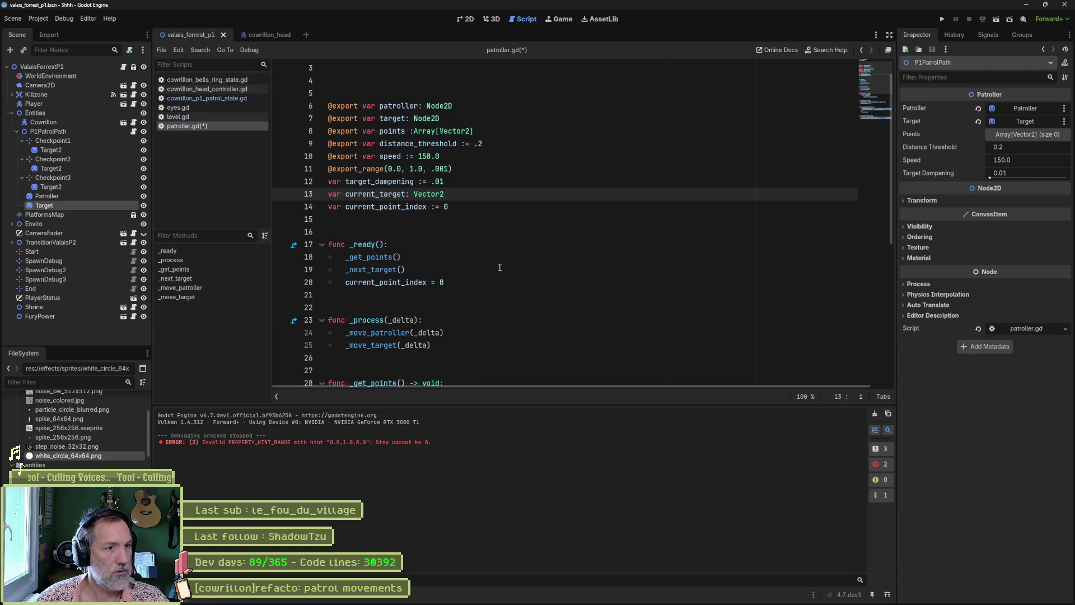
scroll(497, 266, "down", 6)
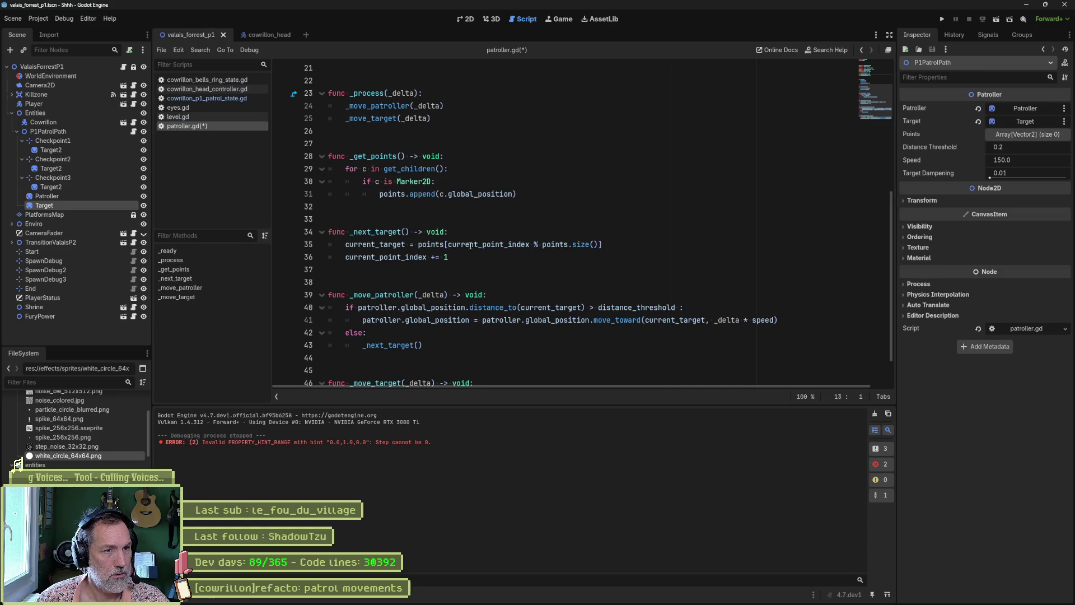
Wrap line 48's factor as (1.0 - target_dampening), save, and set Target Dampening to 0.777.
scroll(474, 246, "down", 1)
double_click(828, 364)
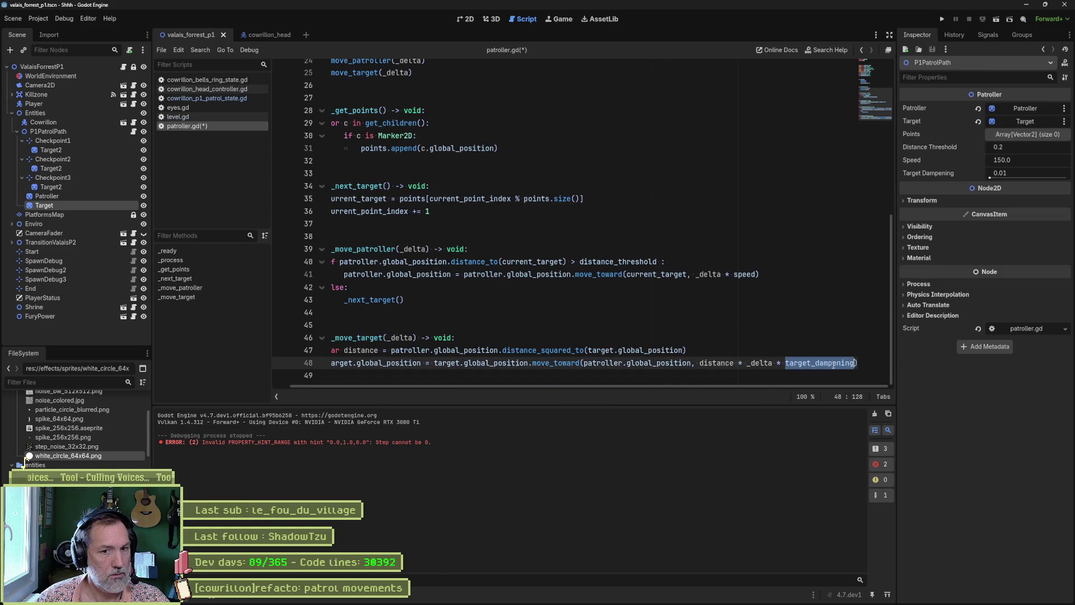
left_click(786, 364)
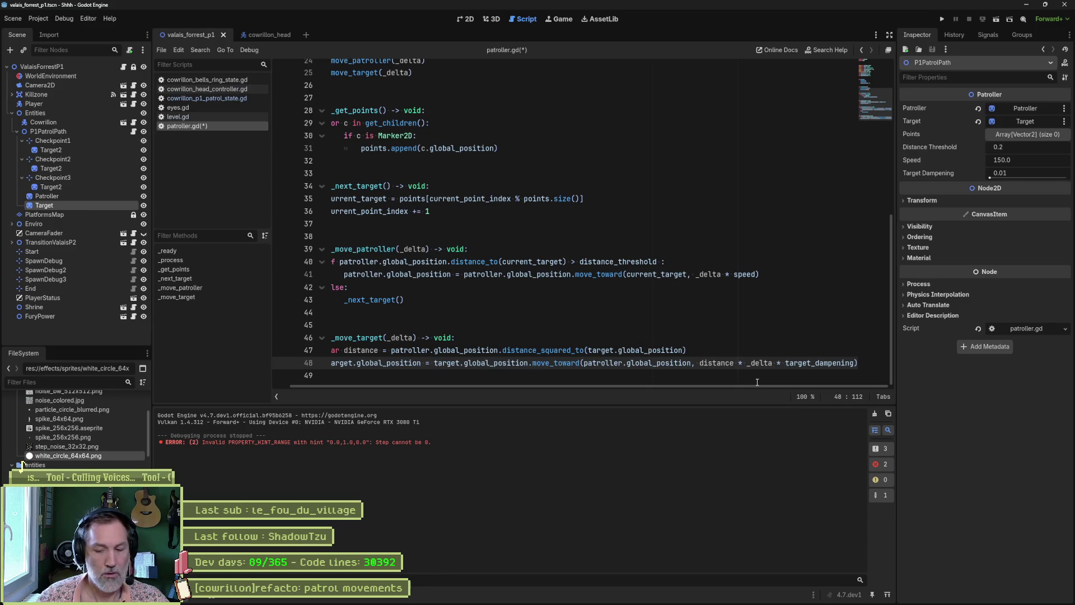
type("(1.0 -")
key("End")
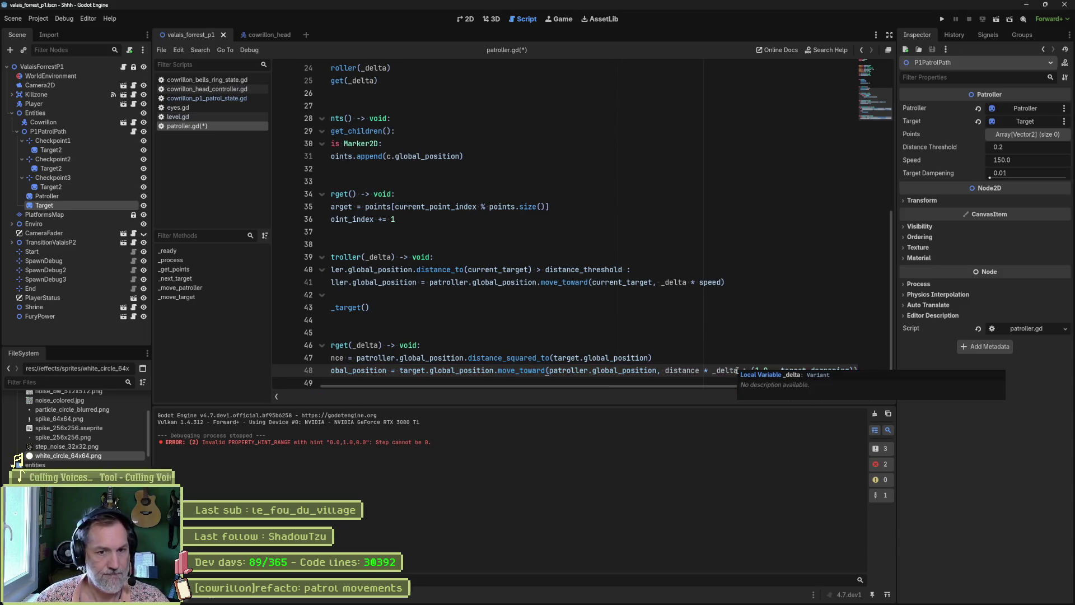
type(")")
key("ctrl+s")
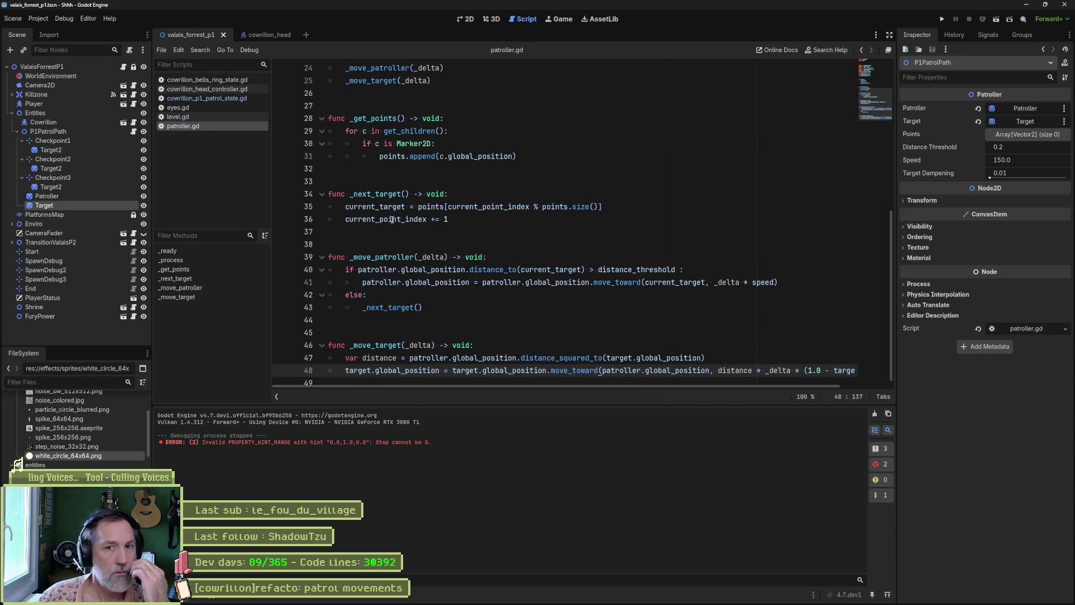
left_click_drag(990, 178, 1035, 180)
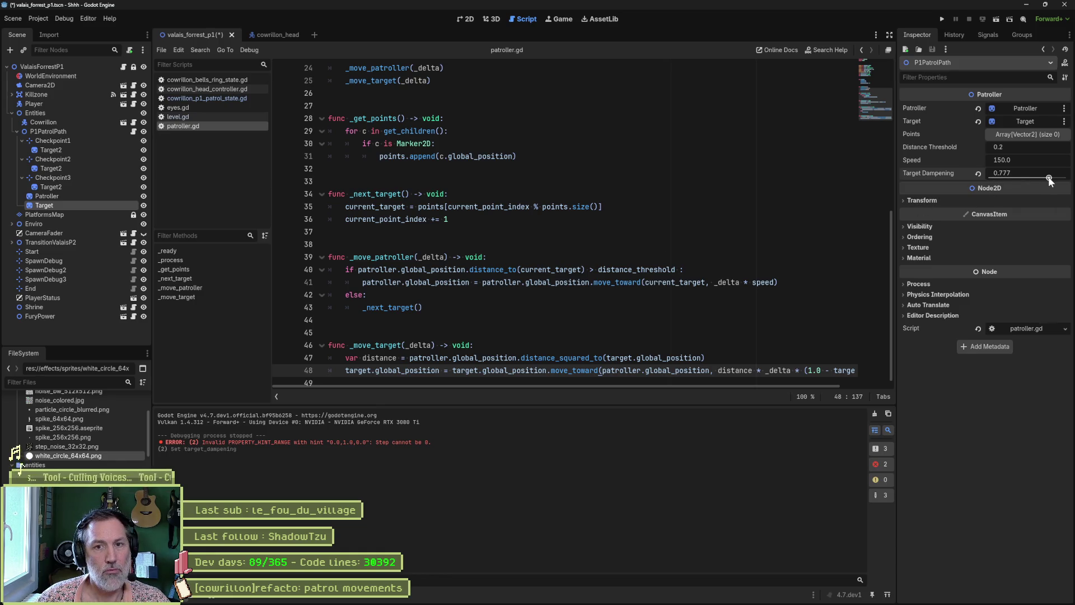
Playtest the boss fight at 0.777, then again with Target Dampening at 1.0.
left_click(745, 206)
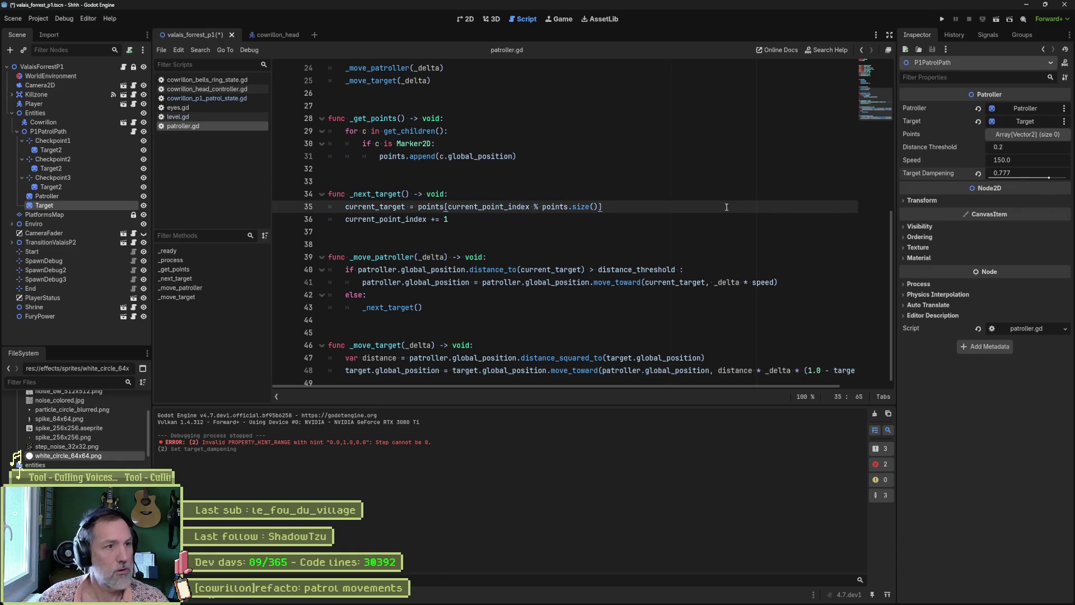
key("F5")
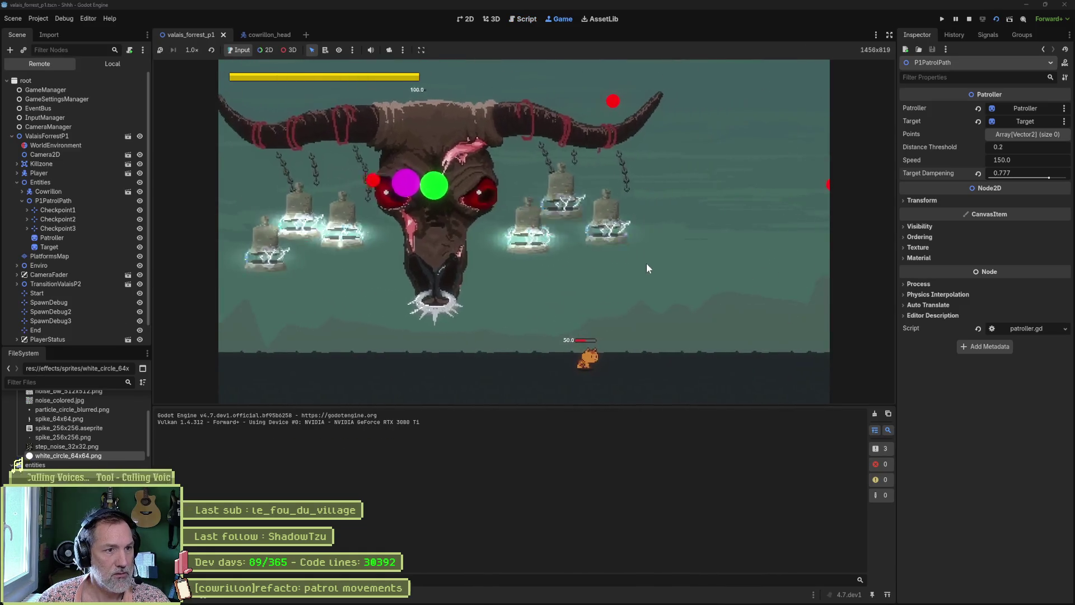
key("F8")
left_click_drag(1036, 178, 1066, 178)
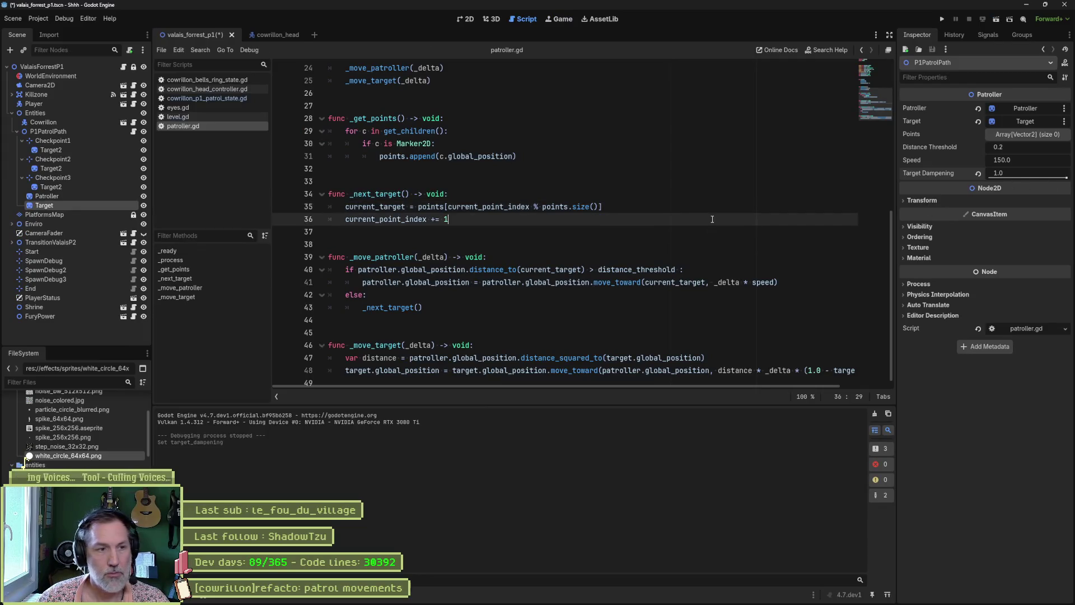
key("F5")
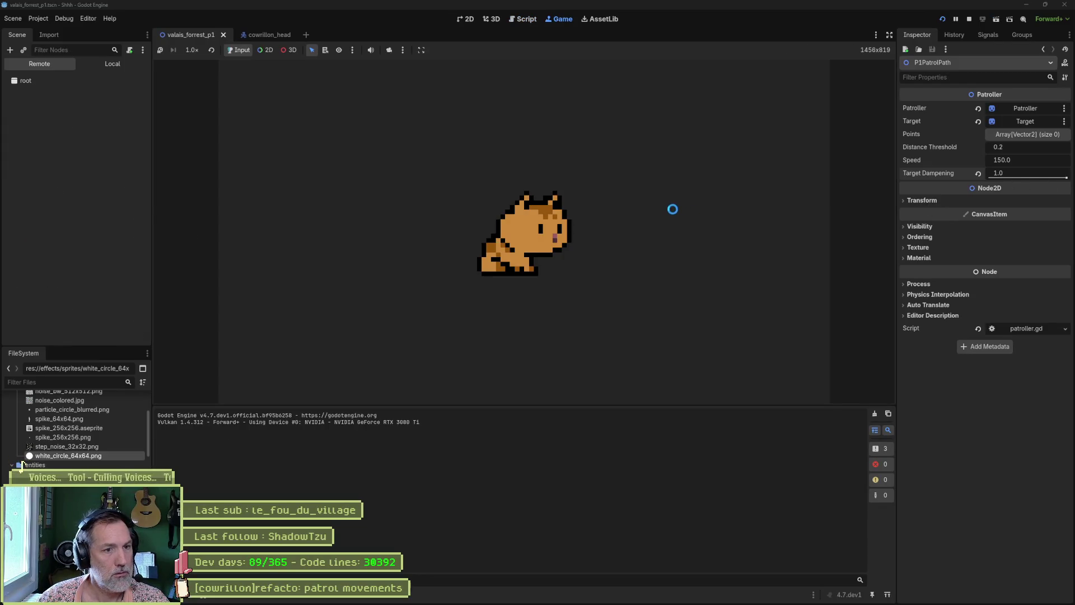
key("F6")
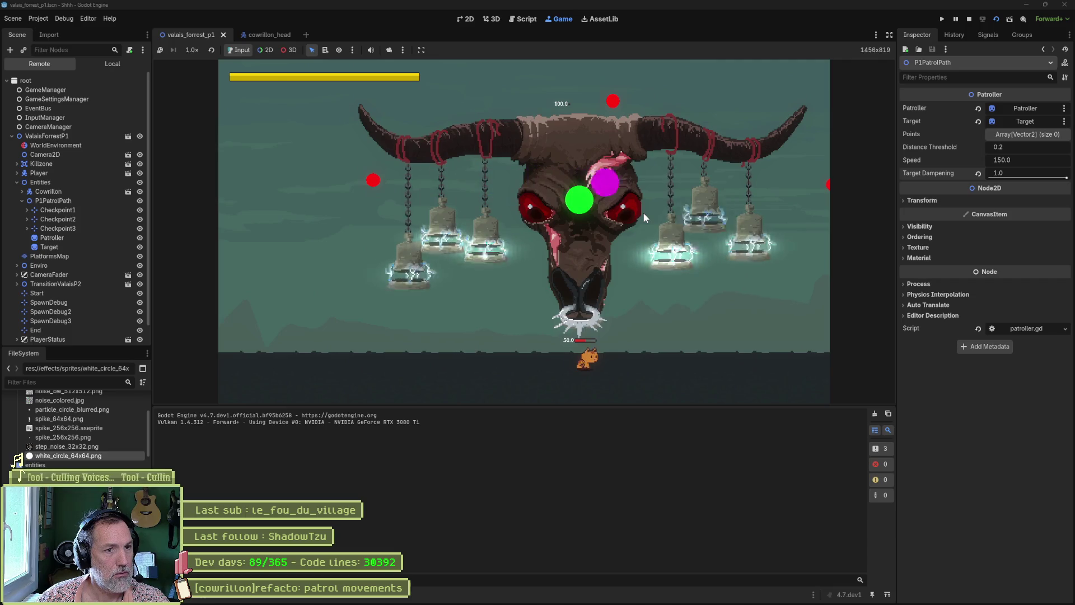
key("F8")
Lower Target Dampening to 0.951, rerun the game, and stop it.
left_click_drag(1062, 182, 1042, 180)
key("F6")
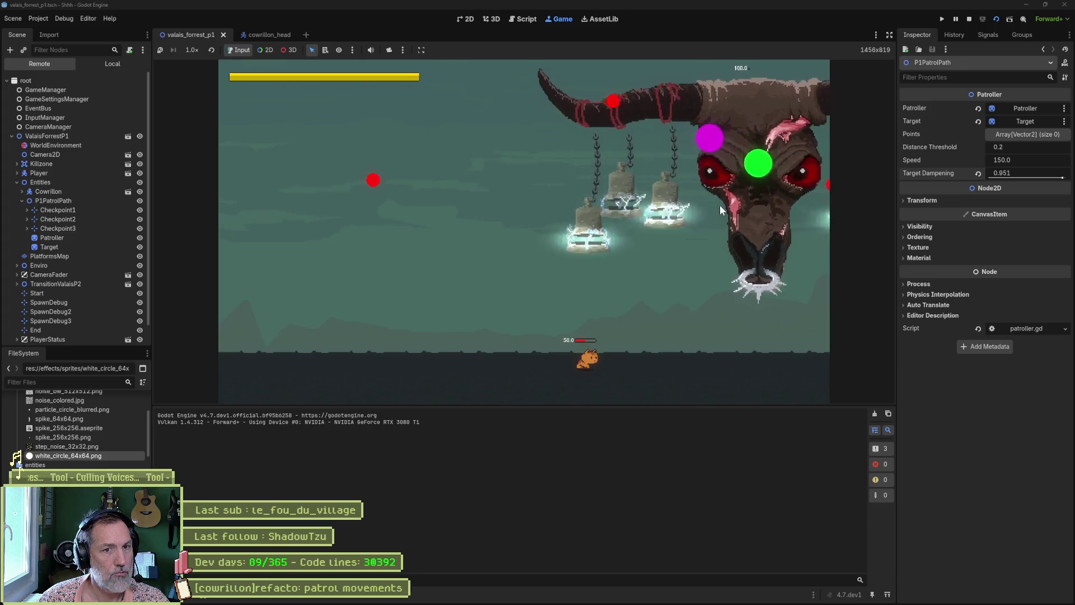
key("F8")
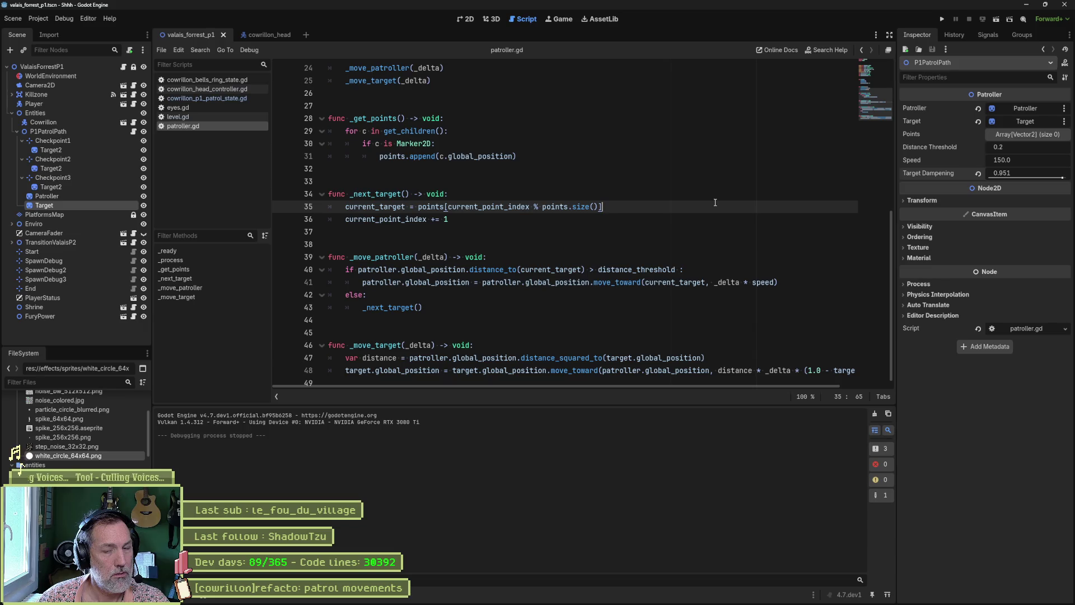
Cap target_dampening's export_range maximum at .9, save, then playtest Target Dampening at 0.856.
scroll(504, 185, "up", 8)
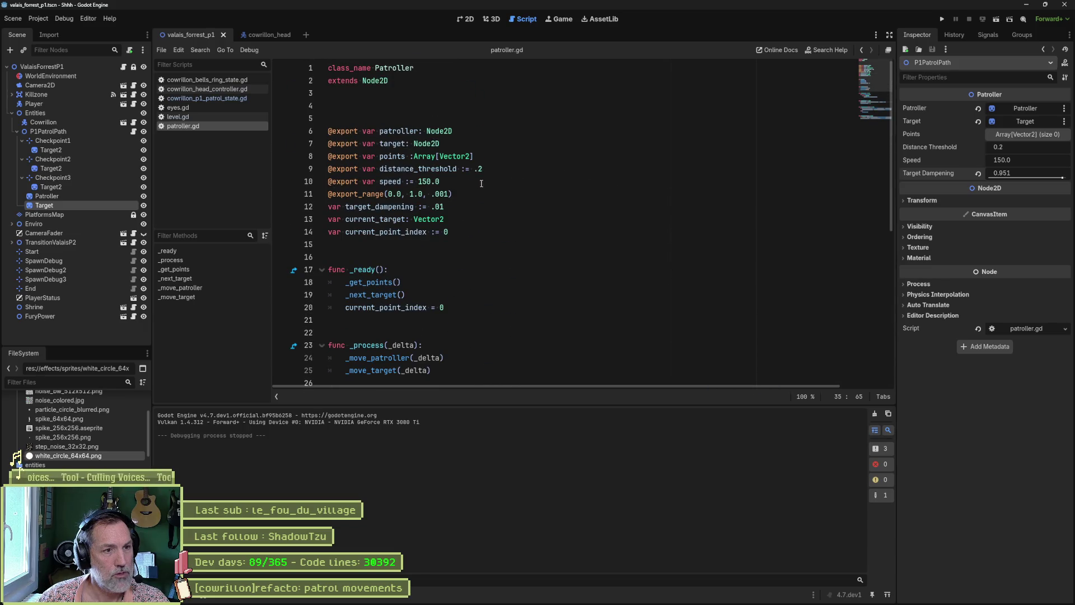
left_click(413, 194)
key("BackSpace")
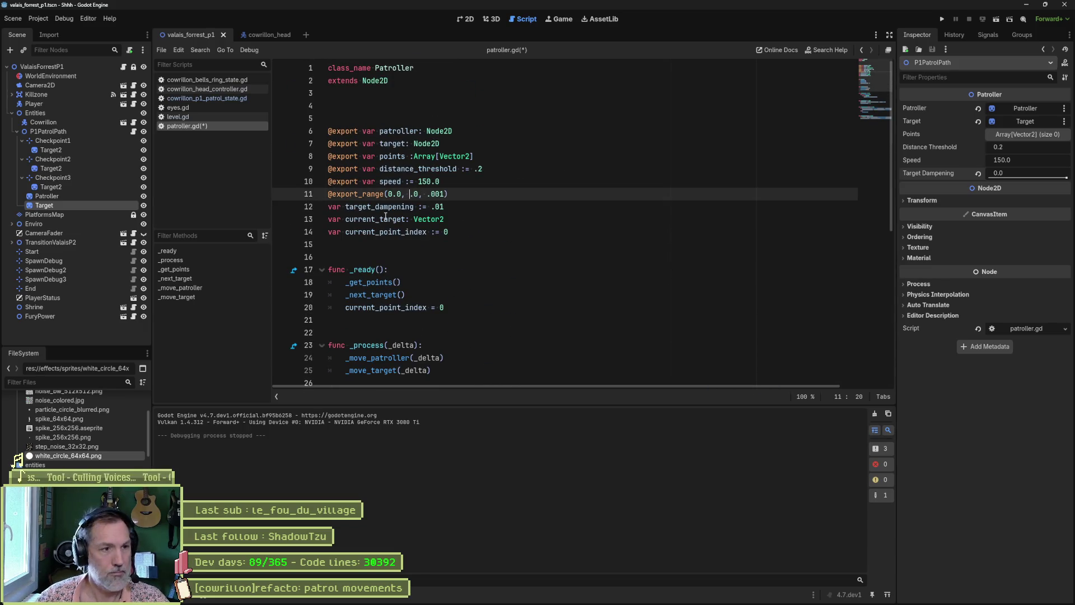
type("09")
key("ctrl+s")
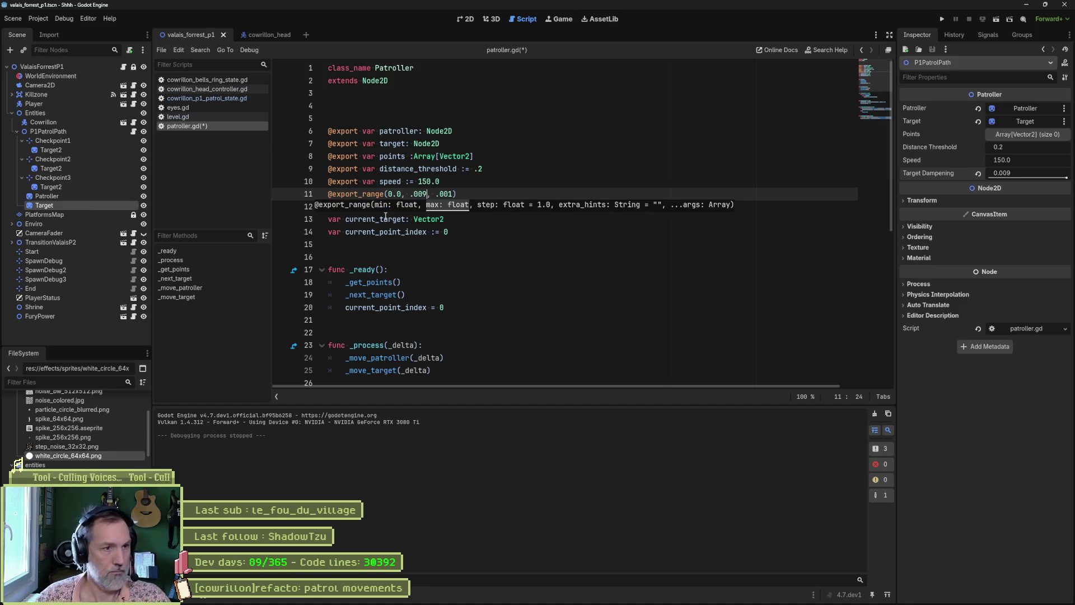
key("BackSpace")
key("BackSpace")
key("BackSpace")
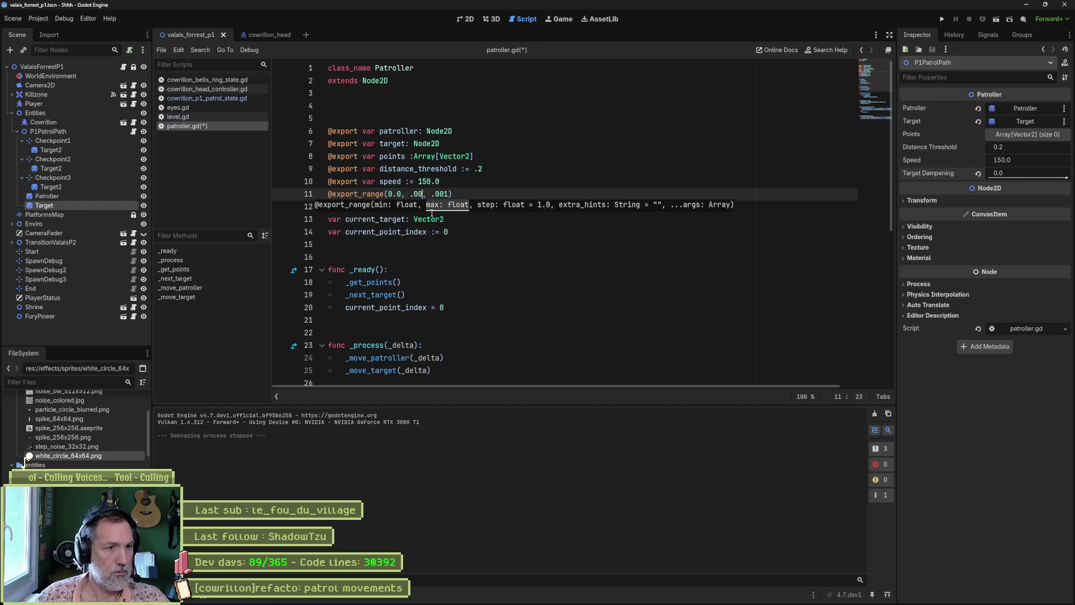
type("9")
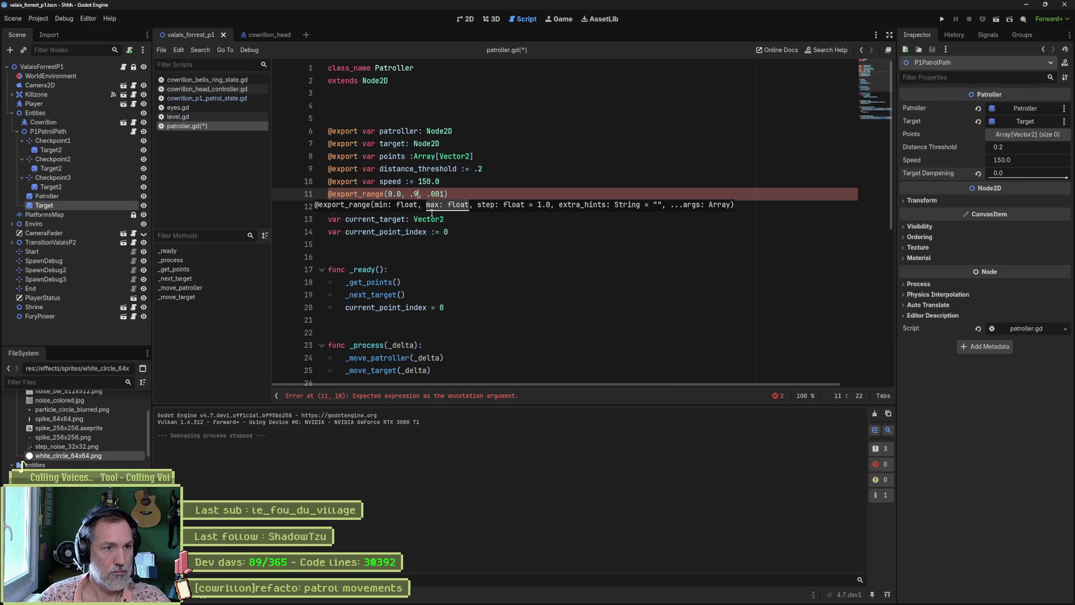
key("ctrl+s")
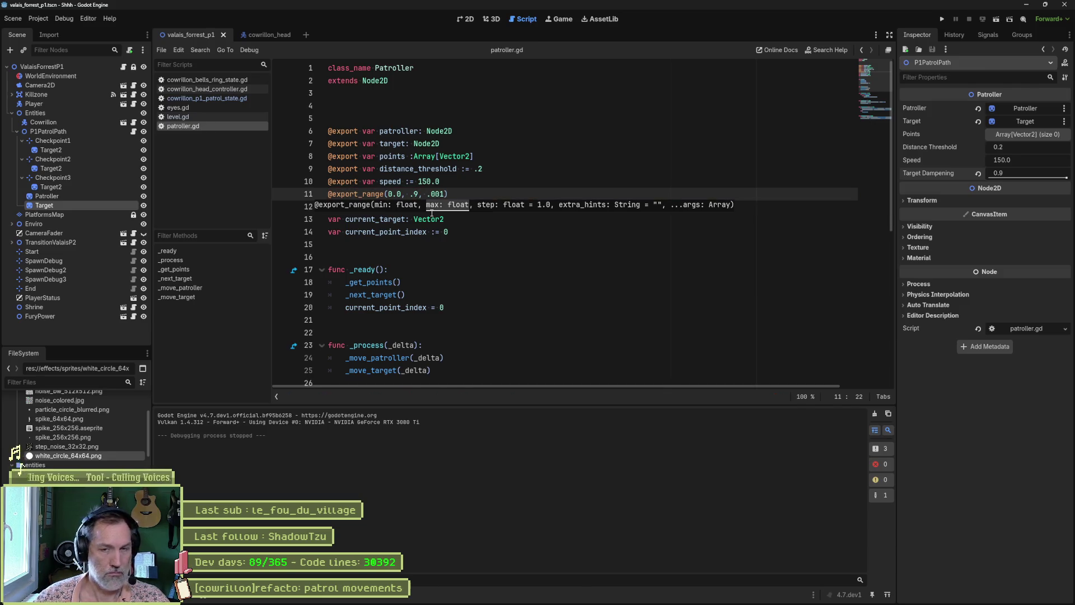
left_click_drag(1067, 177, 1063, 178)
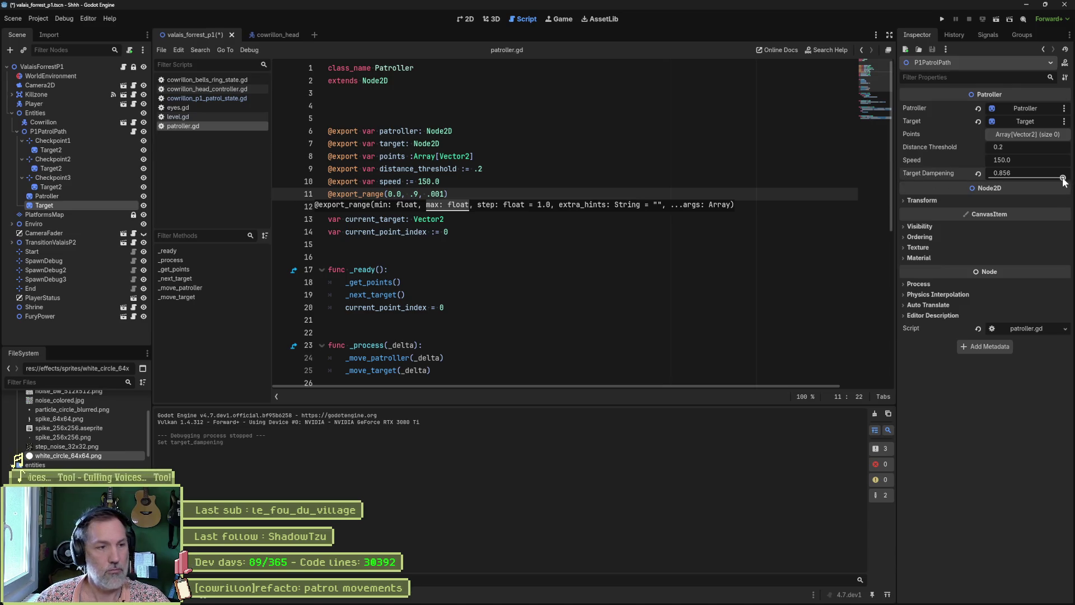
key("F6")
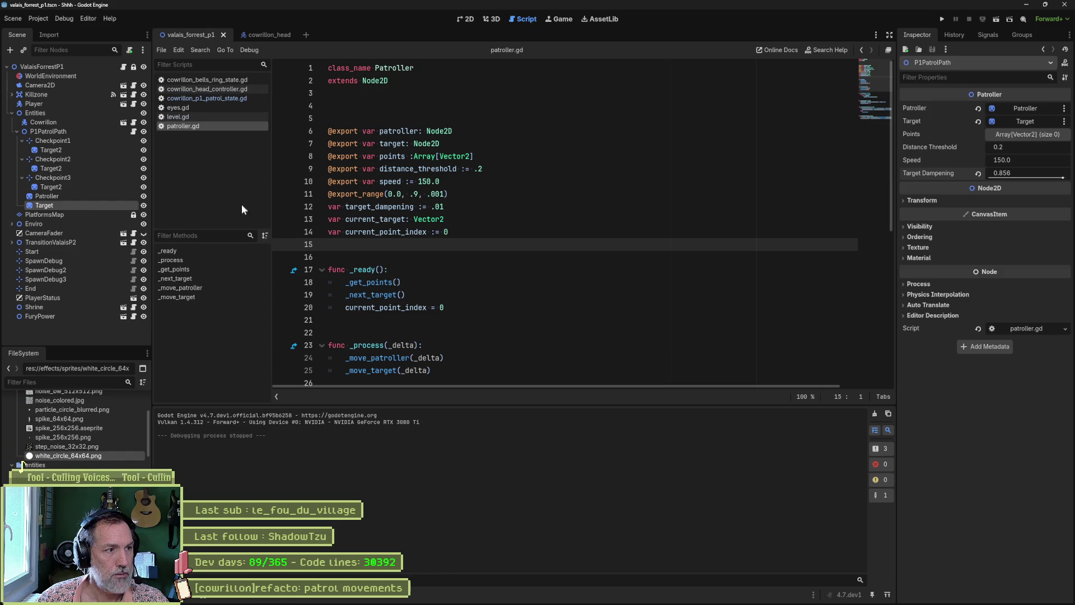
Lower P1PatrolPath's Speed to 50.0 and run the game again.
left_click(89, 132)
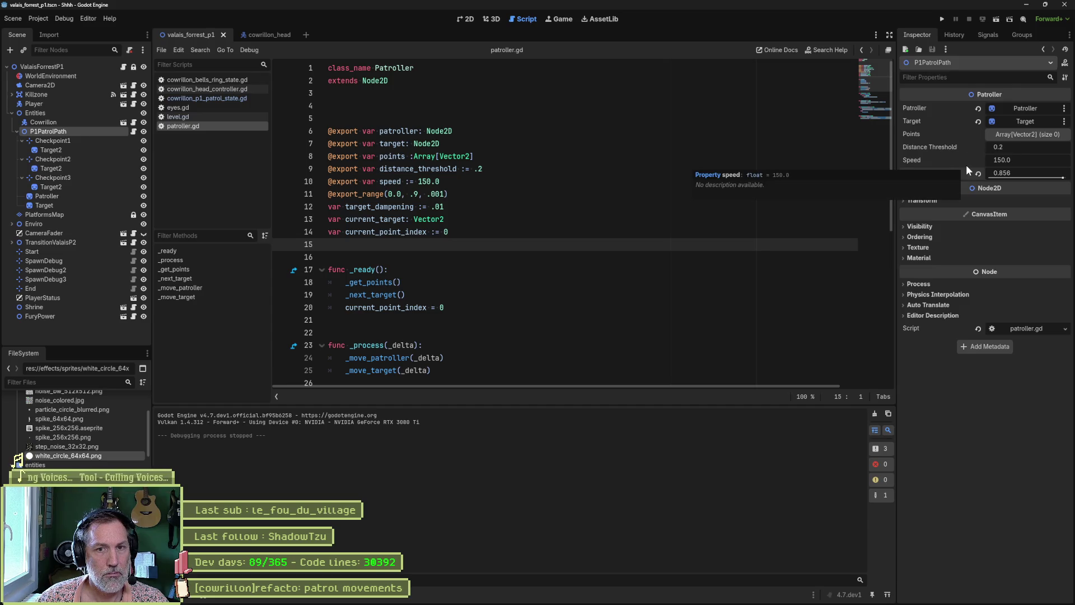
left_click(1032, 161)
type("50")
key("Return")
left_click(683, 273)
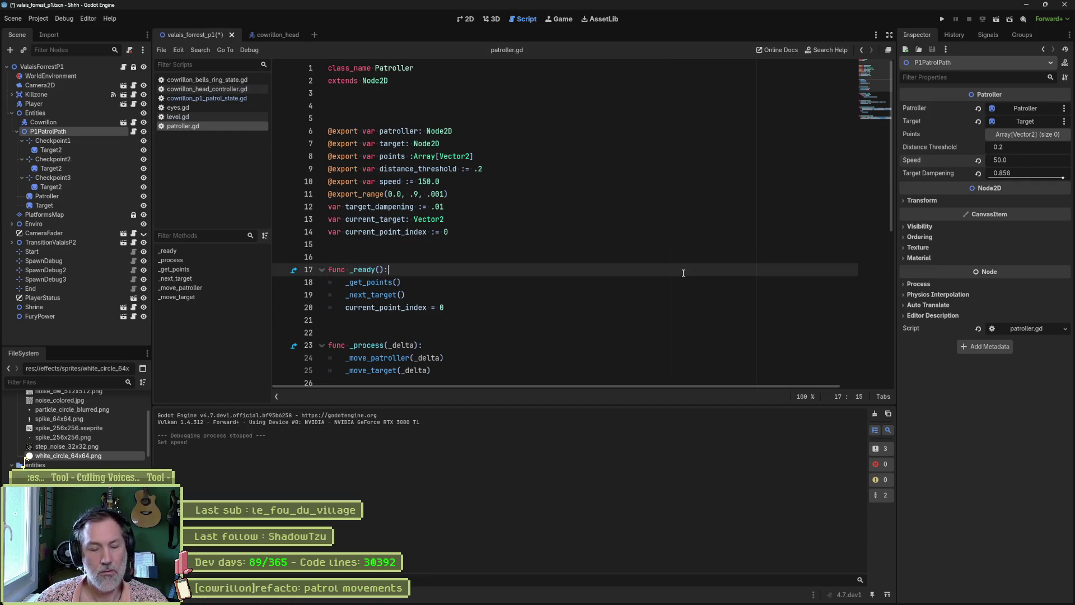
key("F5")
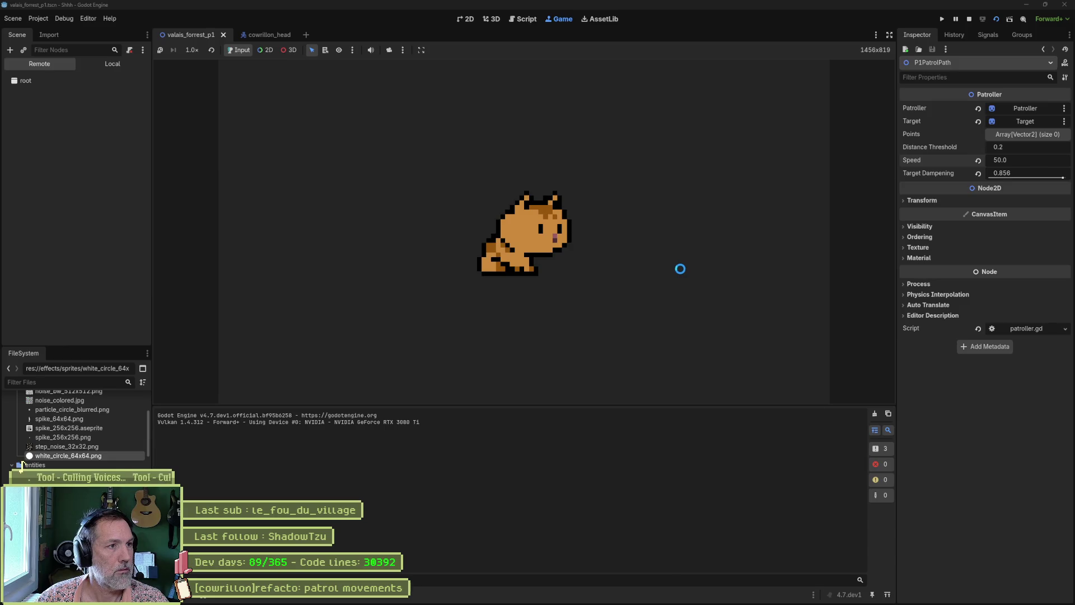
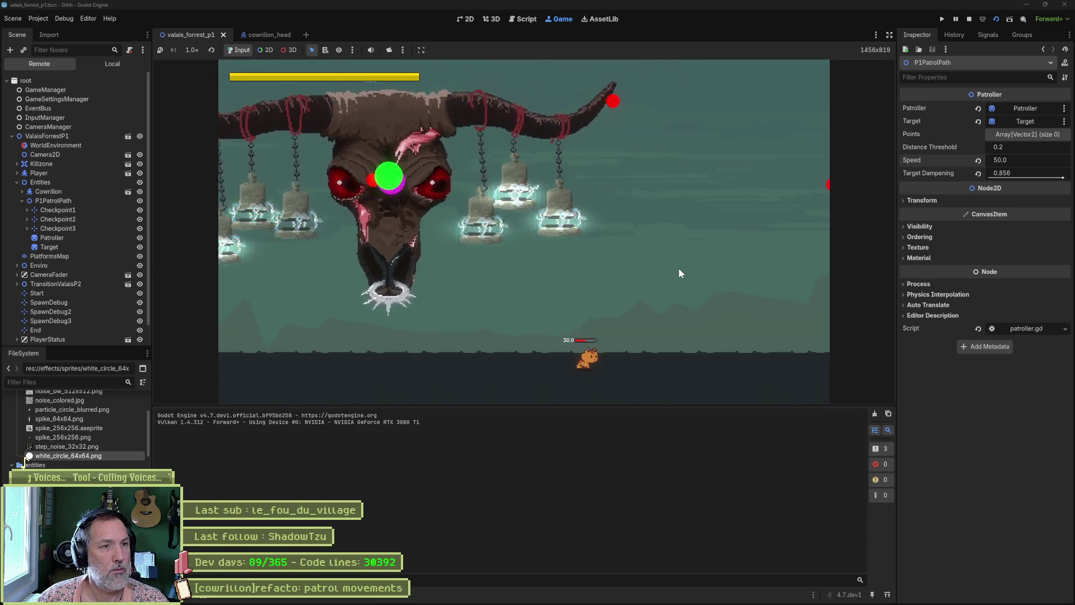
Stop the game and inspect the distance and move_toward lines in patroller.gd.
key("F8")
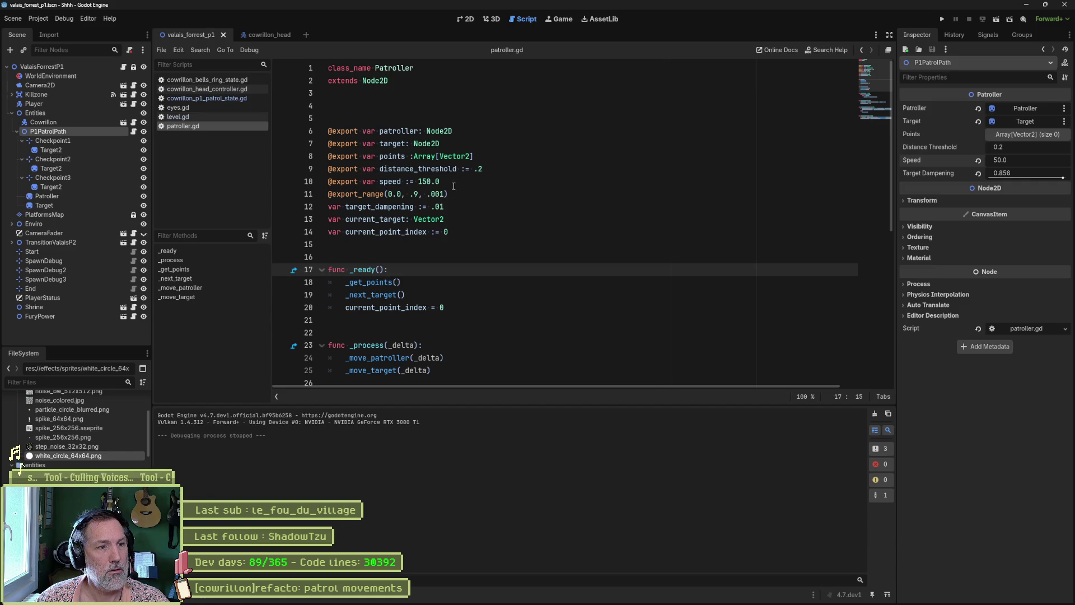
scroll(516, 283, "down", 4)
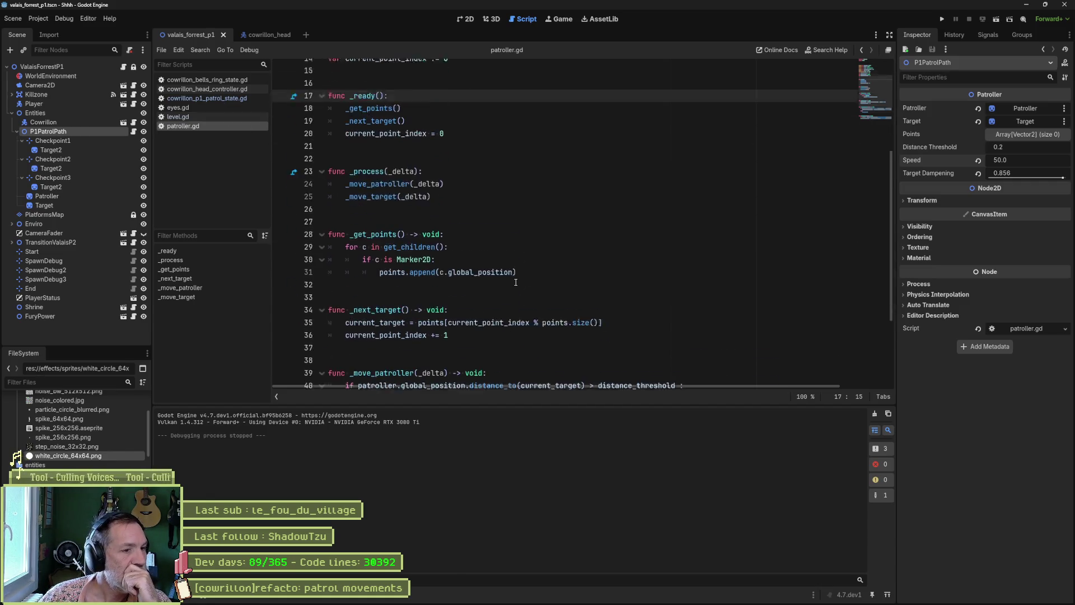
scroll(507, 280, "down", 2)
scroll(498, 275, "down", 2)
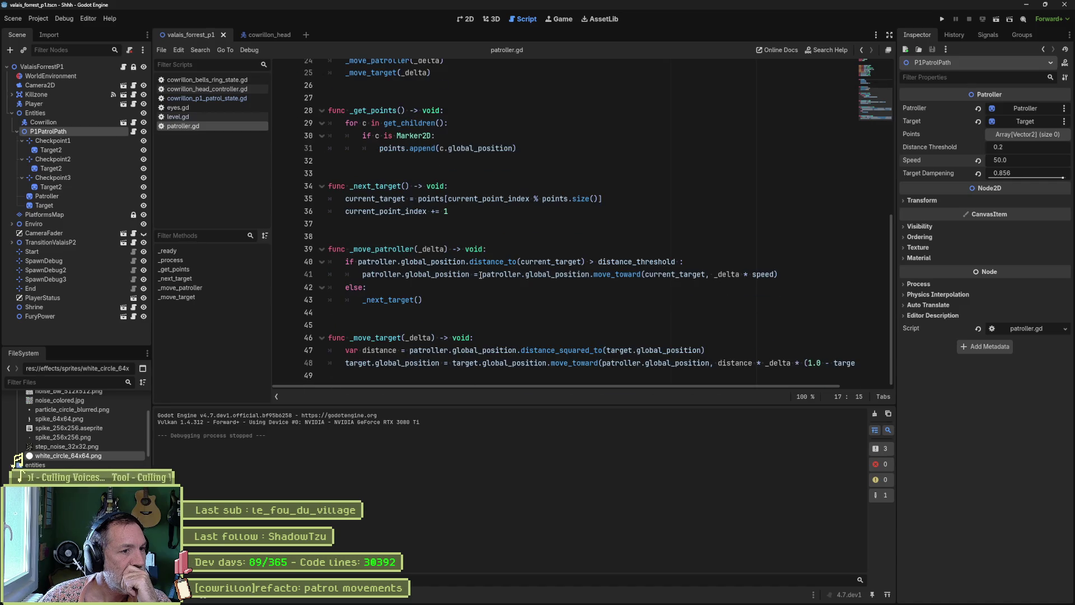
mouse_move(517, 360)
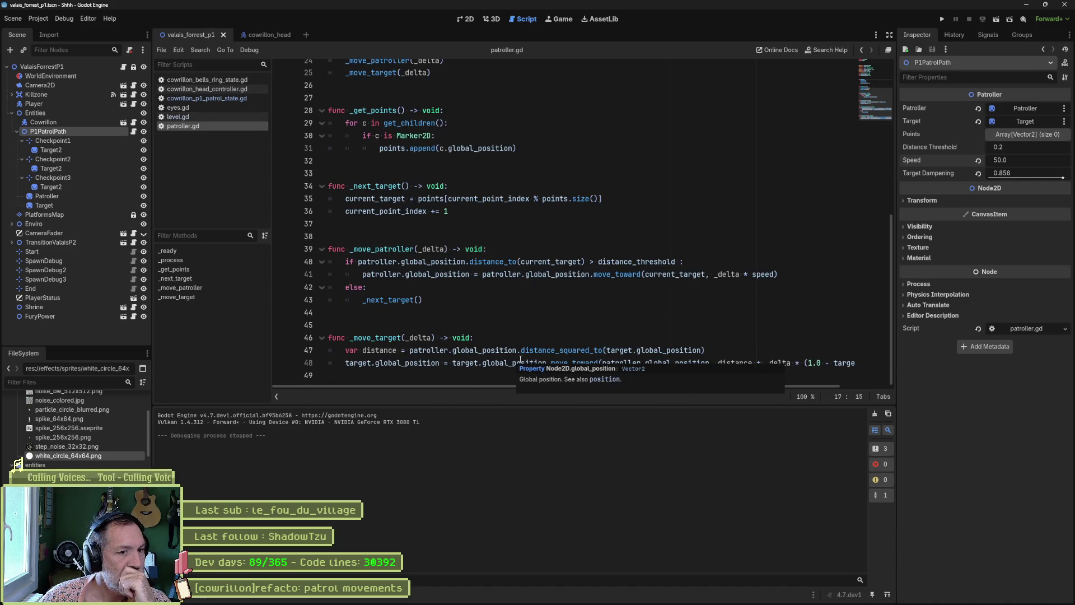
mouse_move(668, 351)
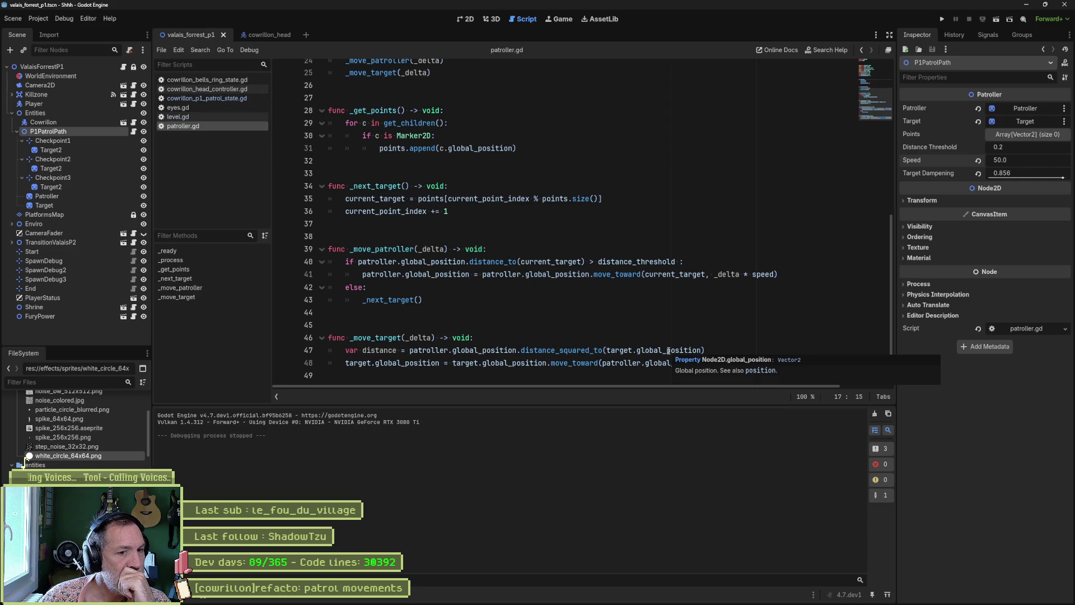
double_click(379, 350)
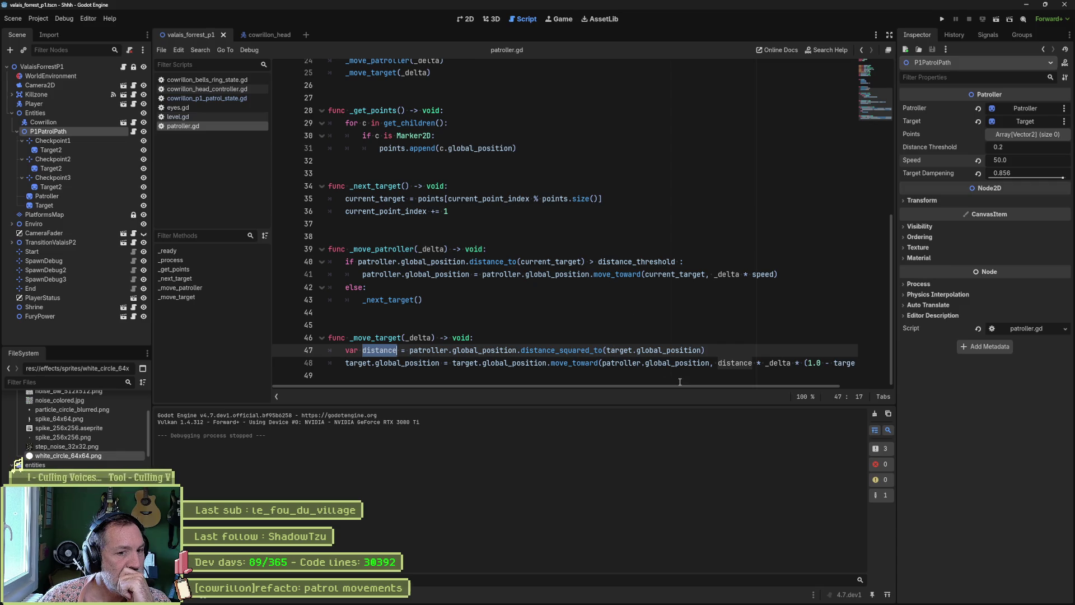
left_click_drag(684, 386, 754, 385)
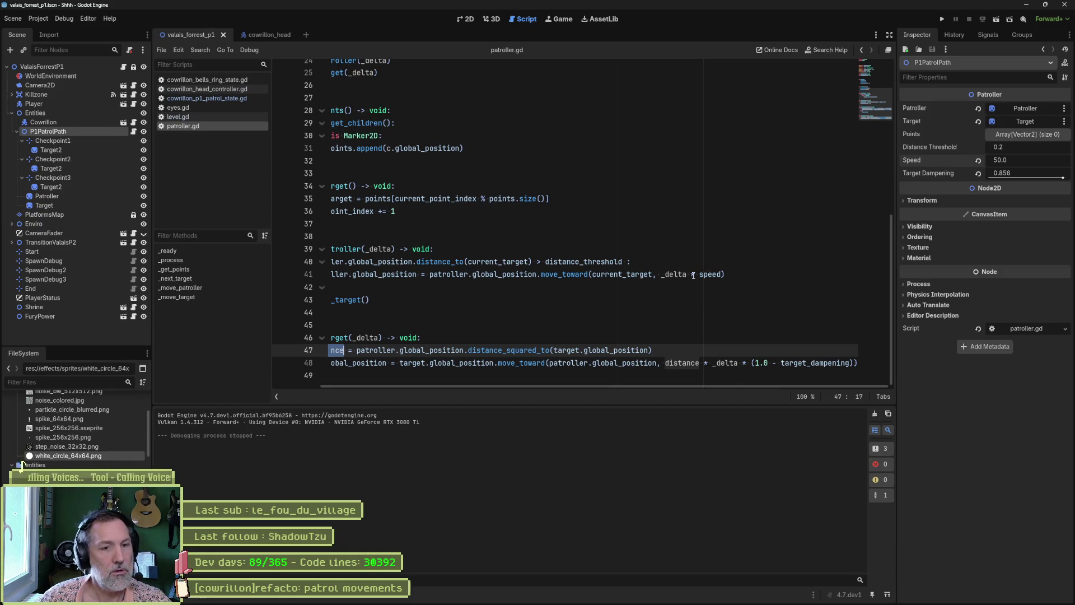
Copy '* speed' from line 41 to just after _delta on line 48.
left_click_drag(693, 275, 722, 275)
key("ctrl+c")
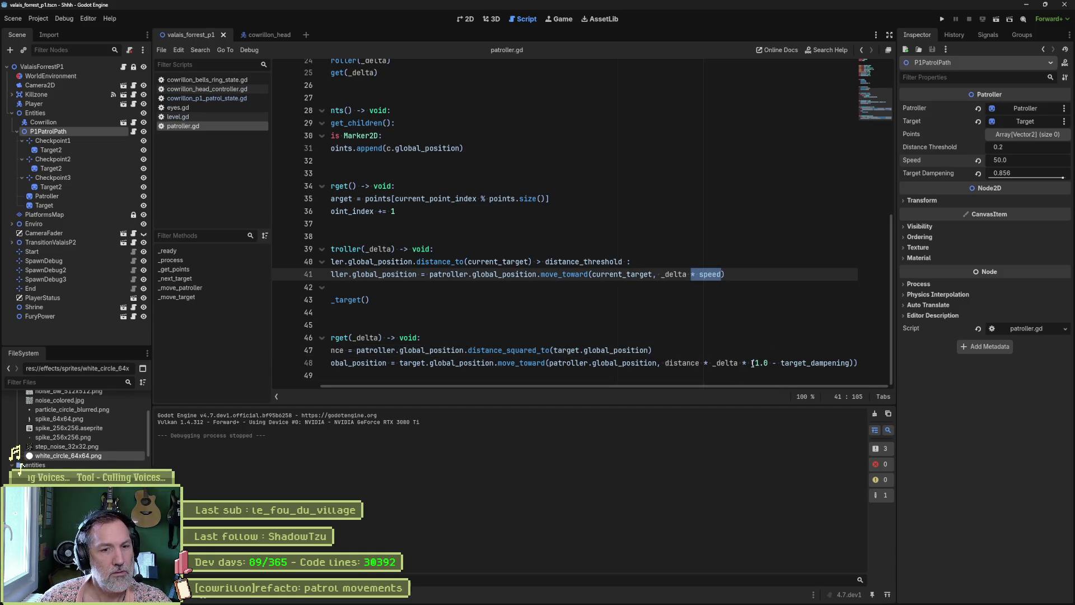
left_click(739, 363)
key("ctrl+v")
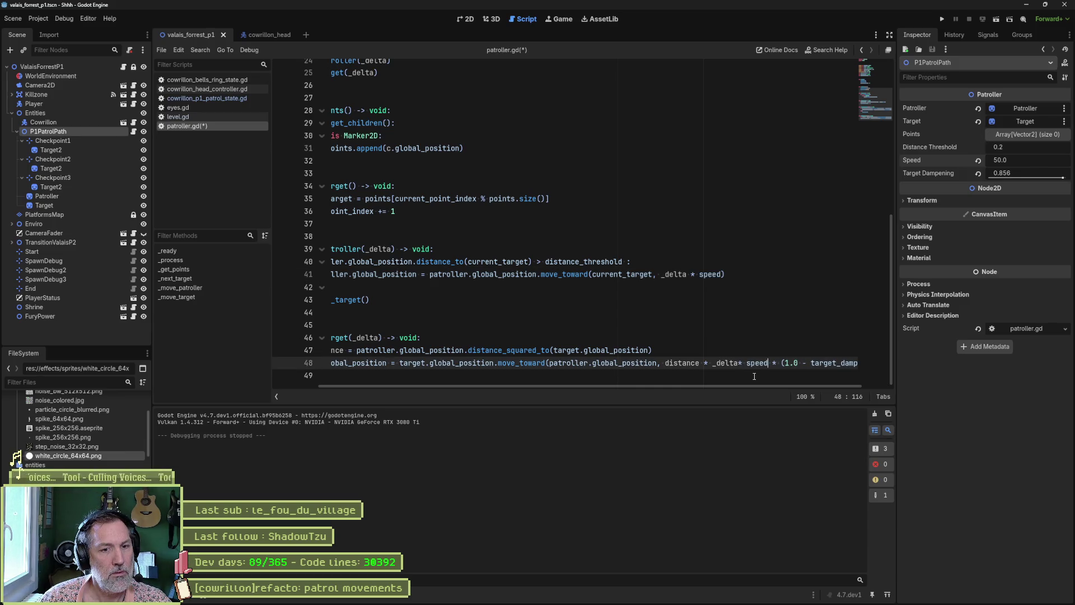
left_click(739, 363)
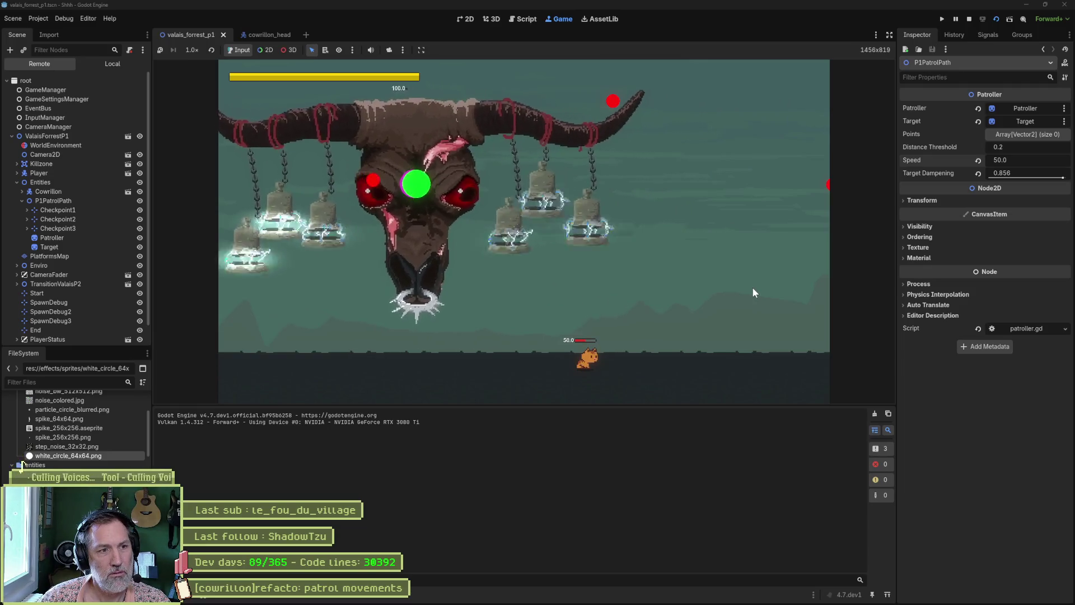
Stop the game and rename the exported speed variable on line 10 to target_speed.
key("F8")
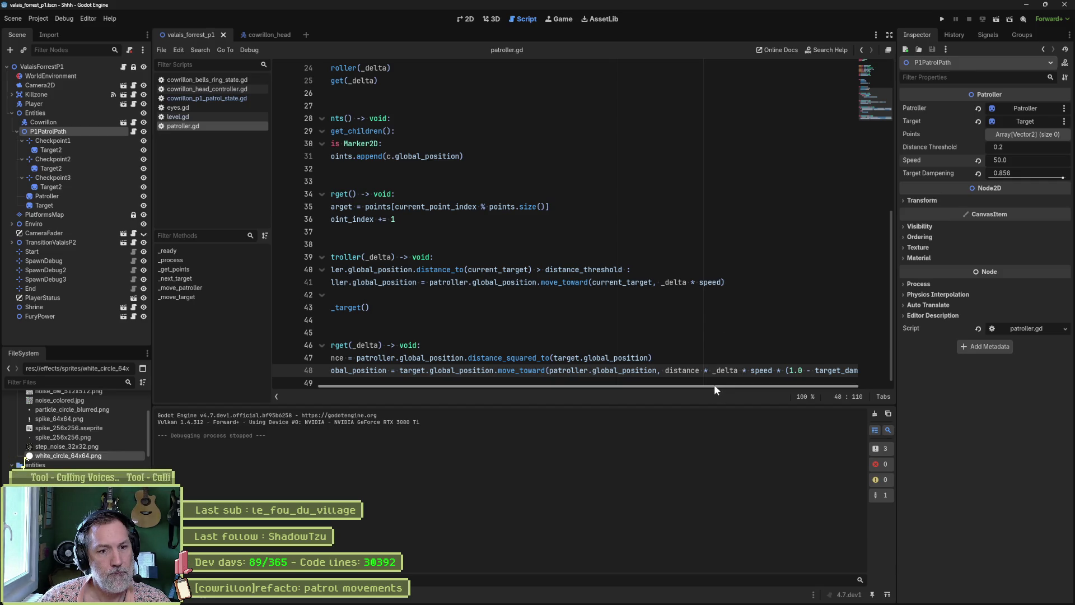
left_click_drag(714, 385, 612, 387)
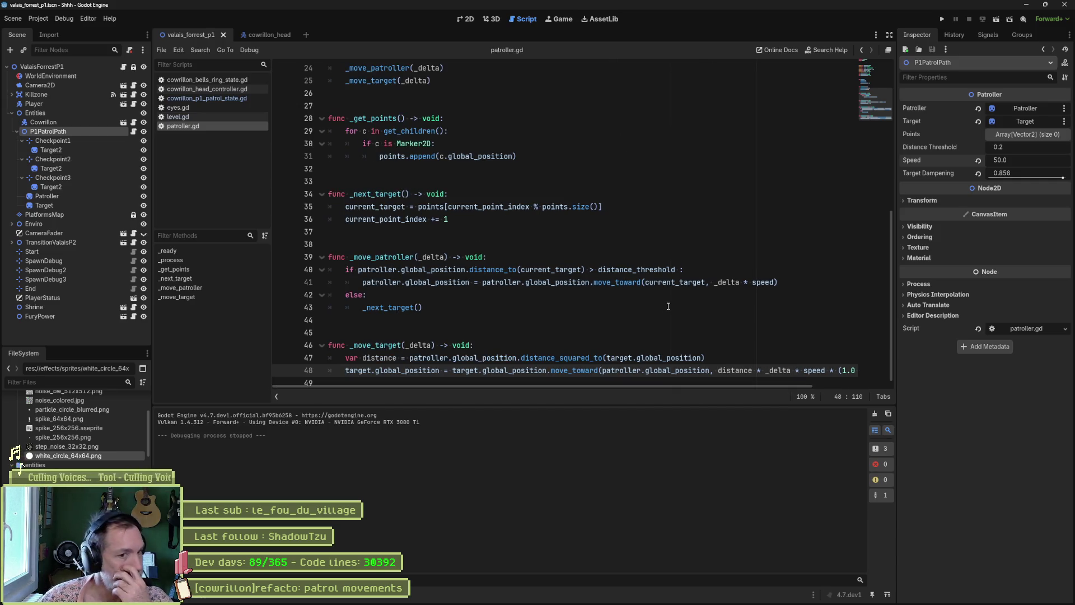
scroll(630, 308, "up", 7)
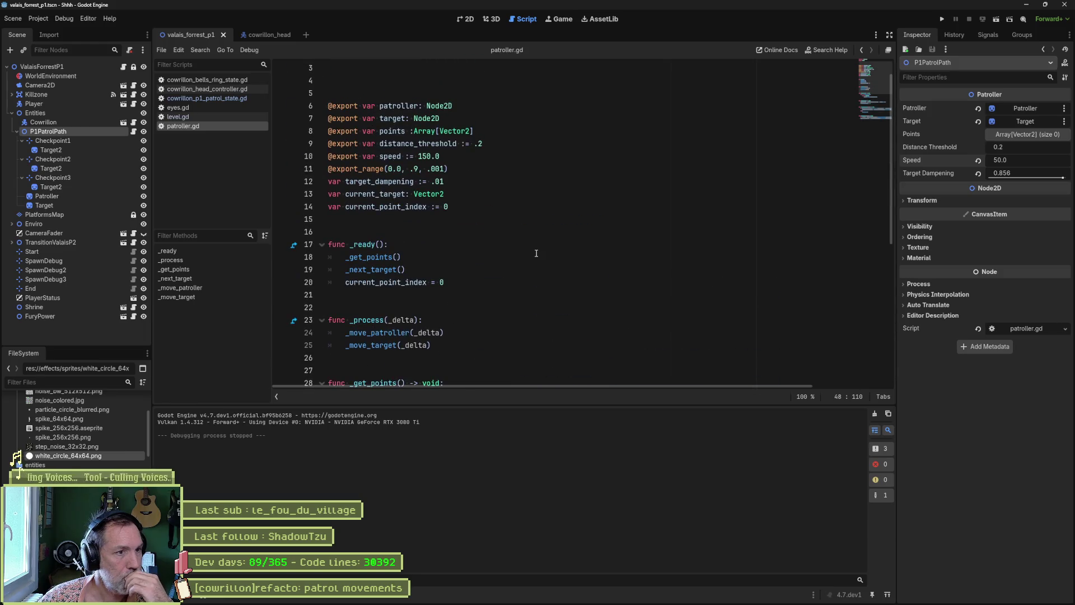
left_click(382, 156)
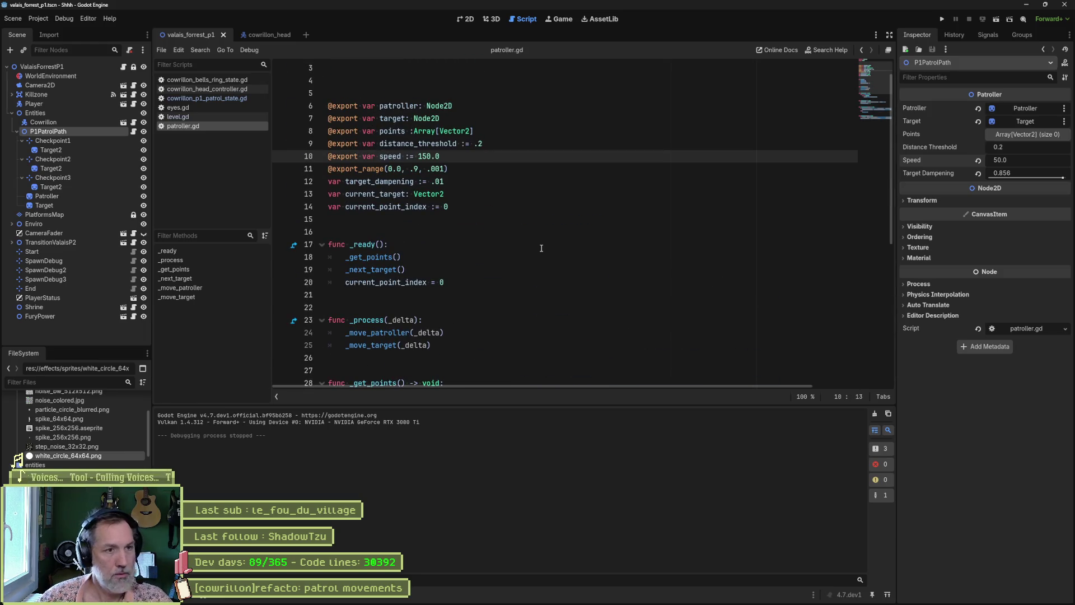
type("target_")
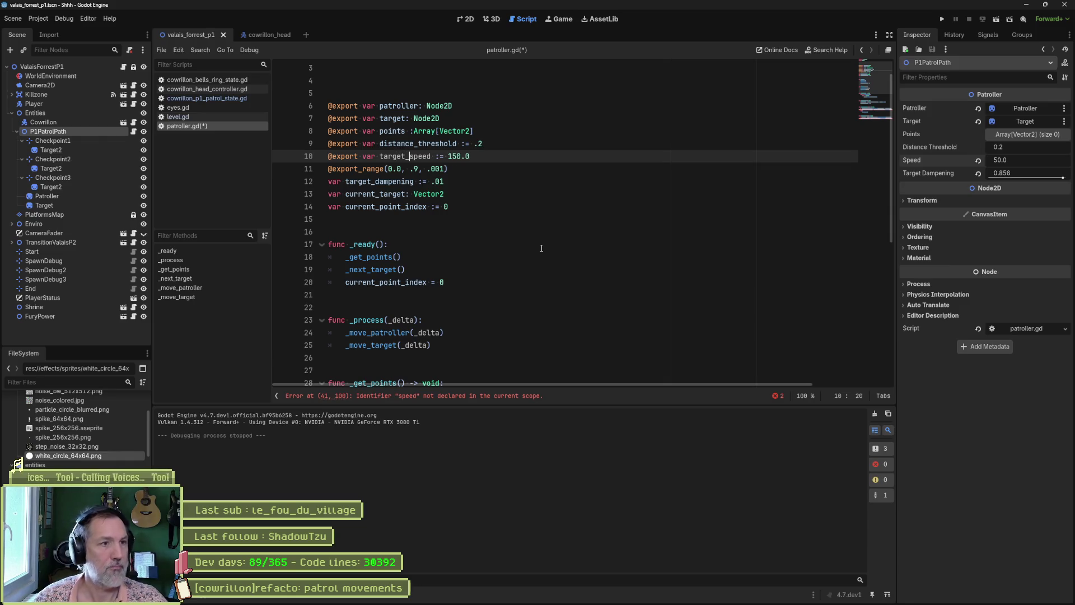
Duplicate that export as patroller_speed with value 50.0 and save the script.
left_click_drag(493, 158, 496, 147)
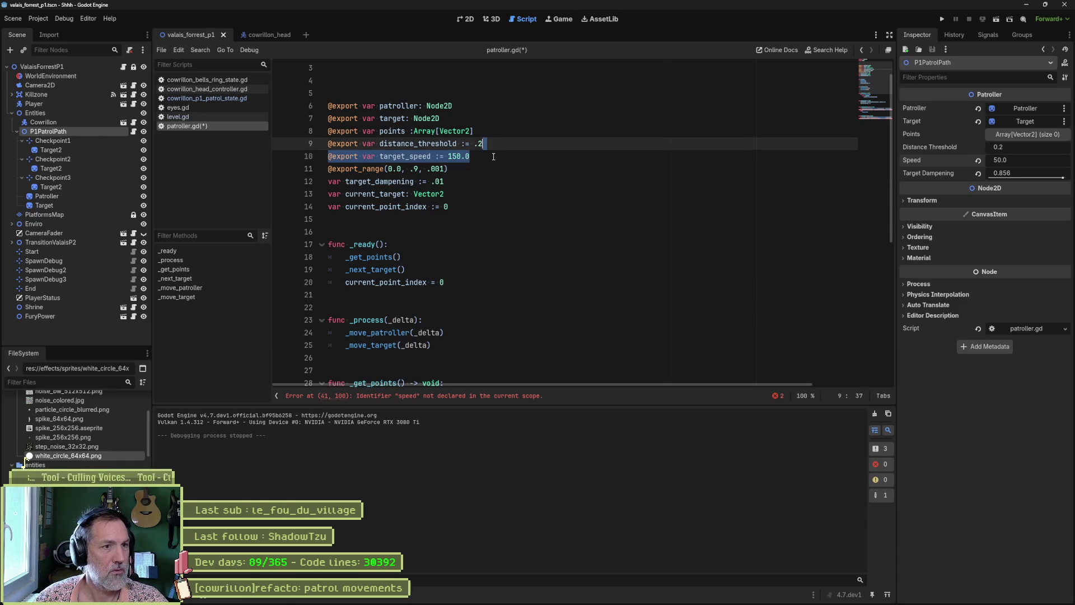
left_click(493, 156)
key("ctrl+shift+d")
left_click_drag(405, 169, 382, 169)
type("patroller")
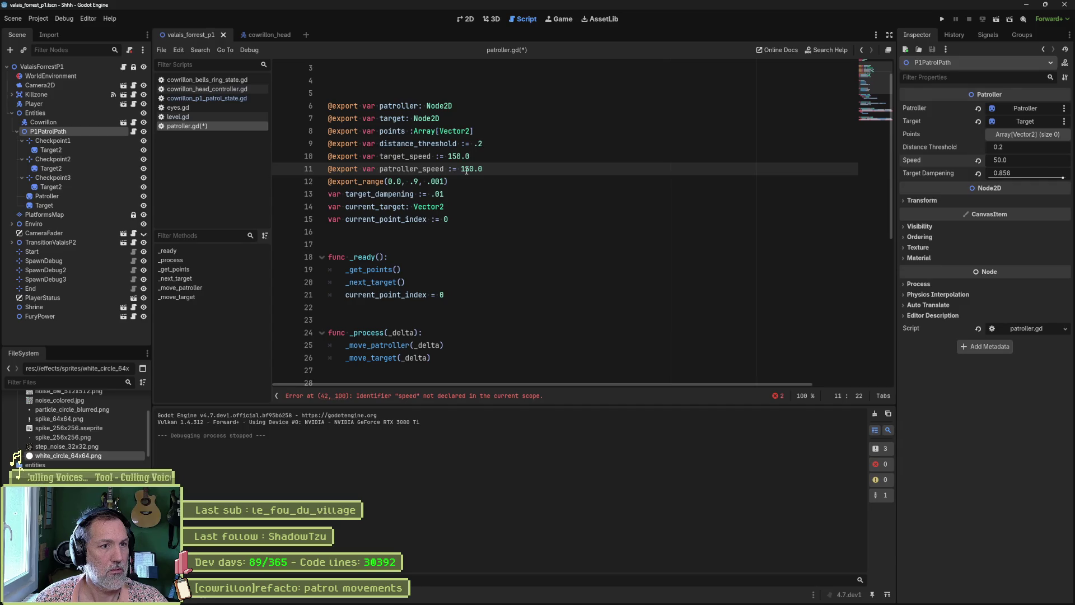
key("BackSpace")
key("ctrl+s")
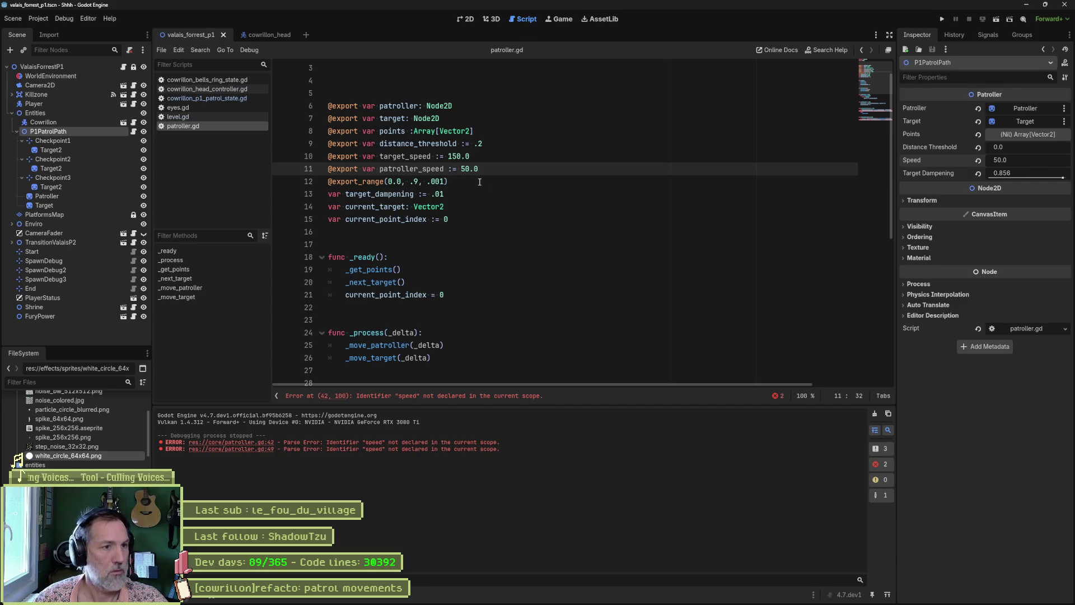
Replace the old speed reference on line 42 with target_speed.
double_click(405, 156)
key("ctrl+c")
scroll(589, 244, "down", 7)
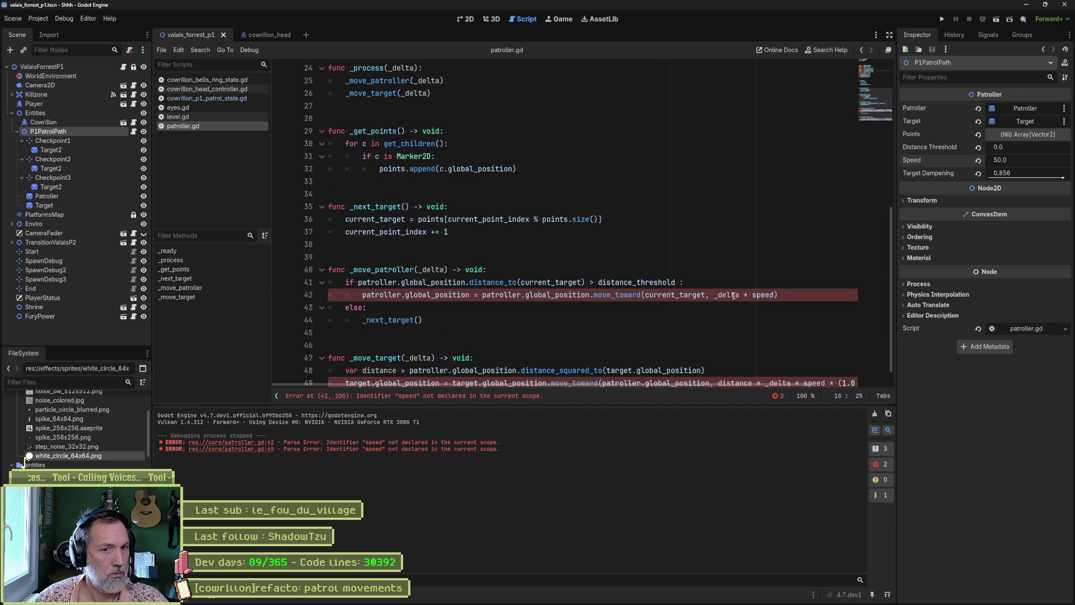
double_click(764, 295)
key("ctrl+v")
scroll(799, 310, "down", 1)
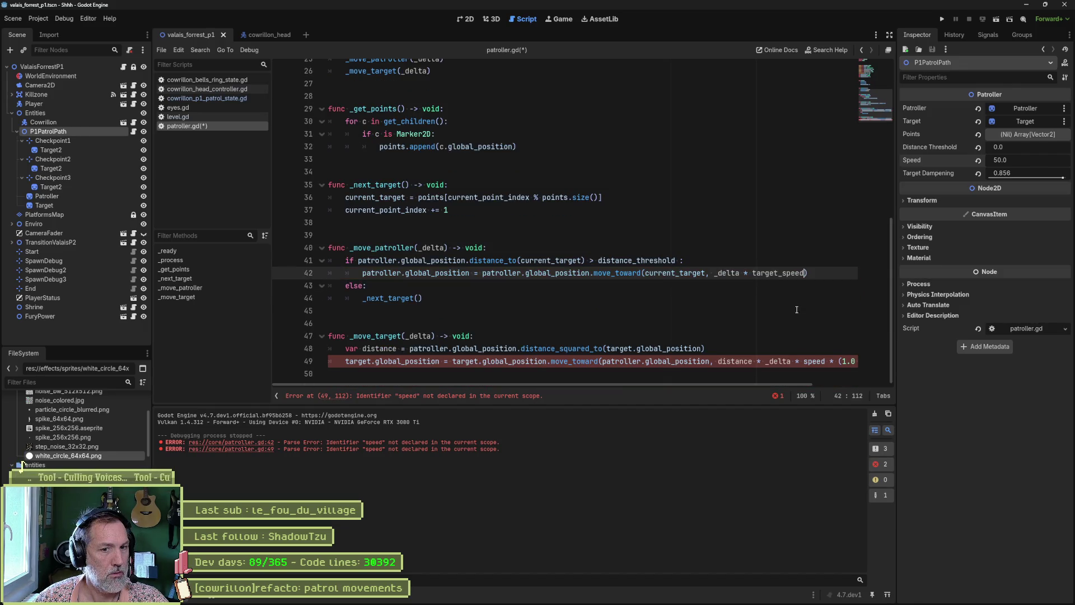
scroll(793, 328, "up", 7)
Replace speed on line 49 with patroller_speed and run the scene.
double_click(414, 146)
key("ctrl+c")
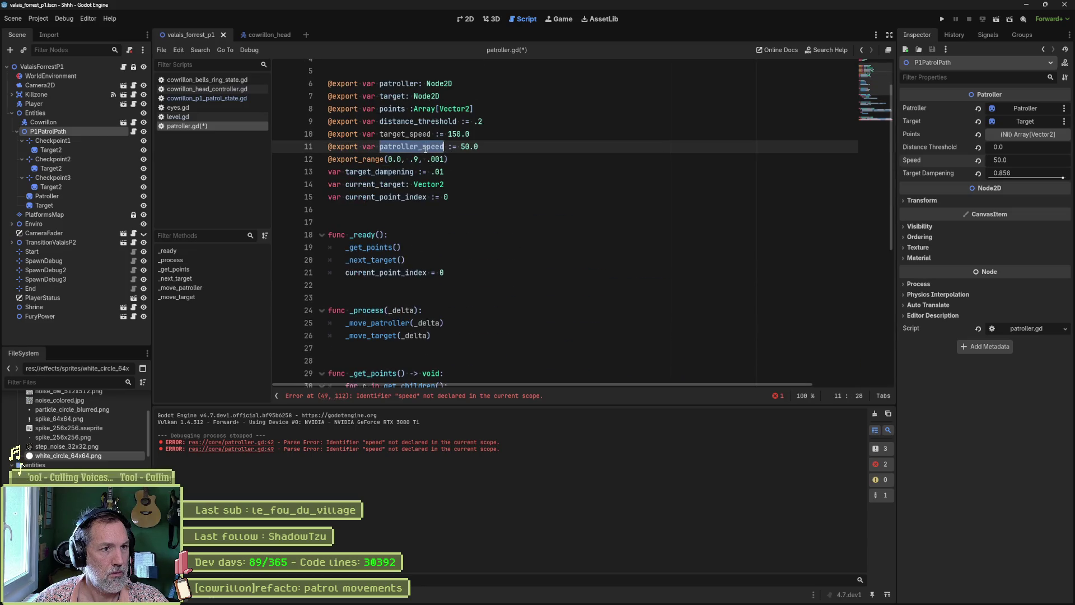
scroll(687, 312, "down", 4)
scroll(687, 312, "down", 3)
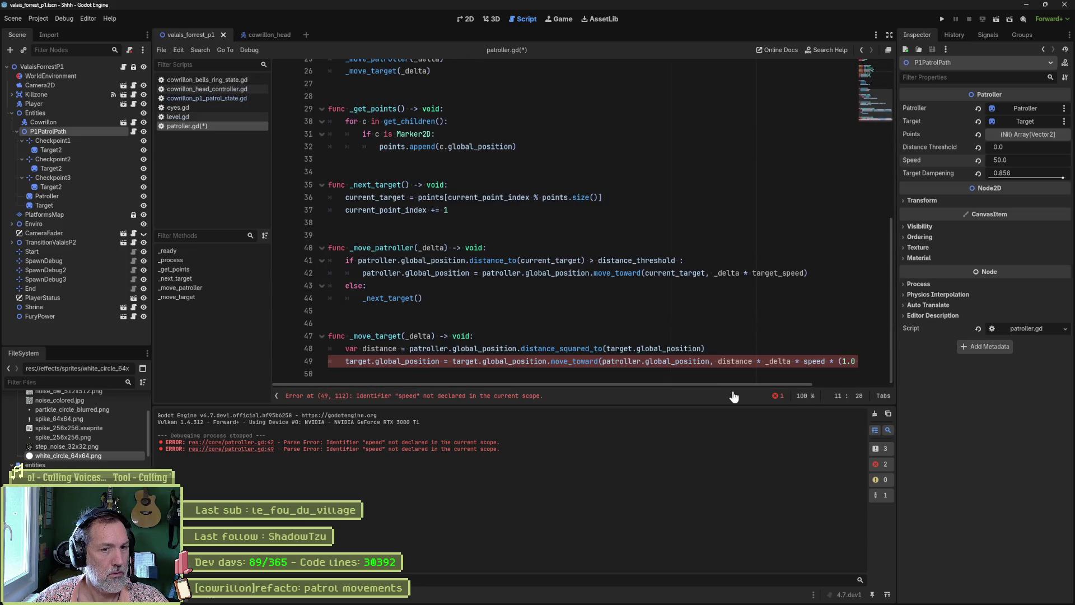
double_click(814, 362)
key("ctrl+v")
left_click_drag(786, 387, 870, 376)
key("F6")
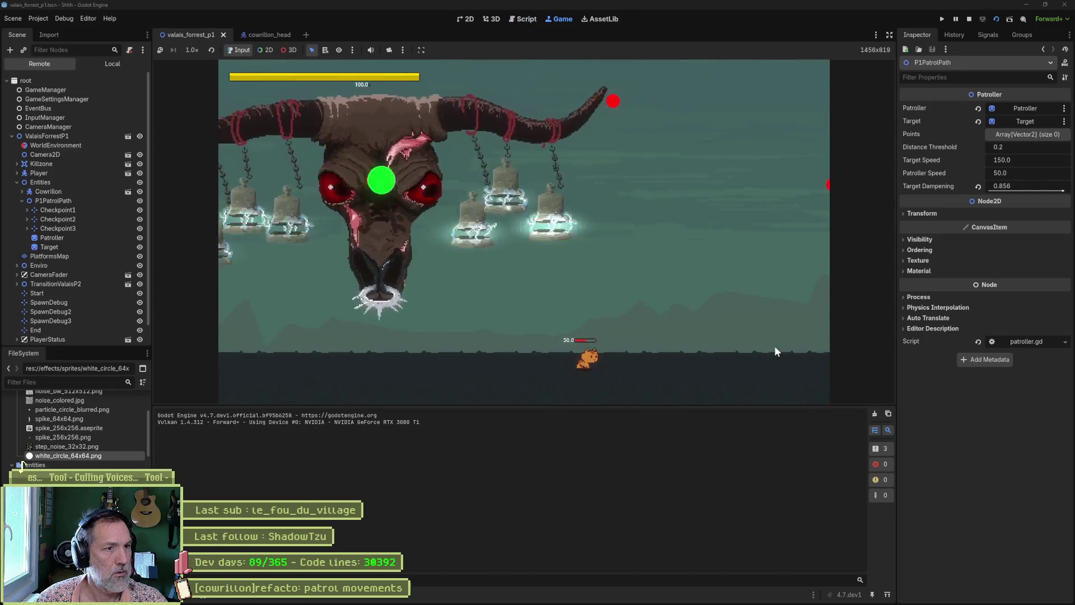
Stop the game and open the Vector2 documentation for move_toward from line 49.
key("F8")
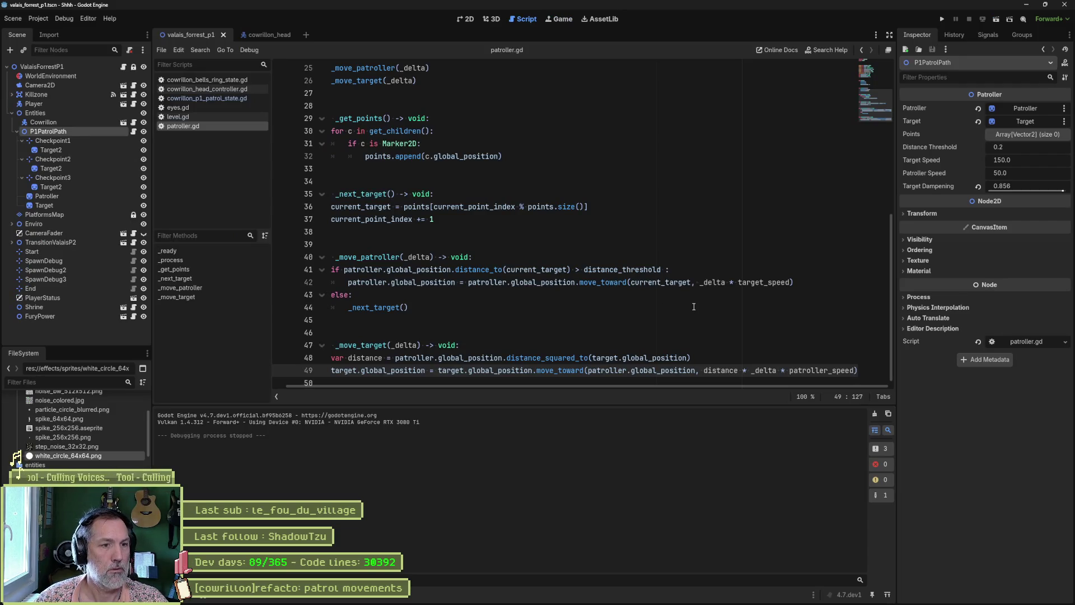
scroll(644, 388, "left", 1)
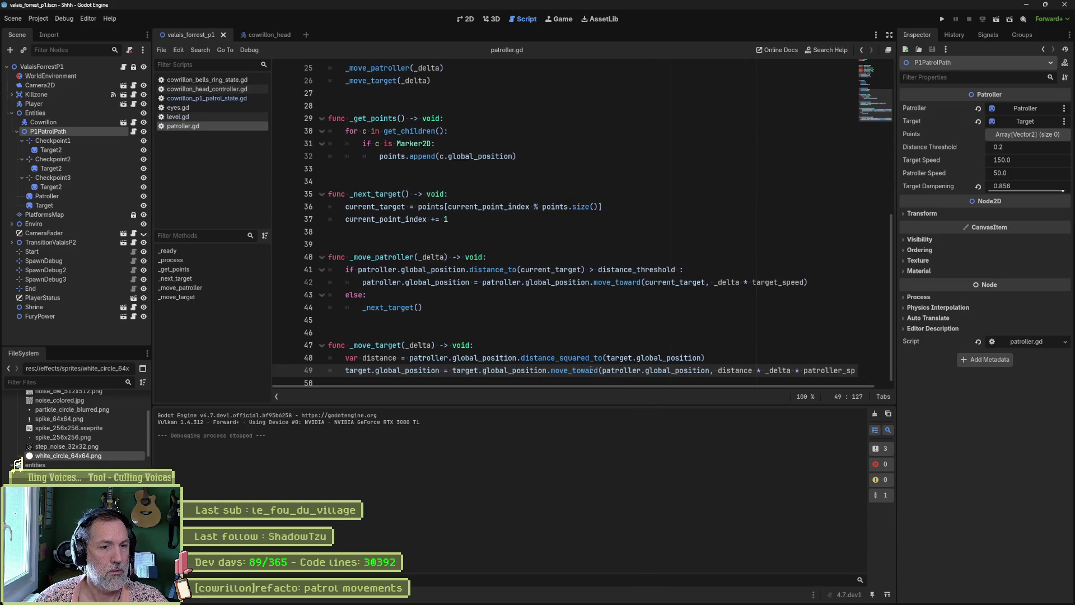
mouse_move(591, 369)
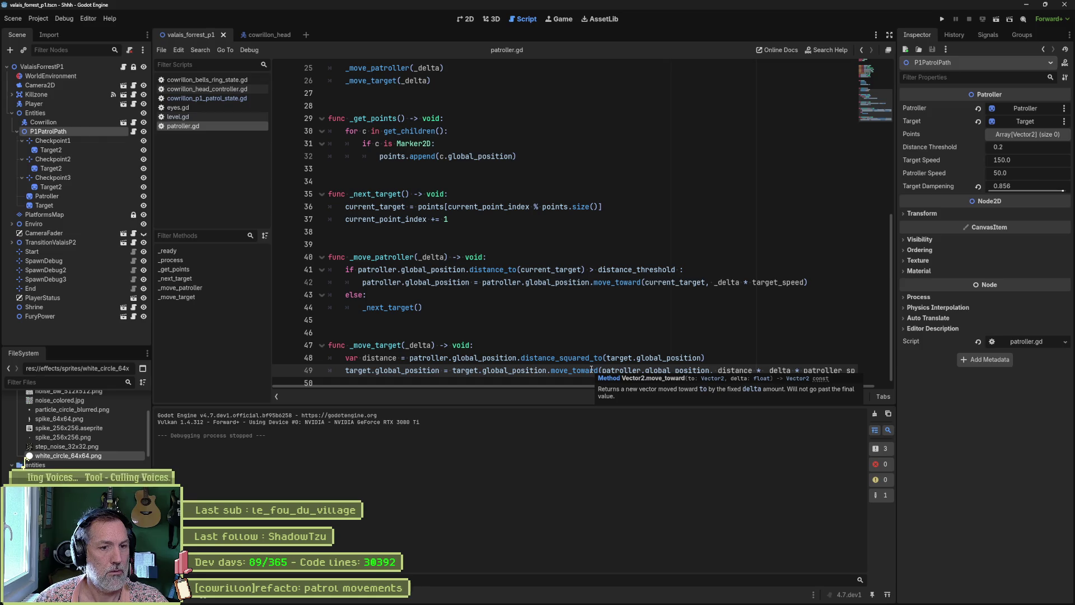
left_click(591, 369, "ctrl")
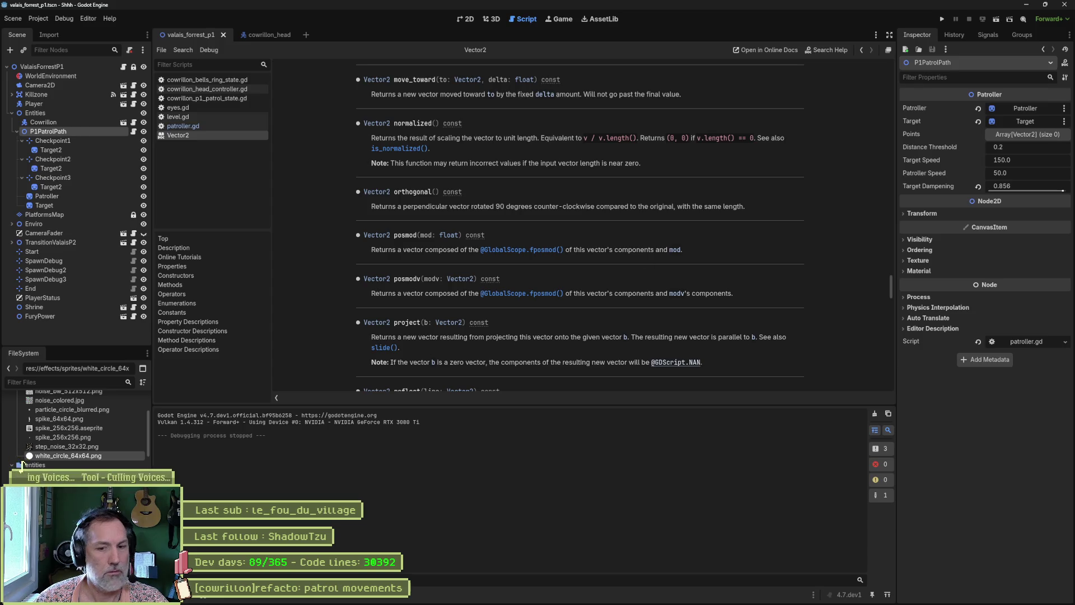
Search the web for 'godot move_toward' and open the Reddit thread about it.
mouse_move(504, 604)
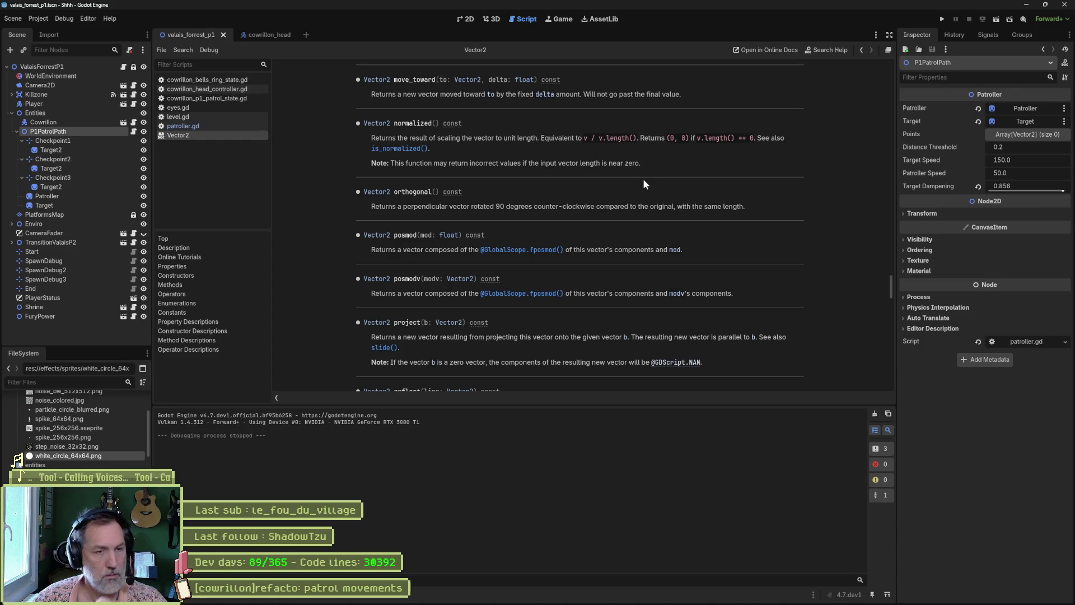
mouse_move(683, 94)
left_mouse_down()
mouse_move(372, 94)
mouse_move(363, 79)
left_mouse_up()
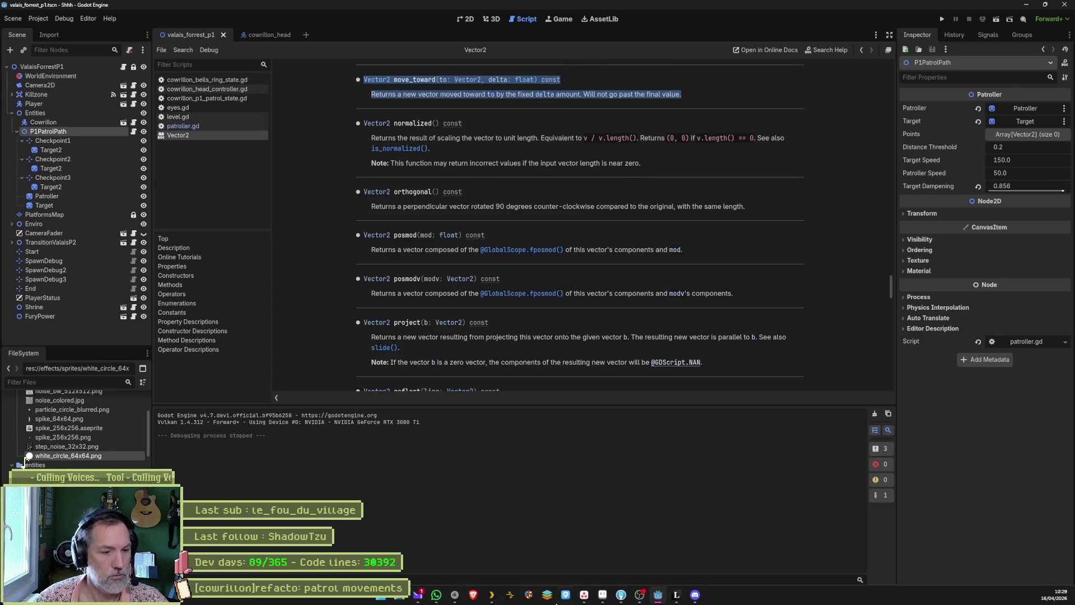
left_click(455, 594)
key("ctrl+t")
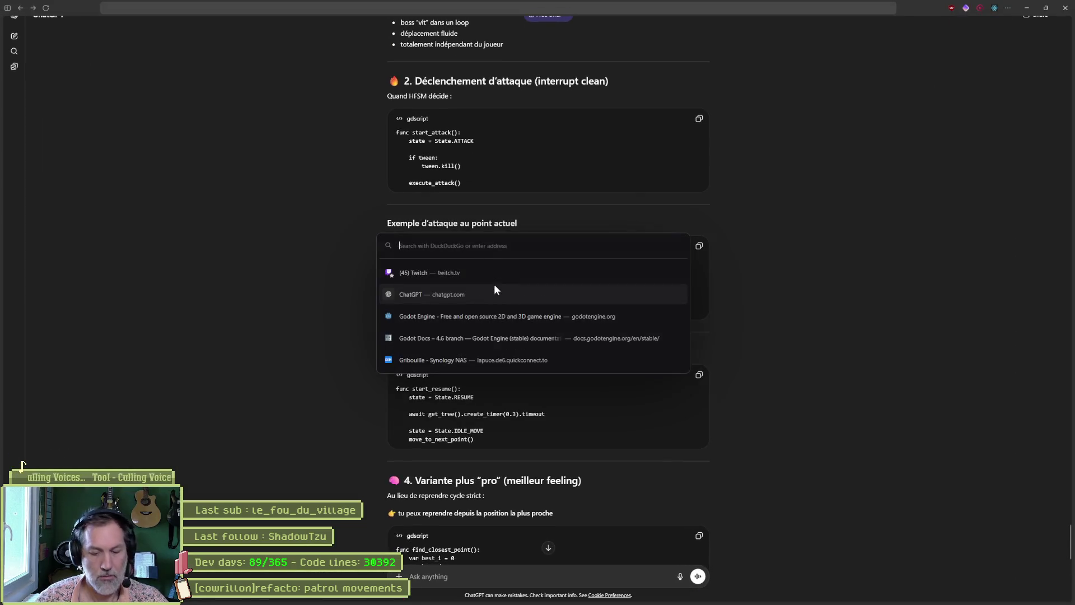
type("godot move_toward")
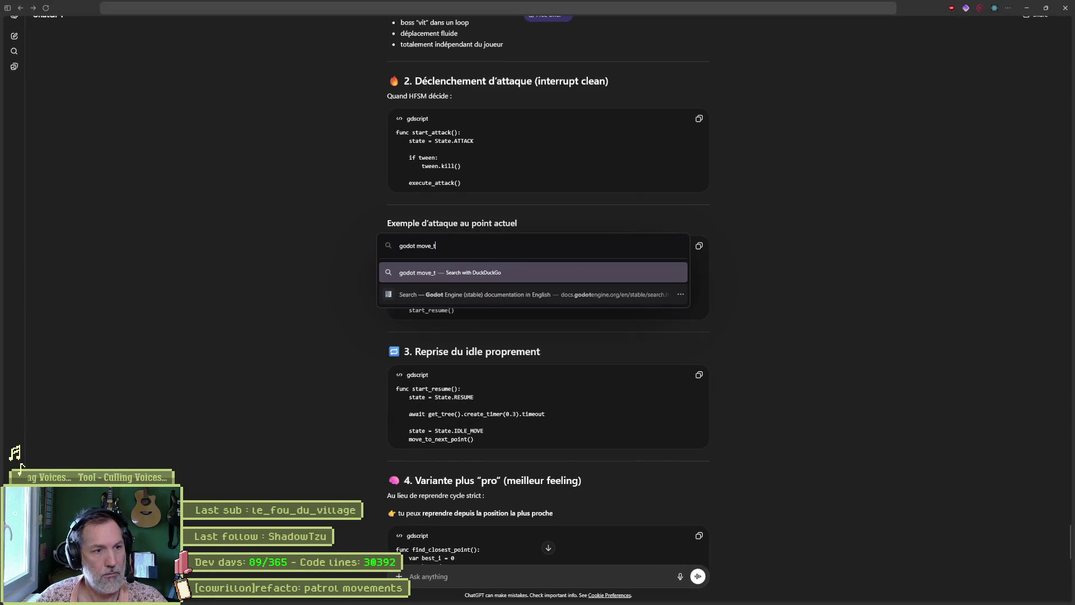
key("Return")
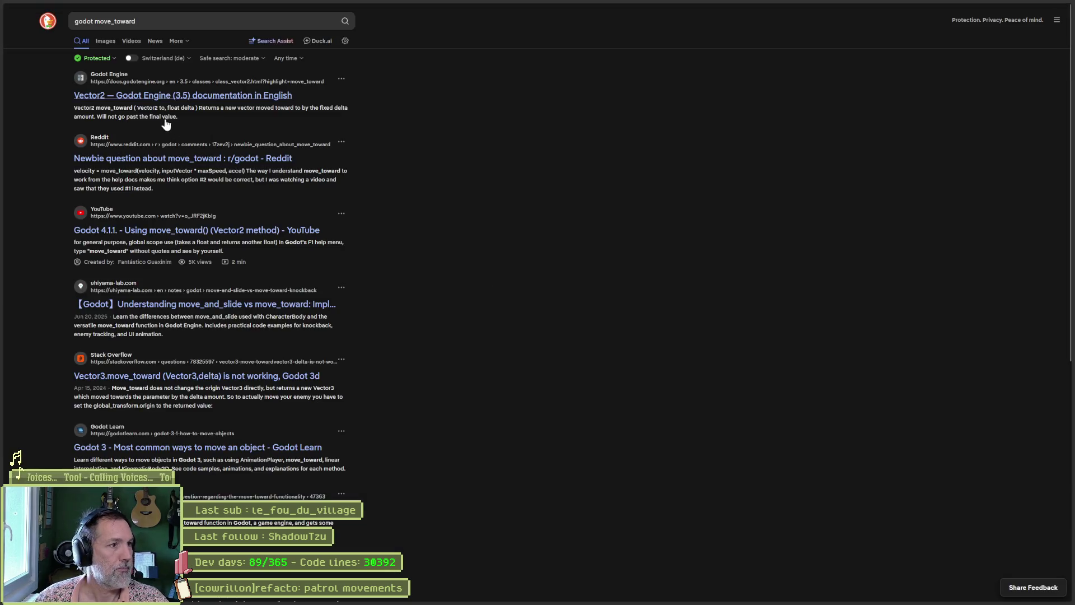
left_click(166, 159)
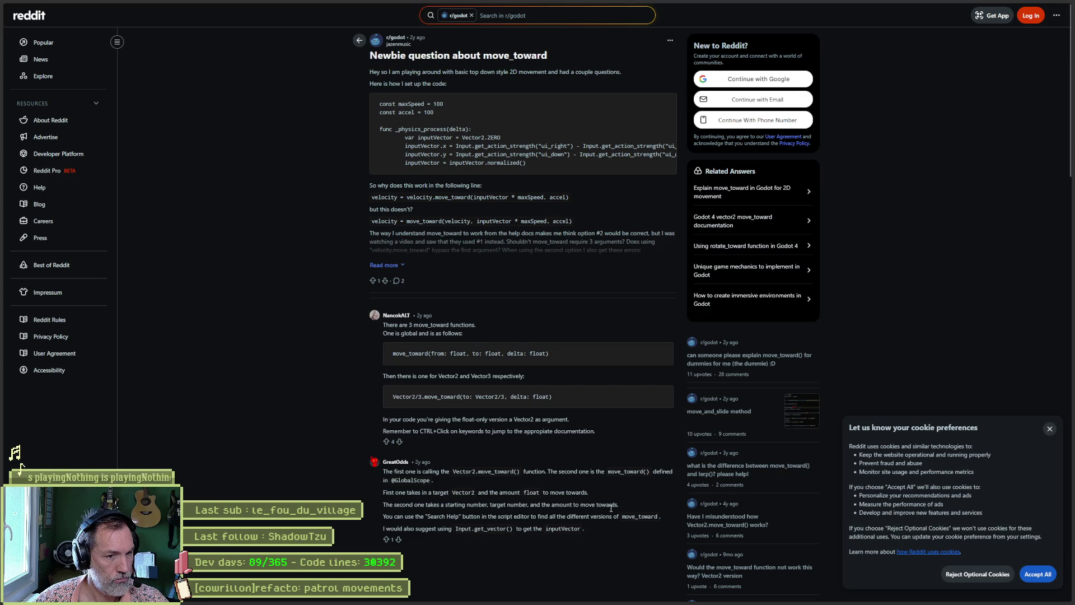
Highlight the answer's sentence about the amount to move, then return to Godot.
left_click_drag(619, 507, 532, 507)
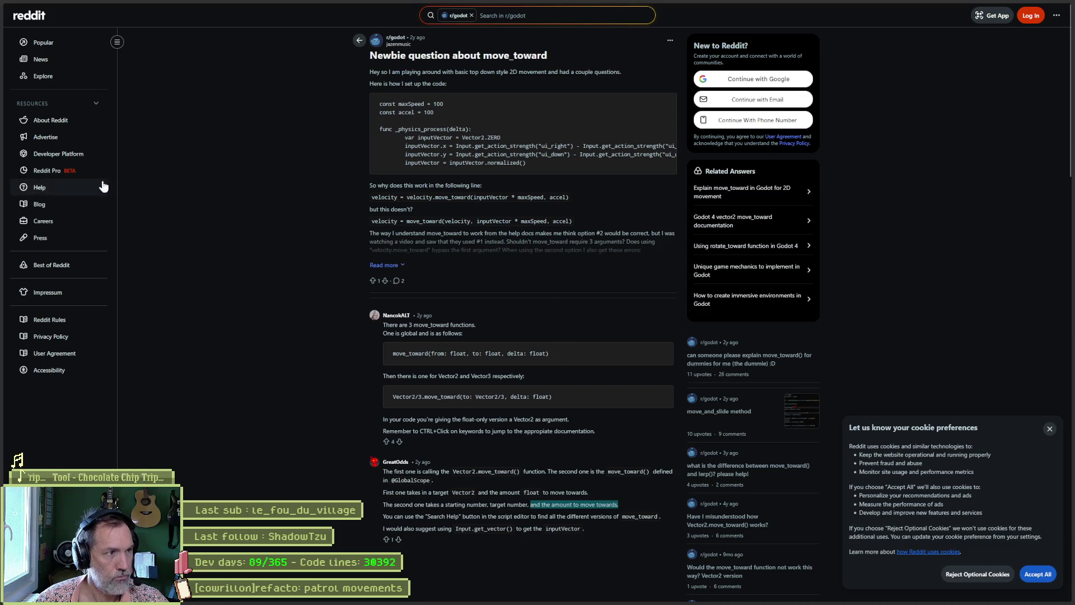
key("alt+Tab")
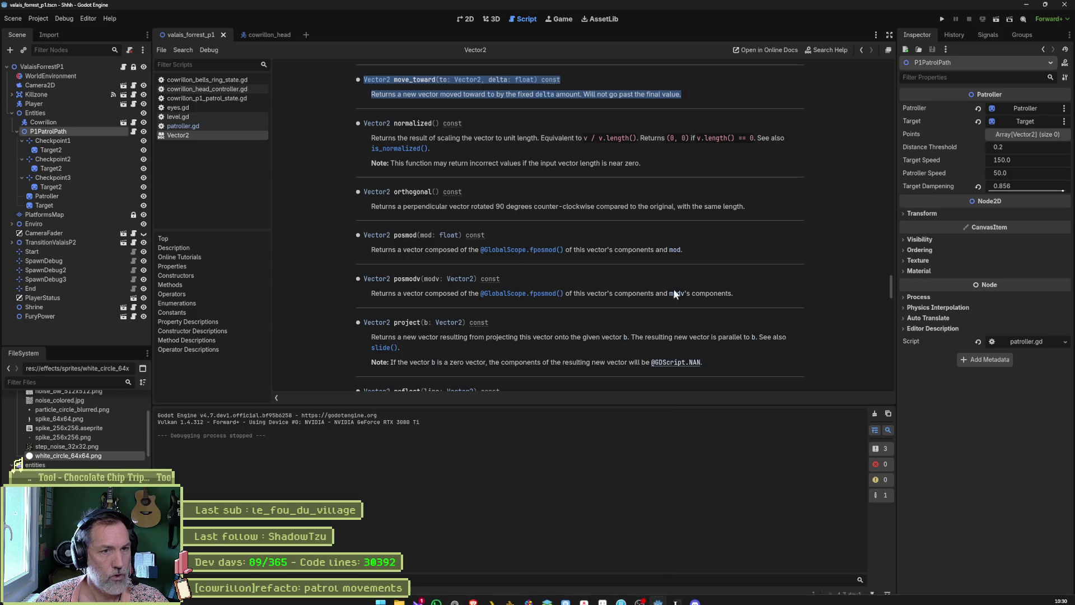
Close the help and put a .01 multiplier on line 49, test-running the game several times.
key("ctrl+w")
double_click(817, 370)
type("1")
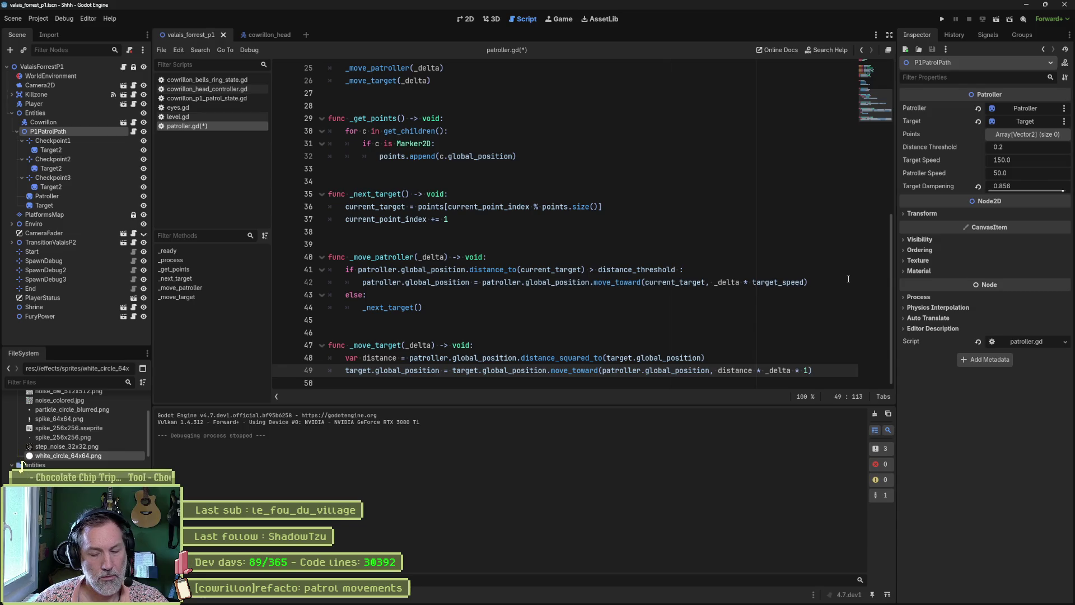
key("F5")
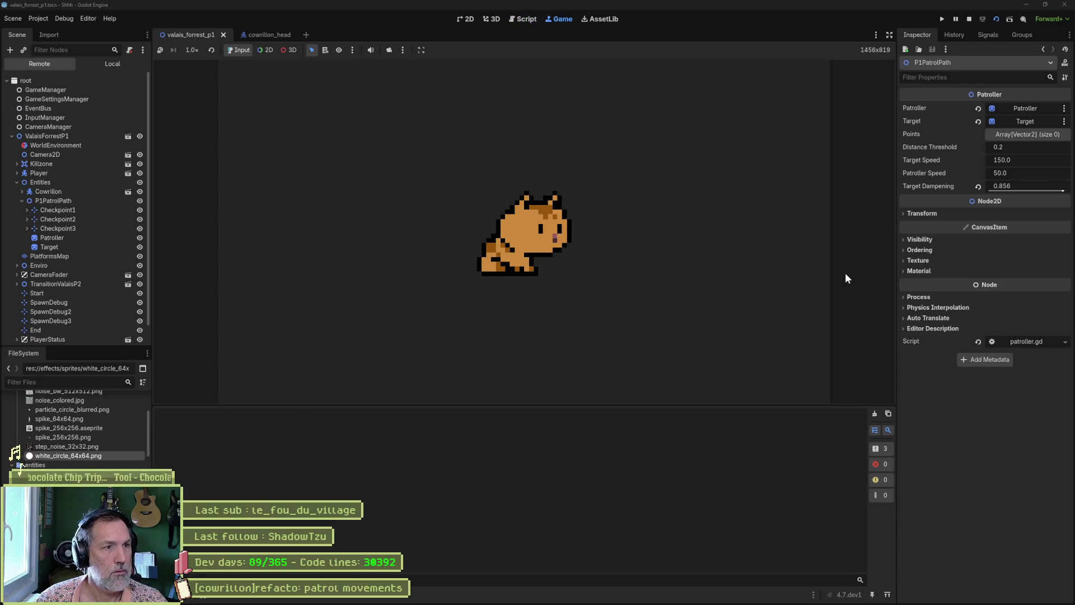
key("F8")
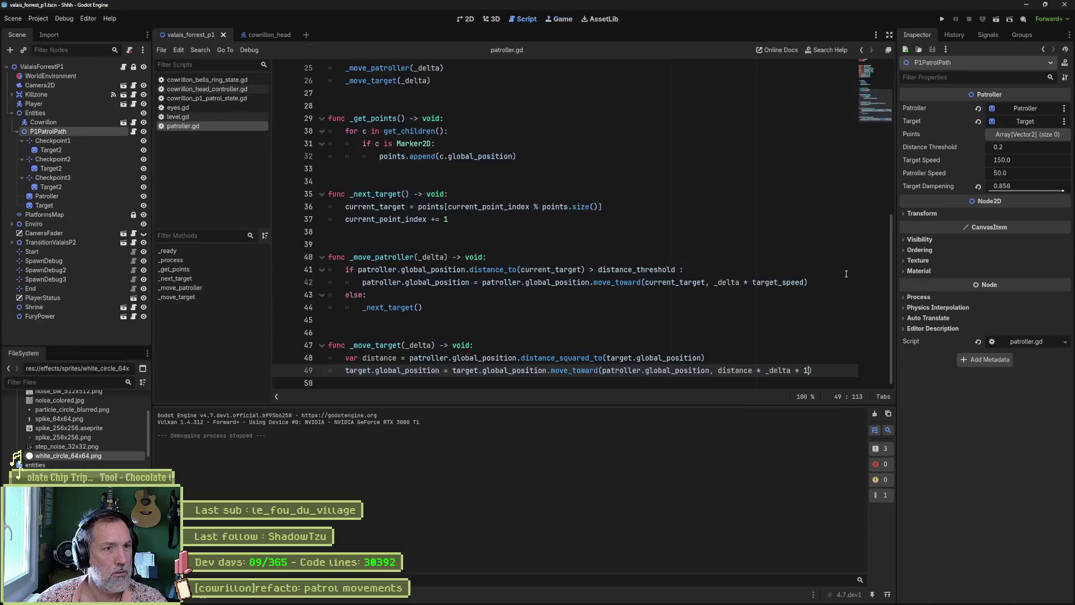
key("F5")
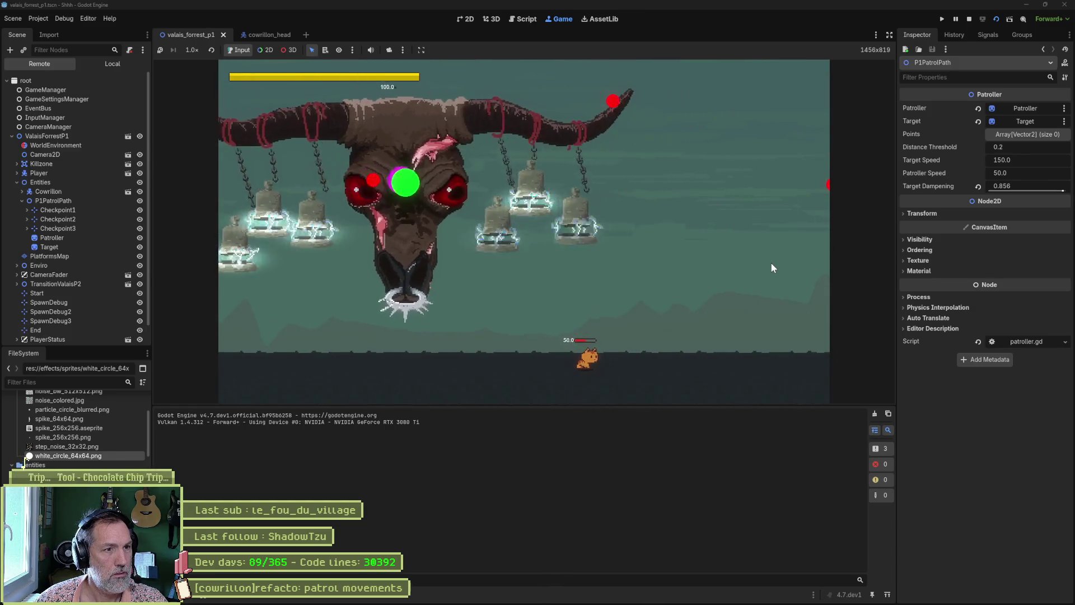
key("F8")
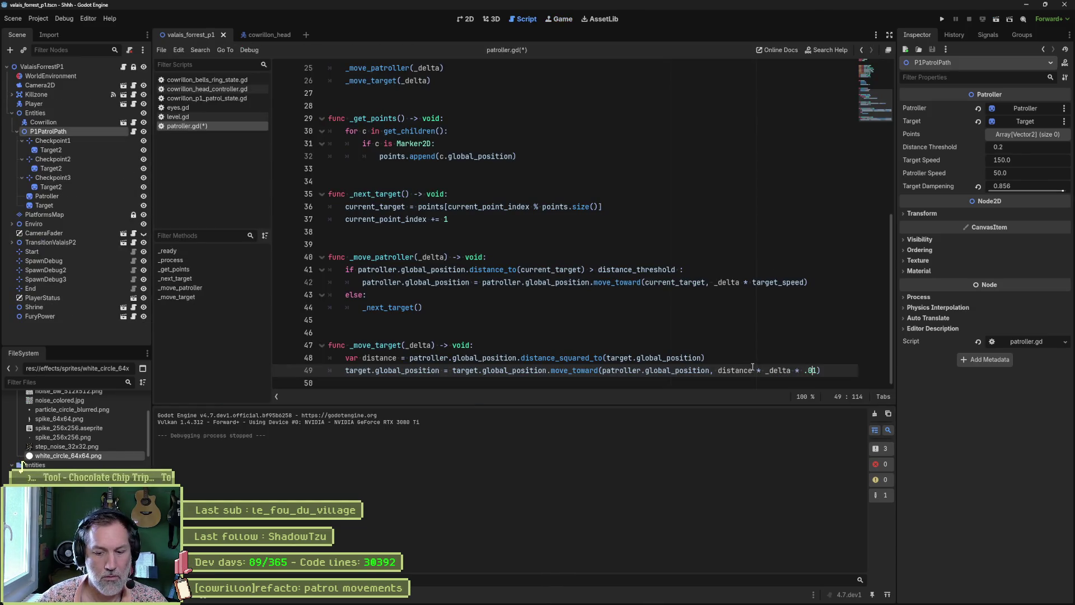
key("F5")
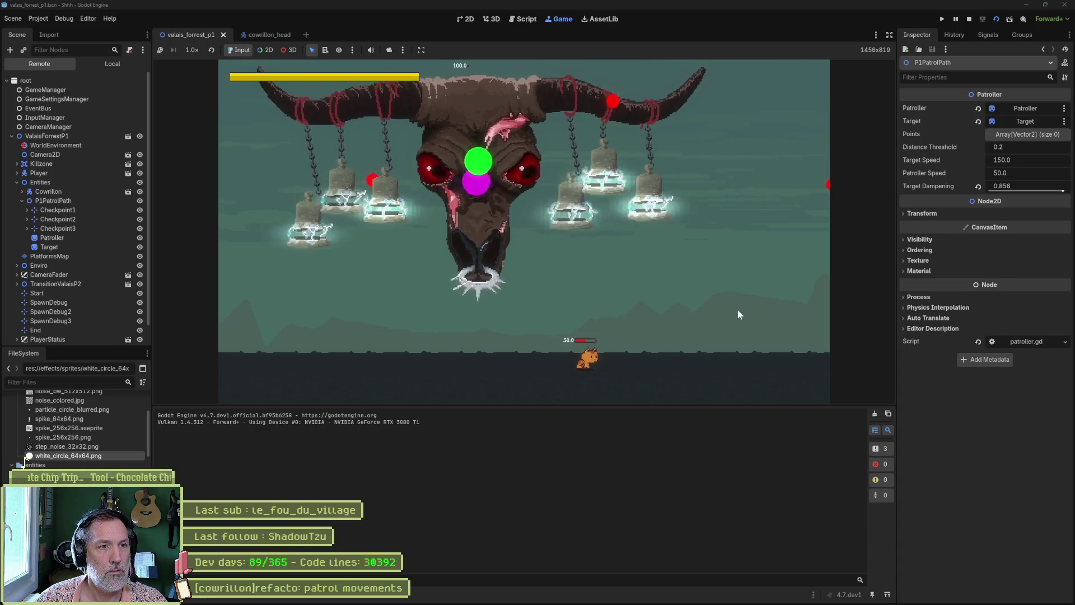
key("F8")
Change the multiplier to .1 and test-run the game twice.
key("BackSpace")
key("F5")
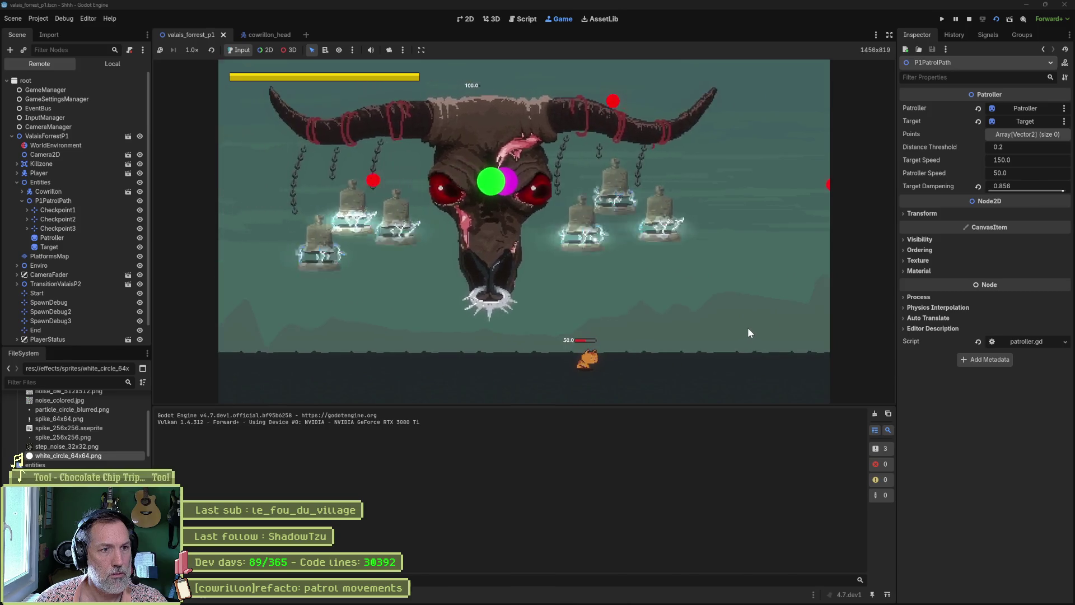
key("F8")
key("F5")
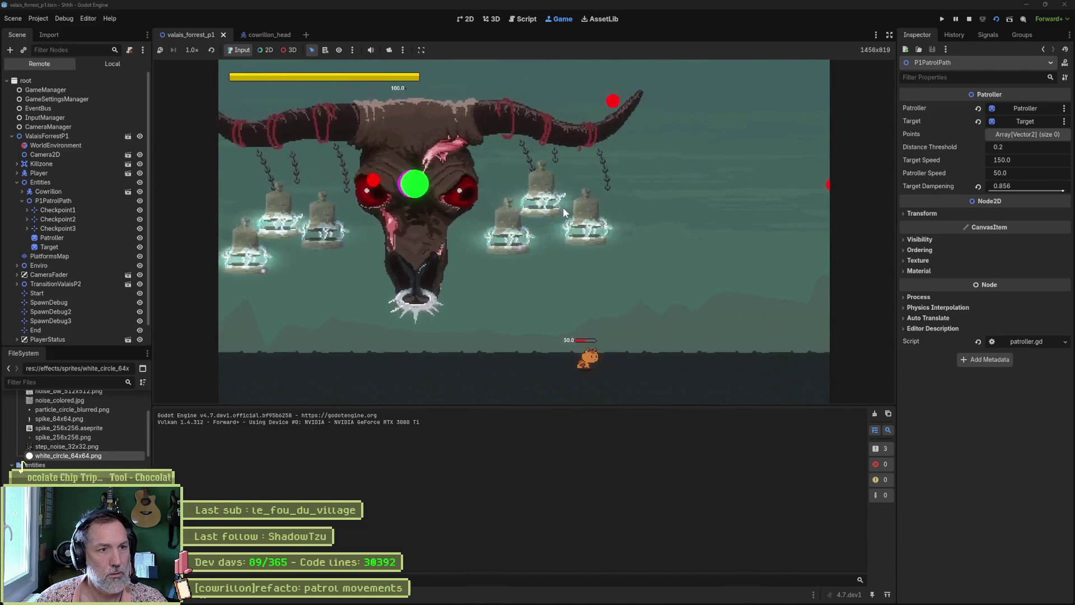
key("F8")
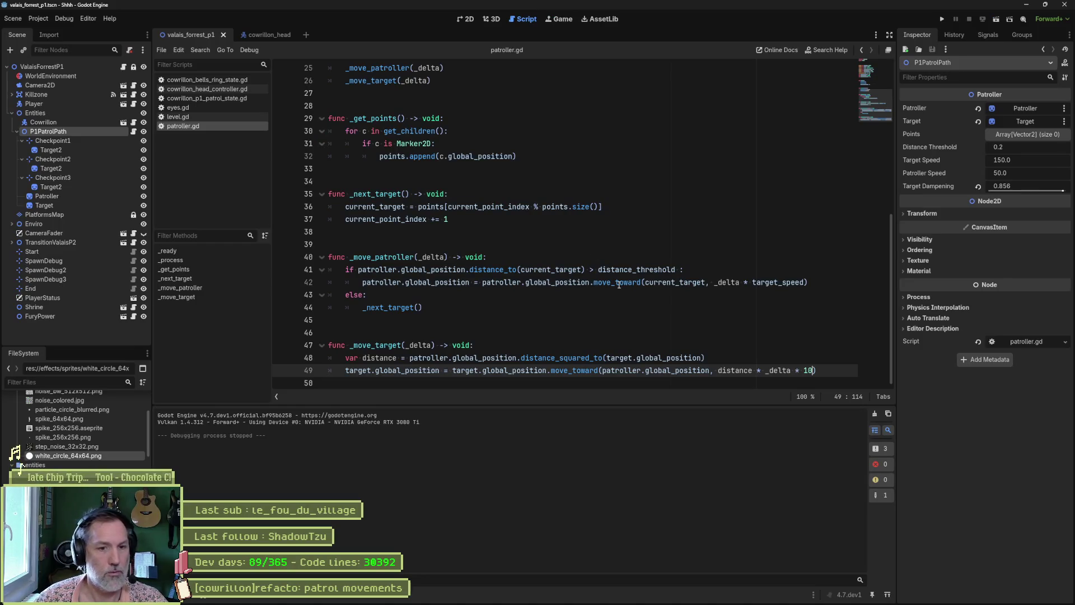
Rename target_dampening on line 13 to patroller_speed.
left_click_drag(716, 370, 791, 370)
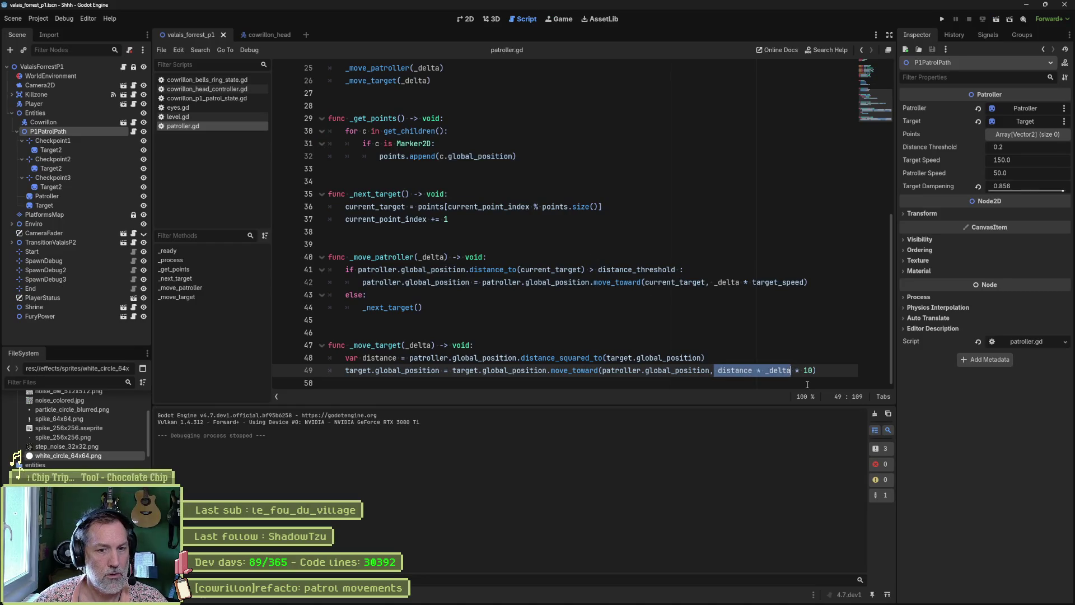
left_click(809, 371)
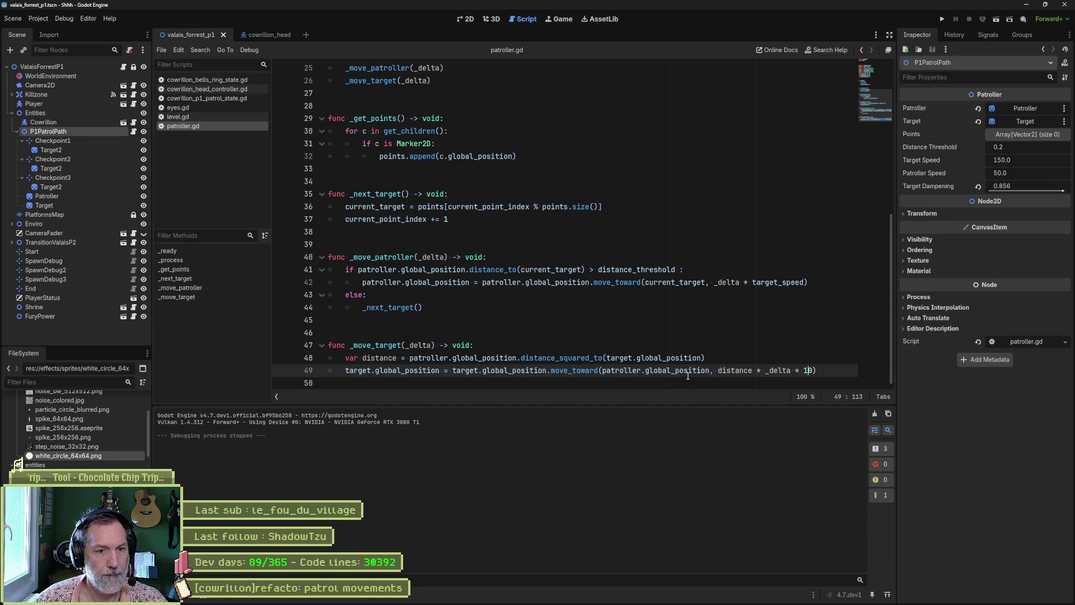
scroll(585, 263, "up", 8)
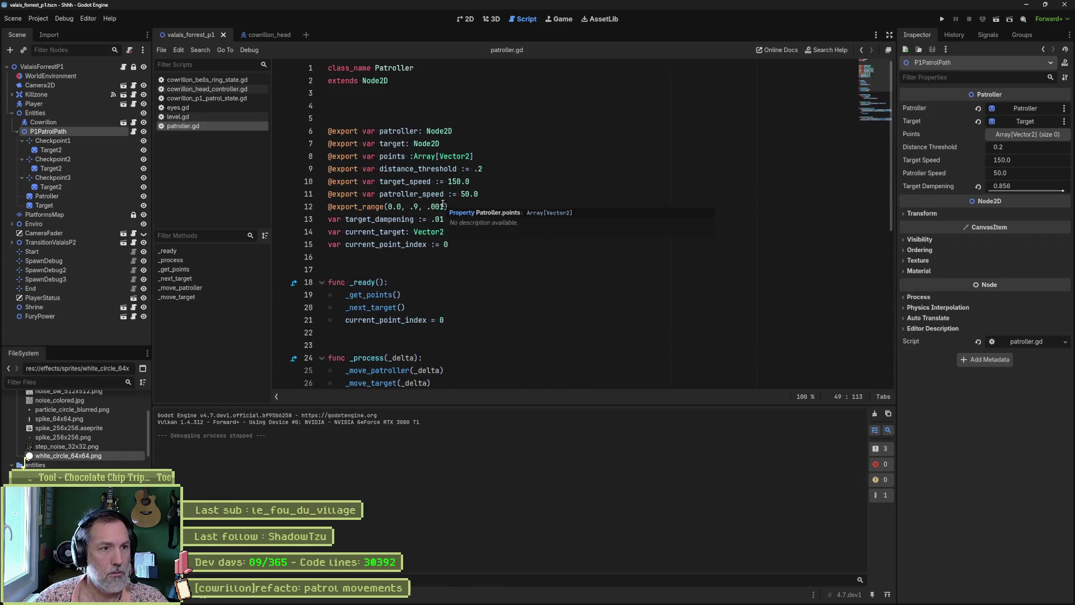
double_click(394, 220)
double_click(403, 196)
key("ctrl+c")
double_click(379, 219)
key("ctrl+v")
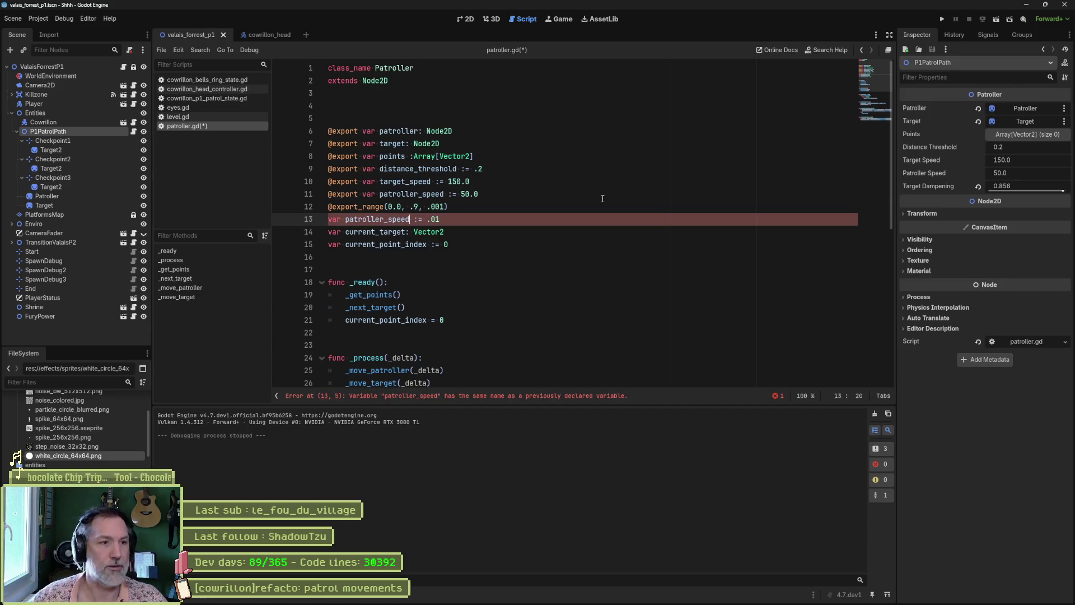
Delete the old exported patroller_speed line, restore target_speed below, and run the game.
left_click(533, 195)
key("ctrl+shift+k")
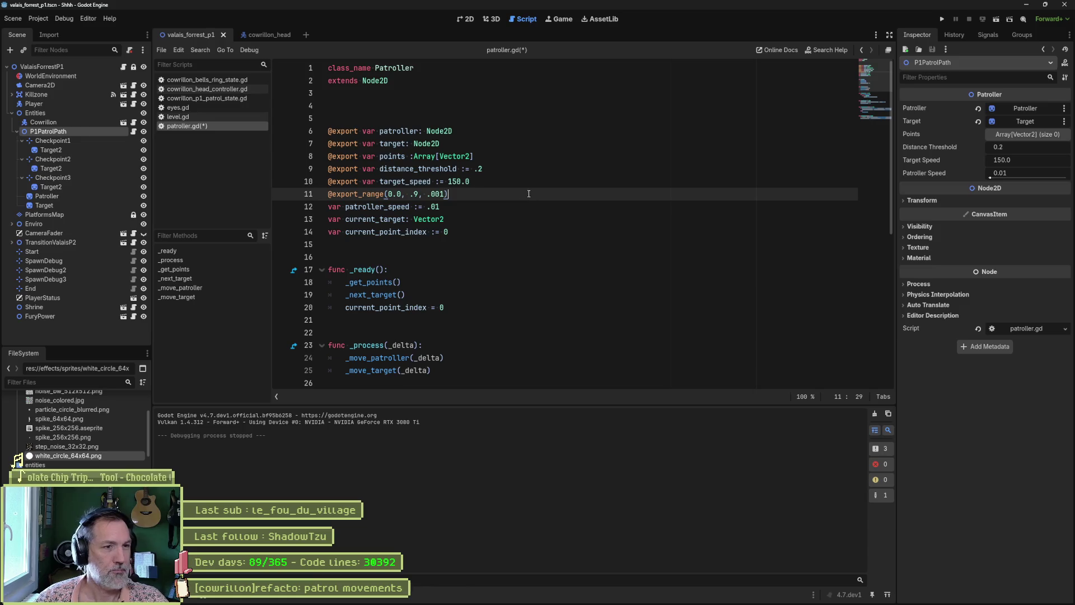
double_click(381, 208)
scroll(583, 361, "down", 8)
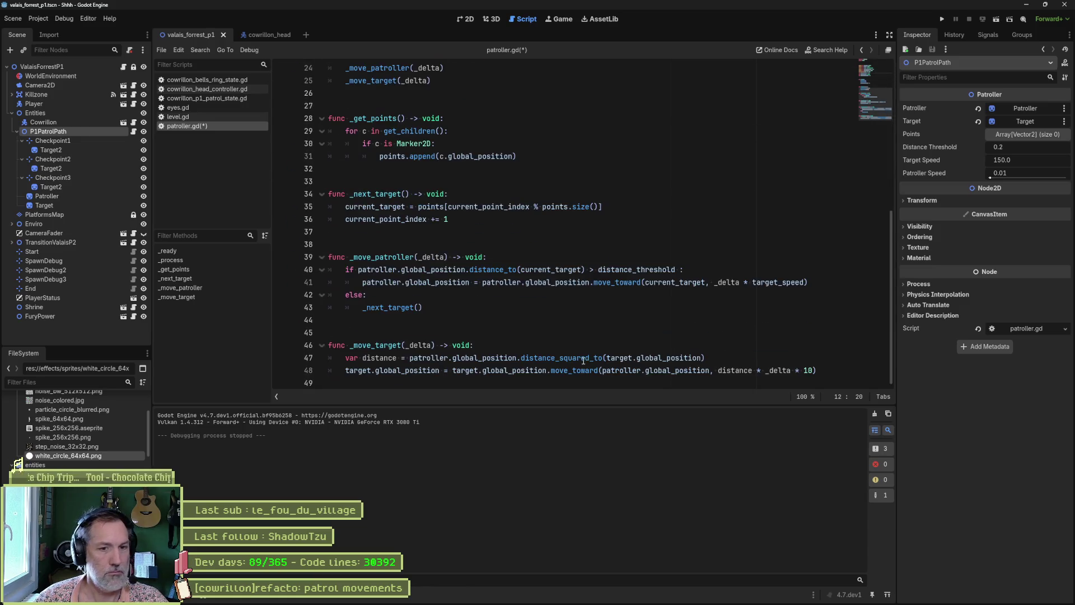
type("target_speed")
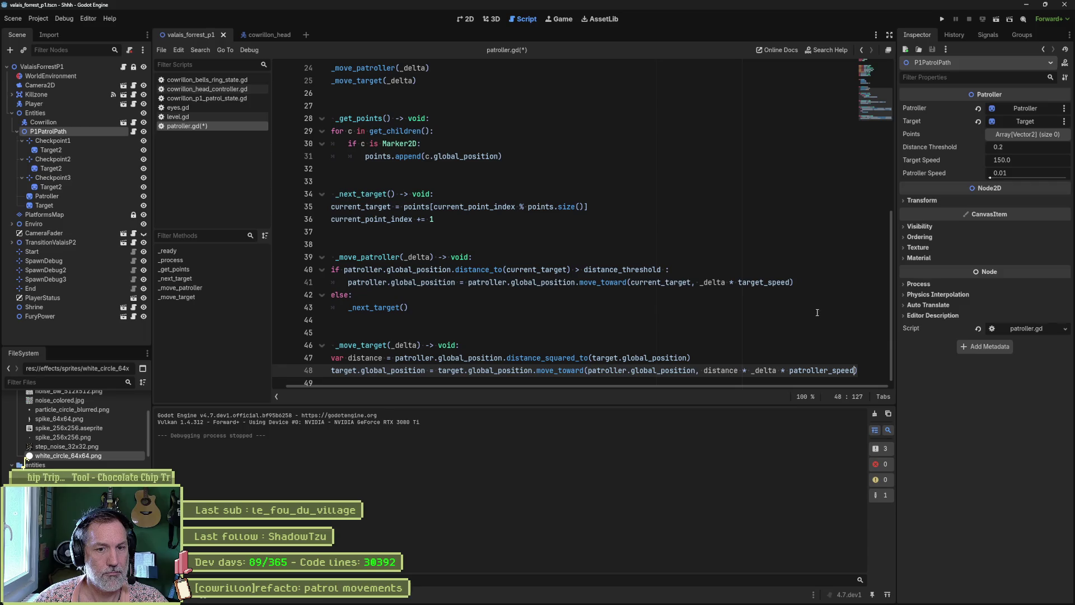
key("F5")
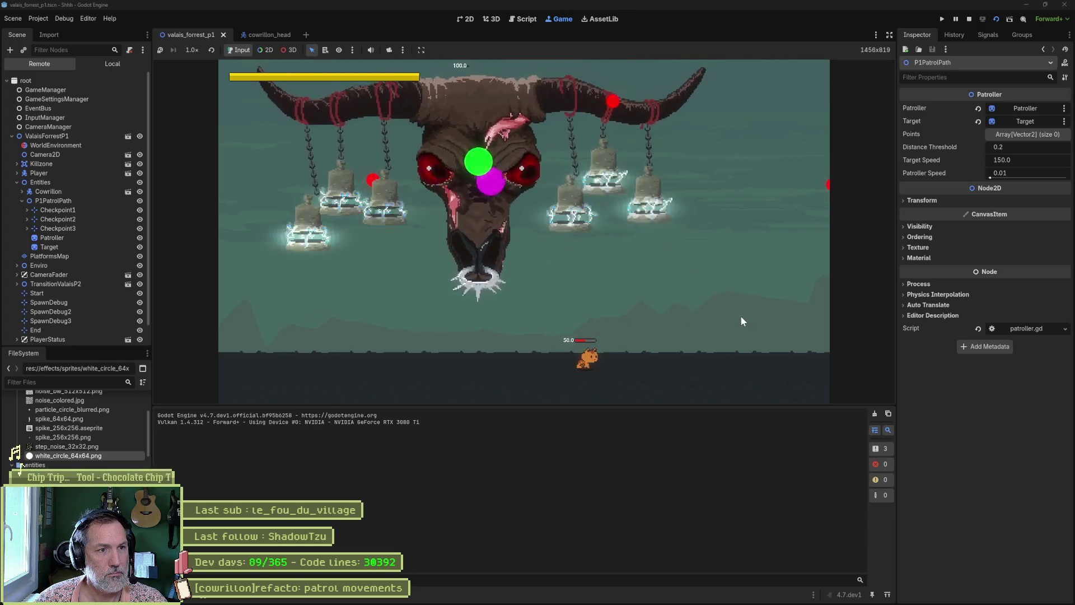
Append a '* .5' multiplier after distance_squared_to on line 47 and test-run repeatedly.
key("F8")
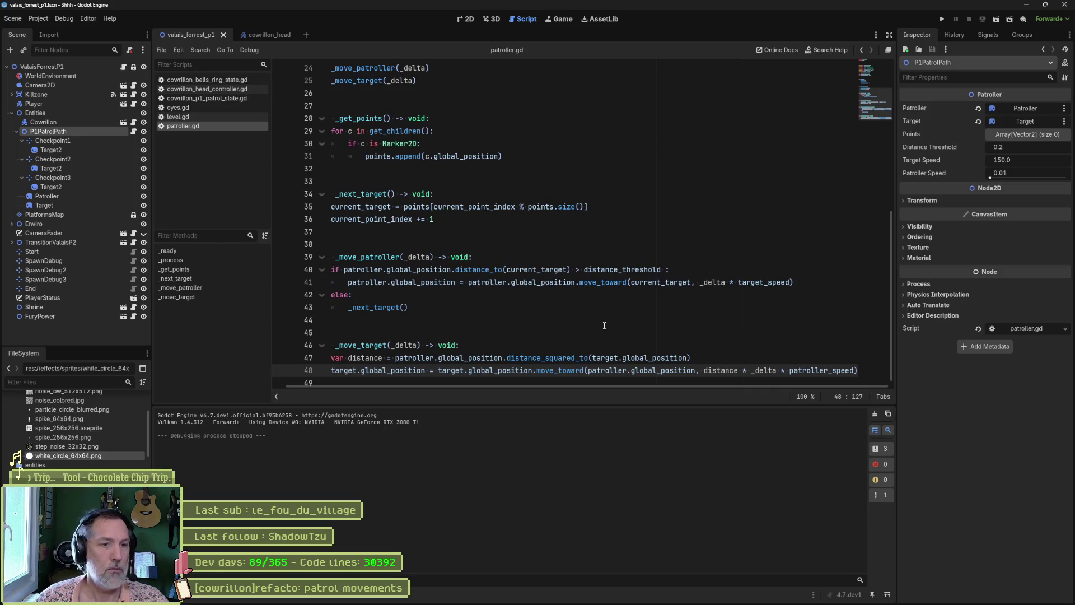
double_click(556, 357)
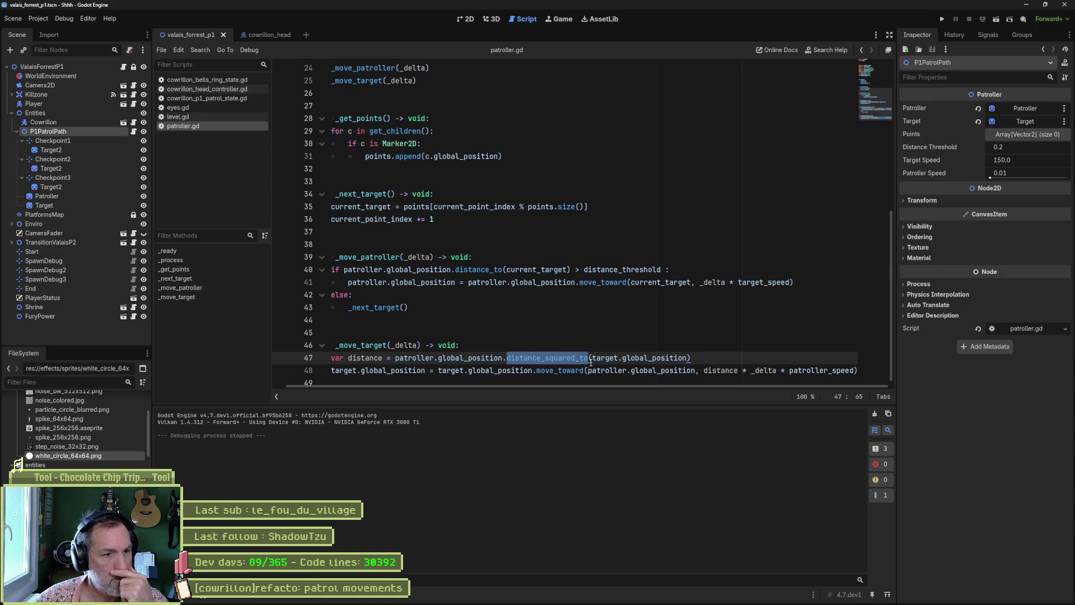
key("End")
type("*")
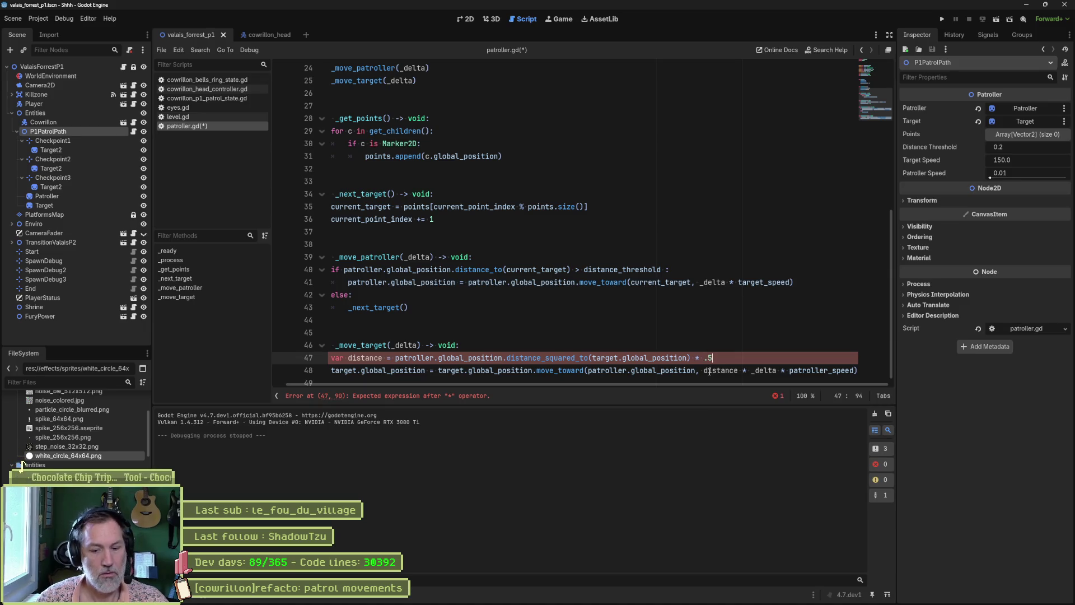
key("F5")
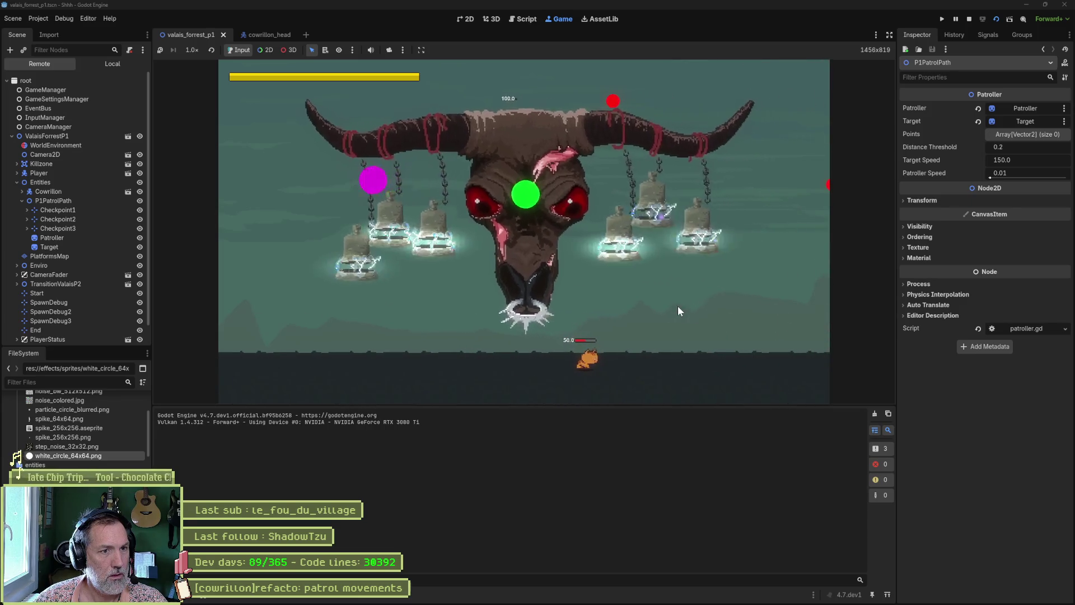
key("F8")
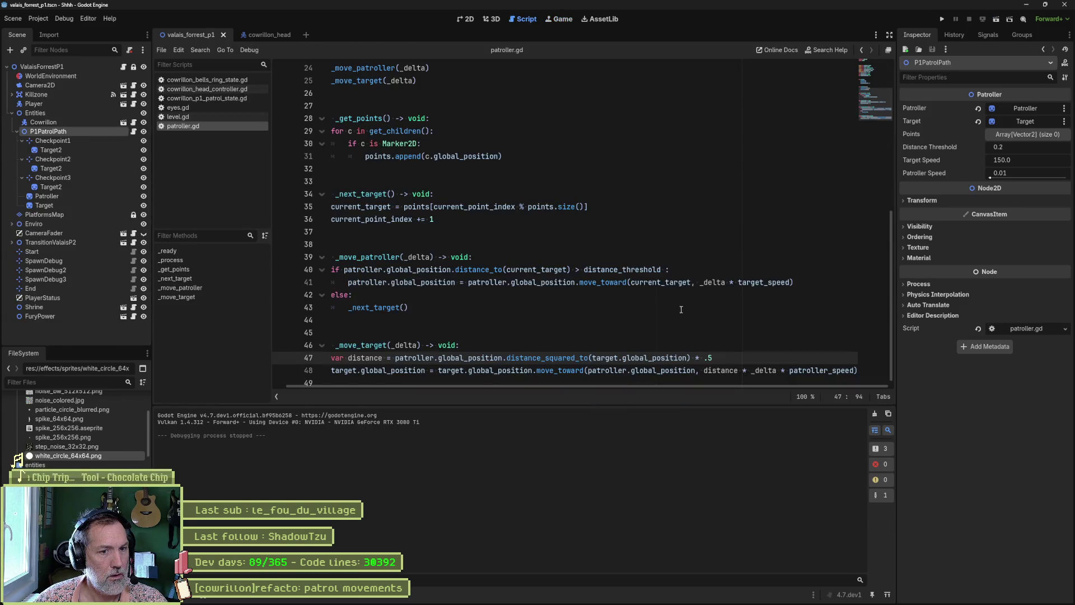
key("F6")
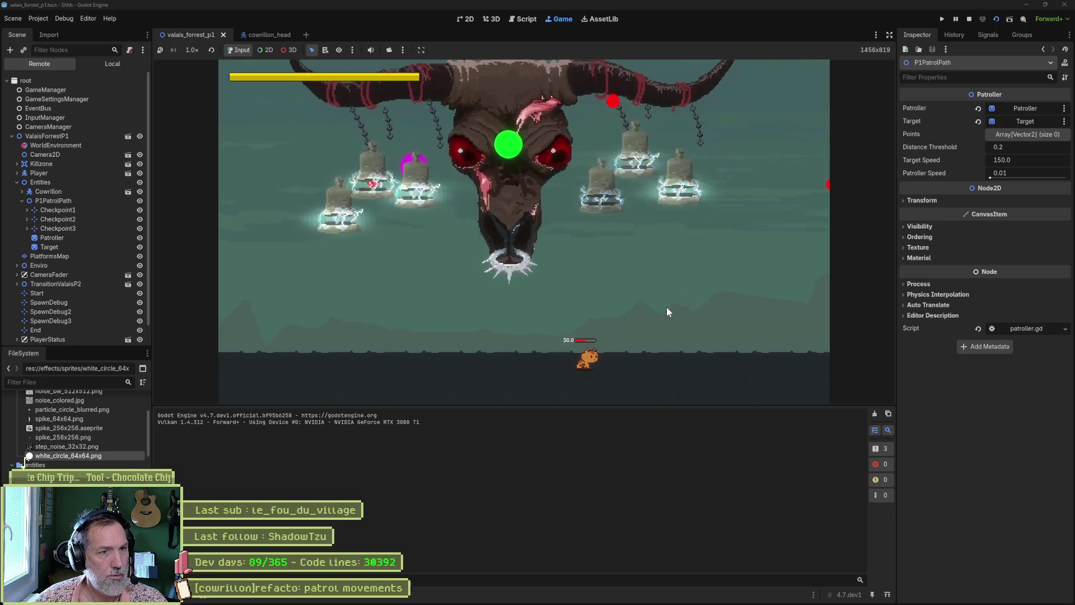
key("F8")
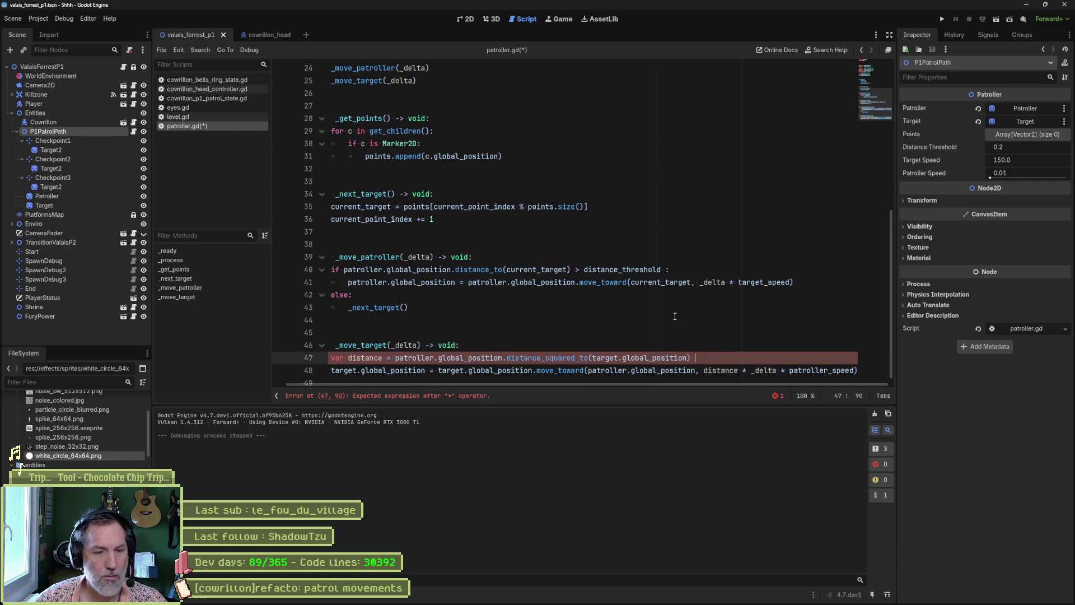
key("F5")
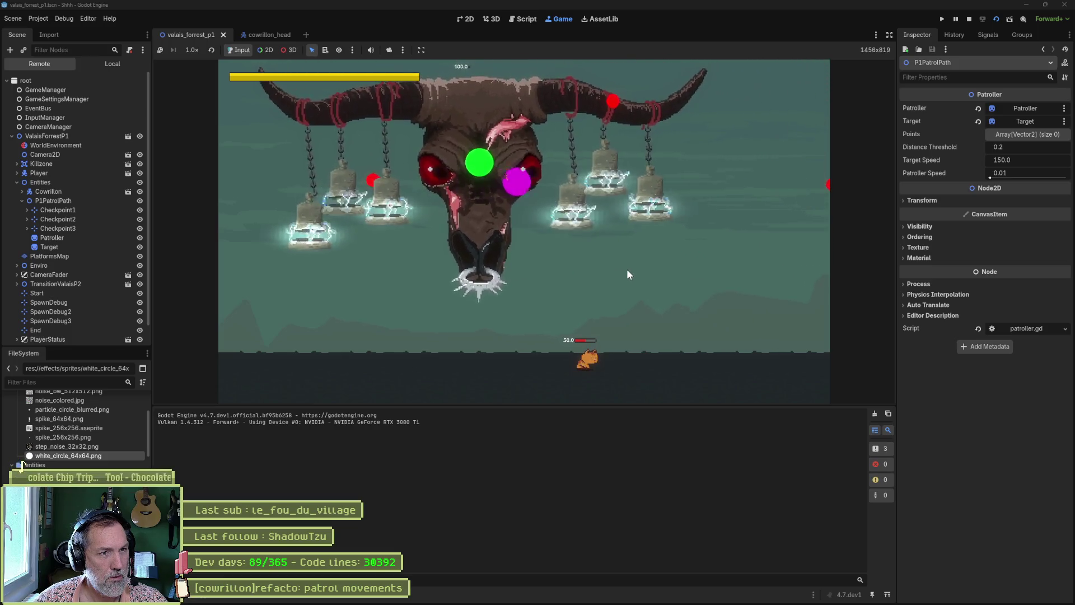
key("F8")
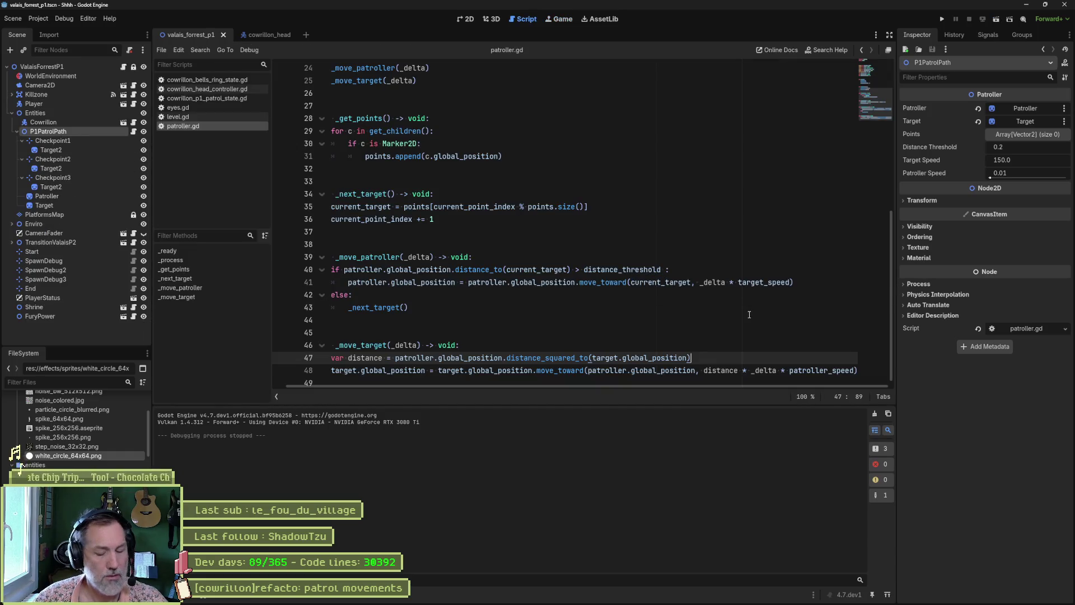
Change the line 47 multiplier to '* 10' and test-run the game.
type("*")
key("F5")
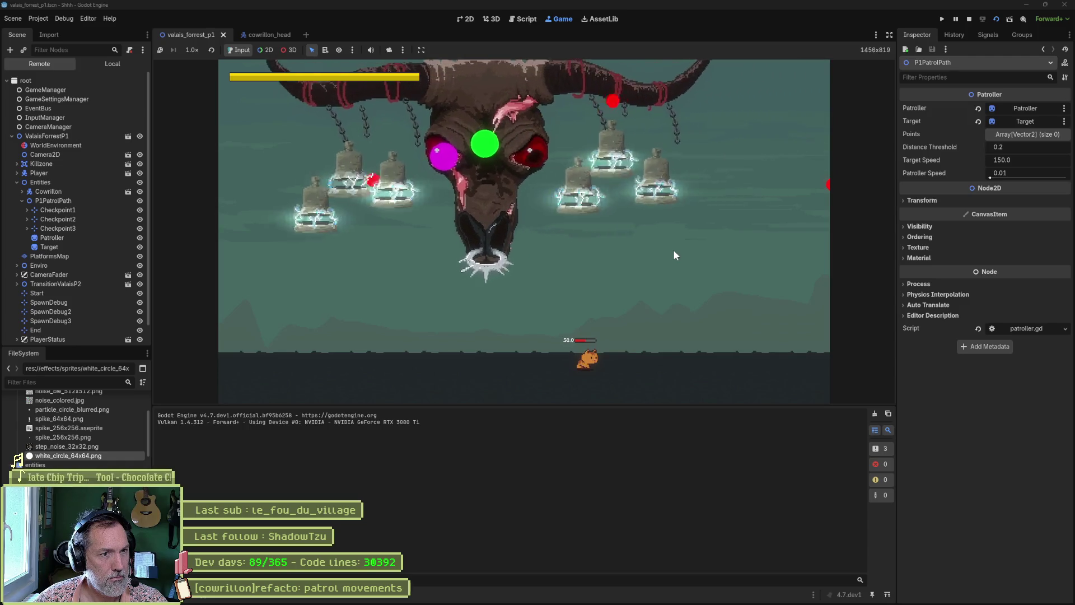
key("F8")
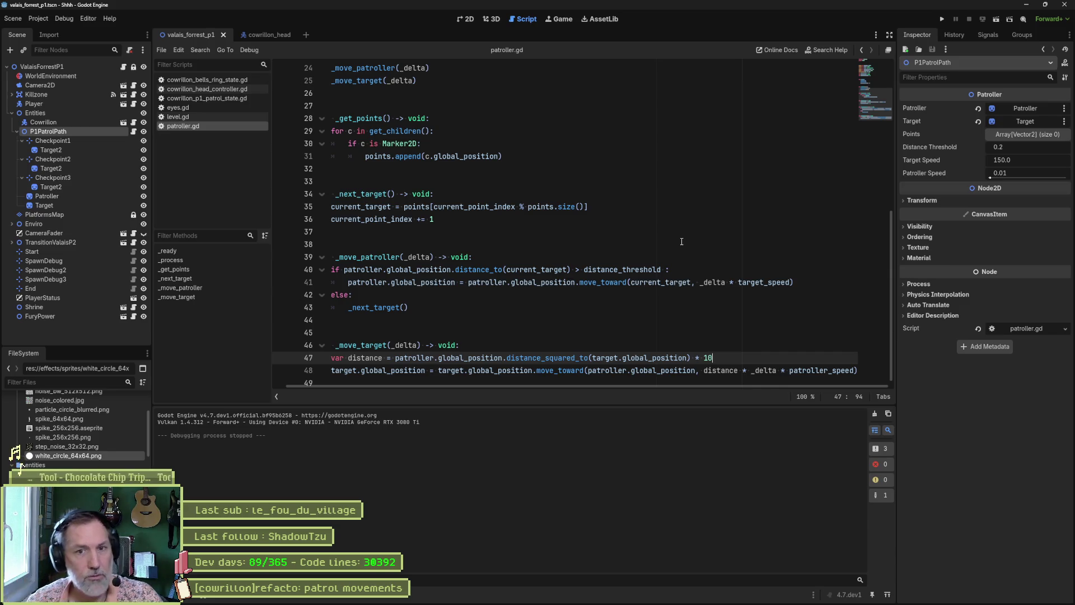
Remove the trailing '* ' from line 47, raise Patroller Speed to about 0.265, and test.
key("BackSpace")
key("BackSpace")
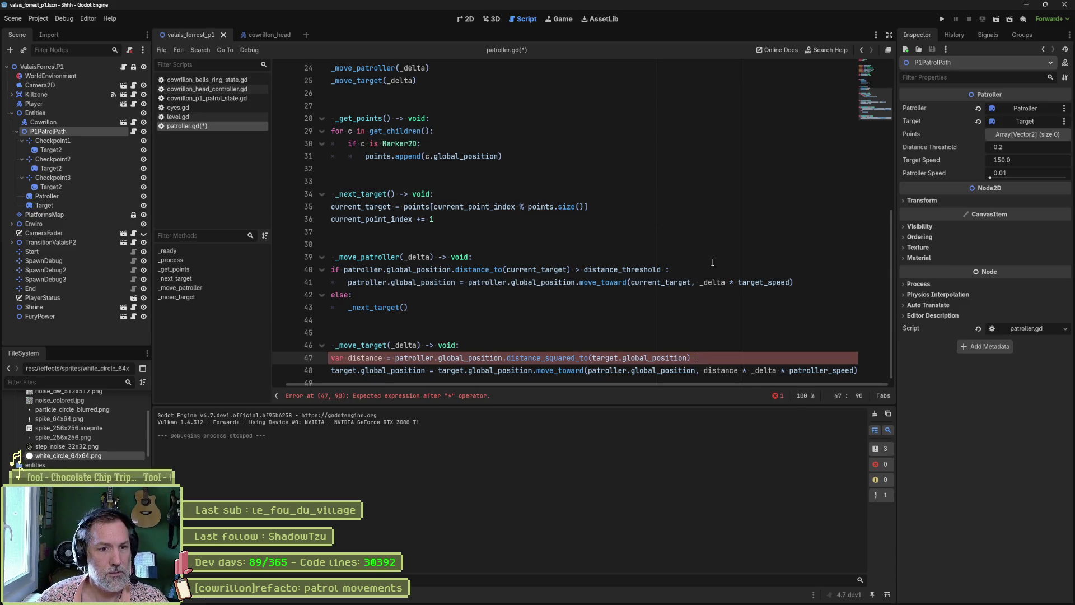
left_click_drag(994, 178, 1012, 178)
key("F5")
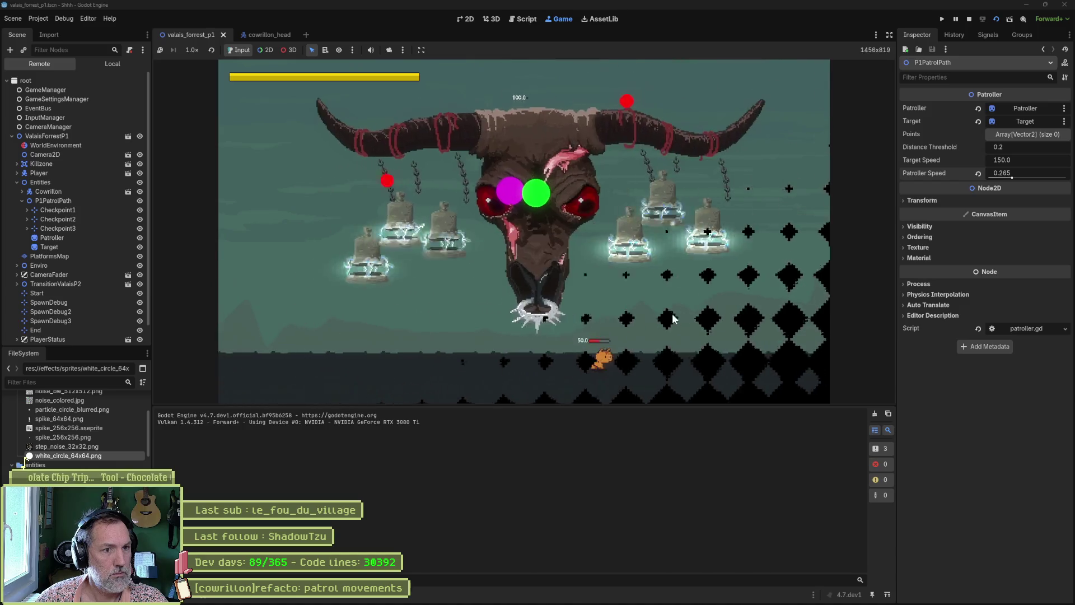
key("F8")
Try Patroller Speed 0.38, then lower it from 0.72 to 0.108, testing each.
left_click_drag(1003, 173, 1011, 173)
key("F6")
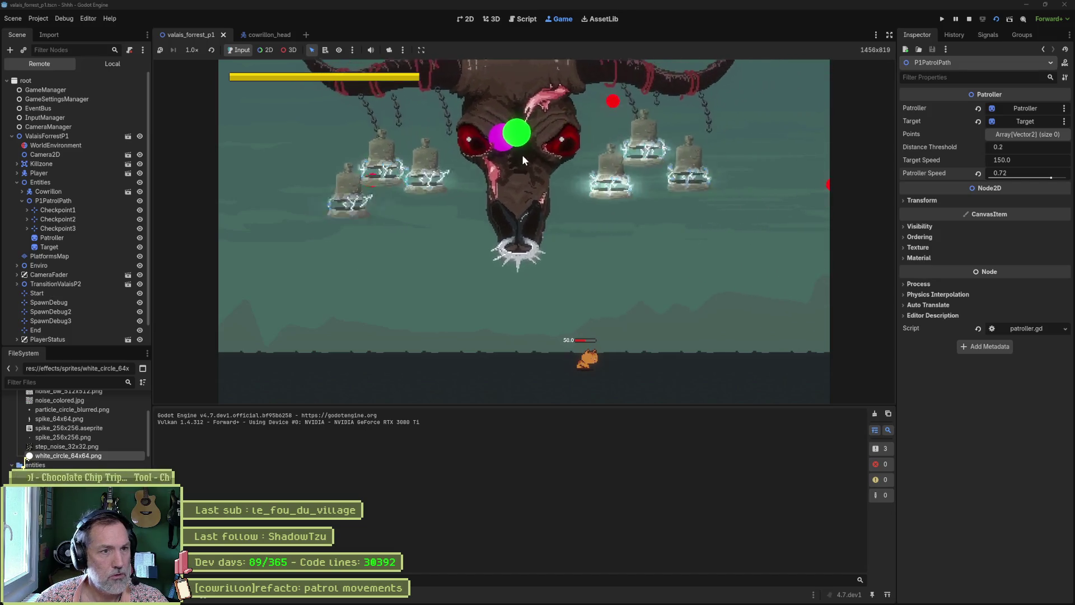
key("F8")
left_click_drag(1022, 175, 998, 176)
key("F6")
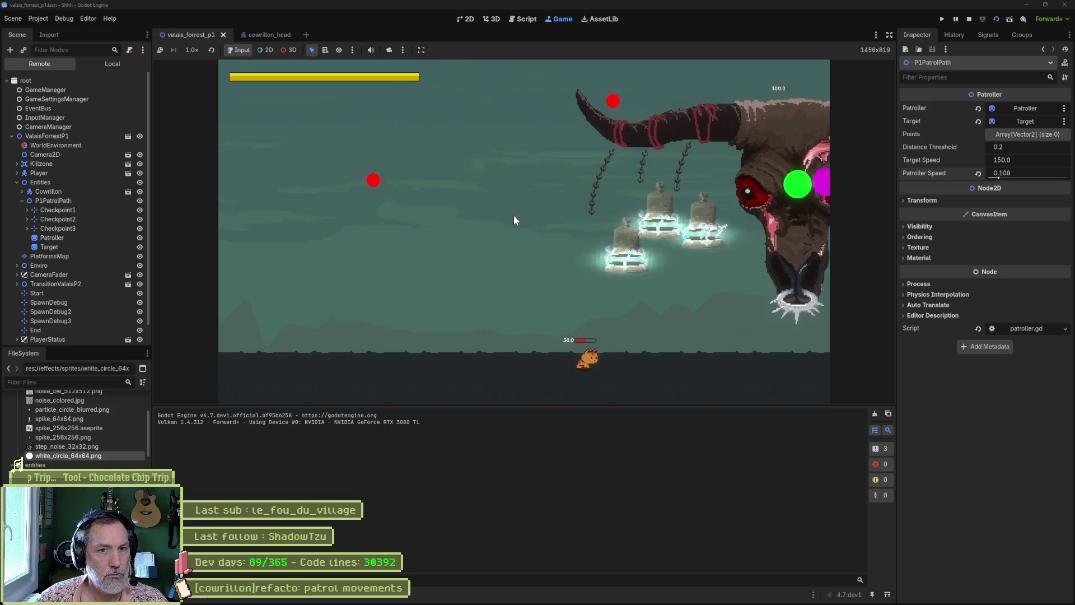
key("F8")
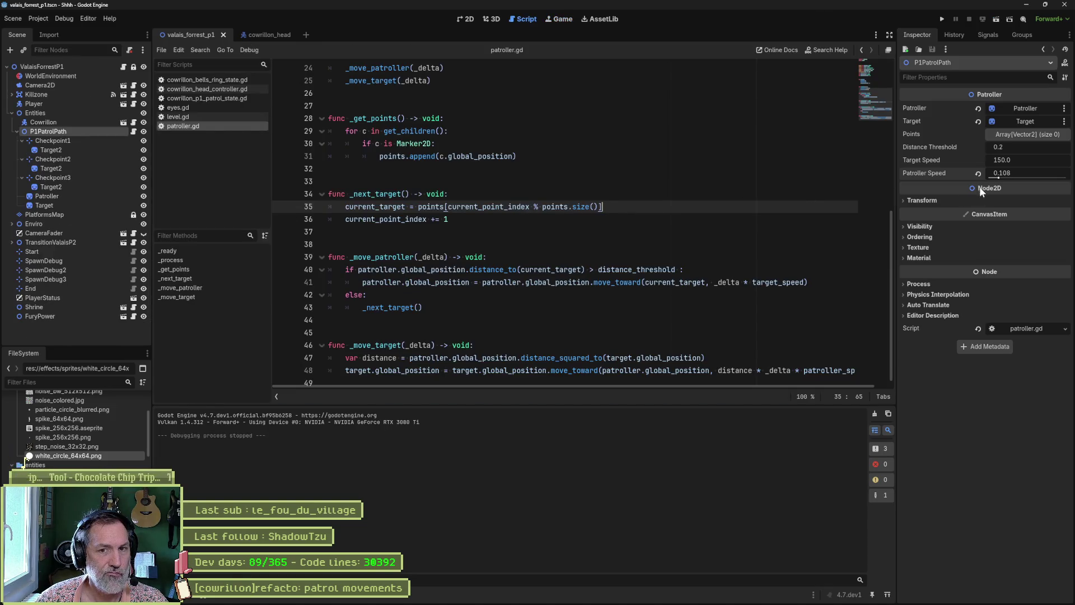
Change the Patroller Speed range step to .0001, set it to 0.0541, and test the scene.
scroll(531, 223, "up", 7)
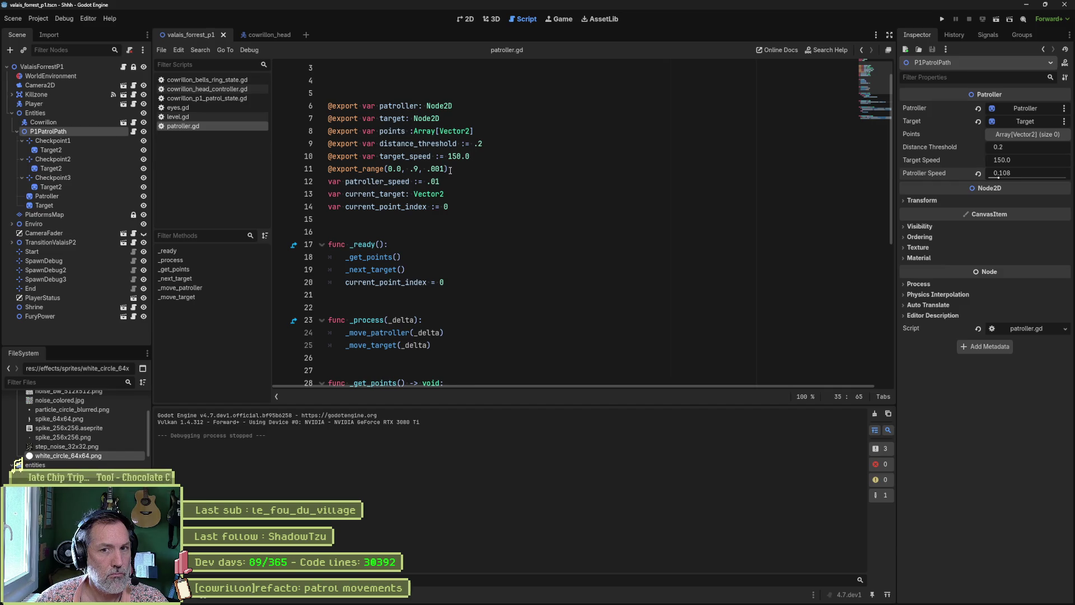
left_click(440, 169)
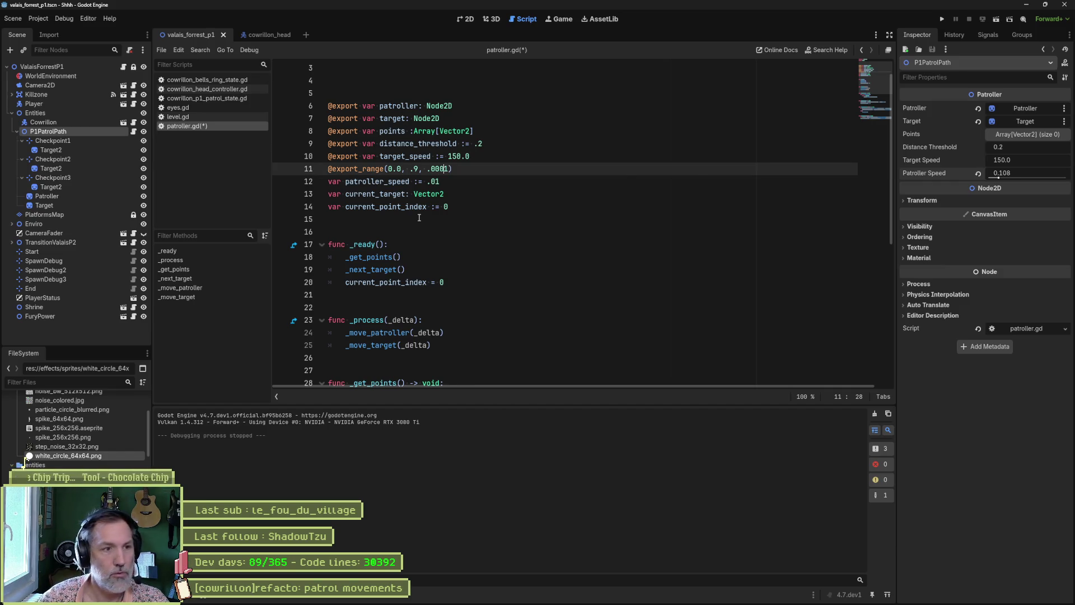
left_click(567, 256)
left_click_drag(1001, 177, 994, 178)
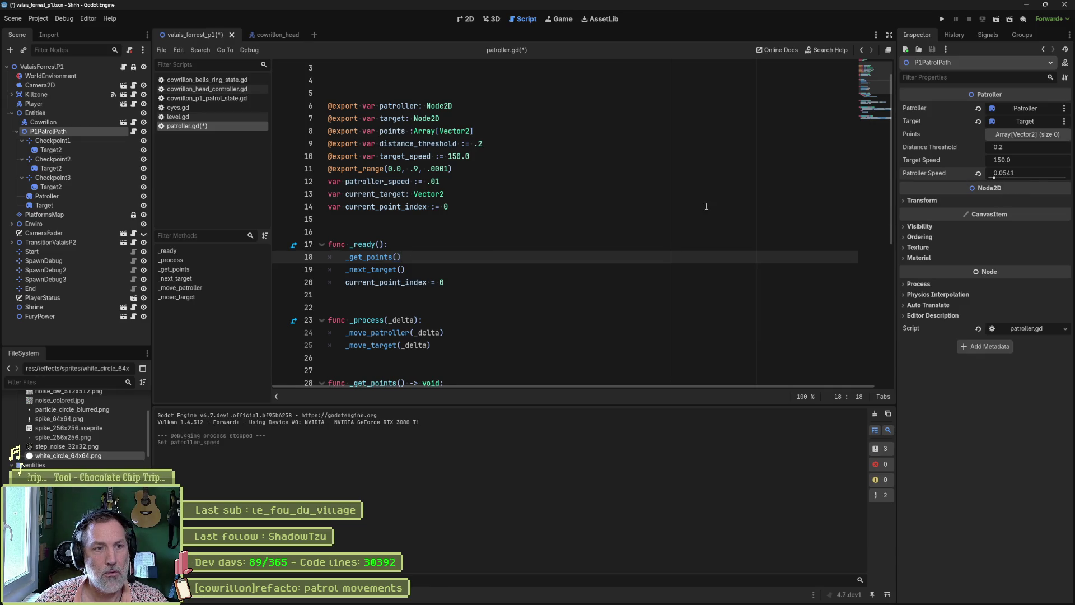
key("F6")
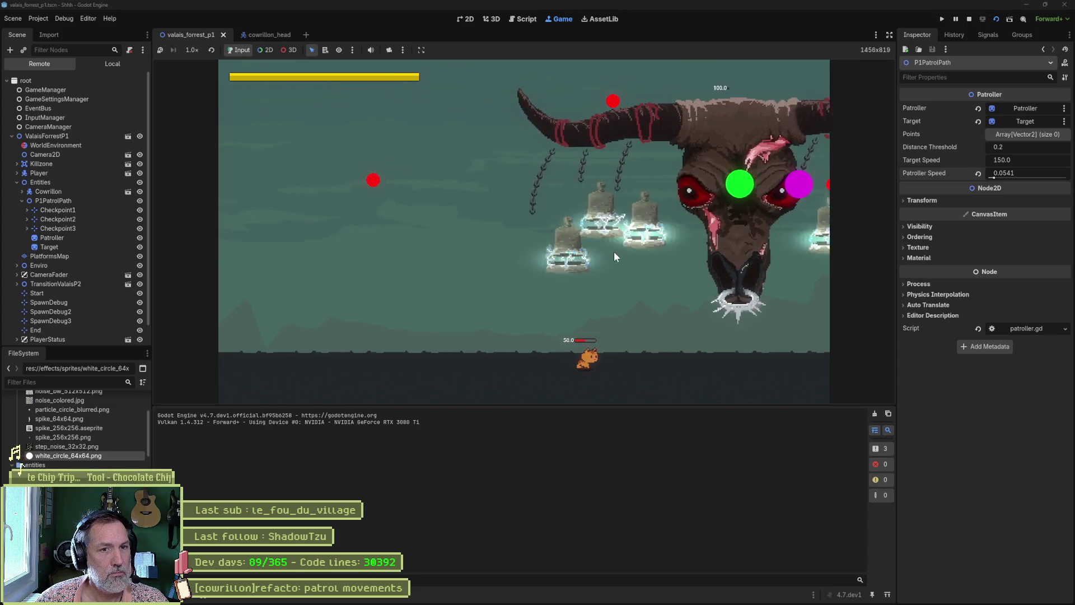
key("F8")
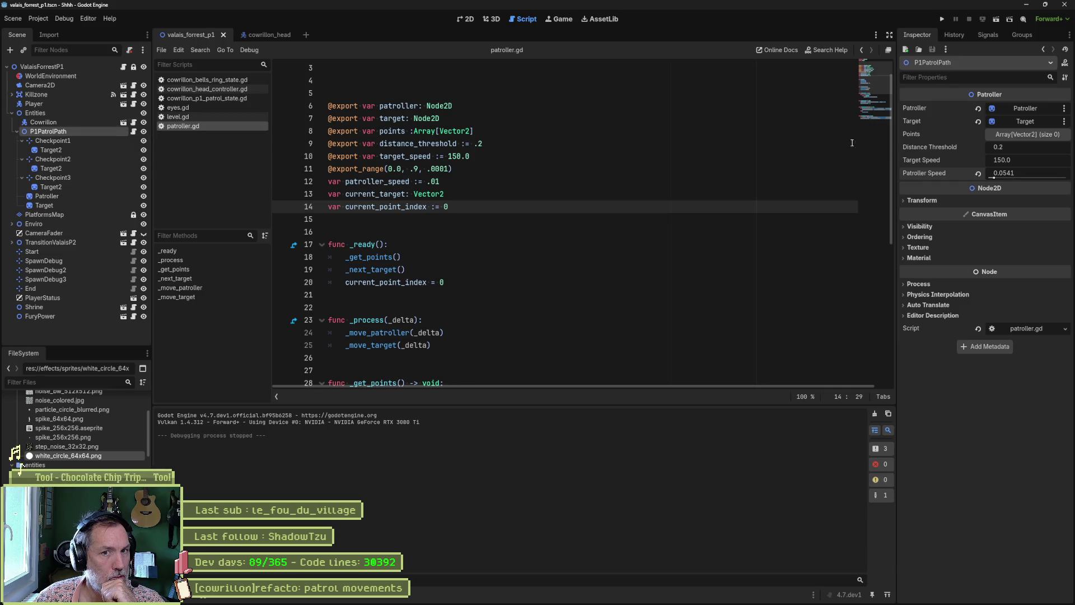
left_click(1036, 159)
Set Target Speed to 50, then collapse and inspect Checkpoint1–3 in the 2D view.
type("50")
key("Return")
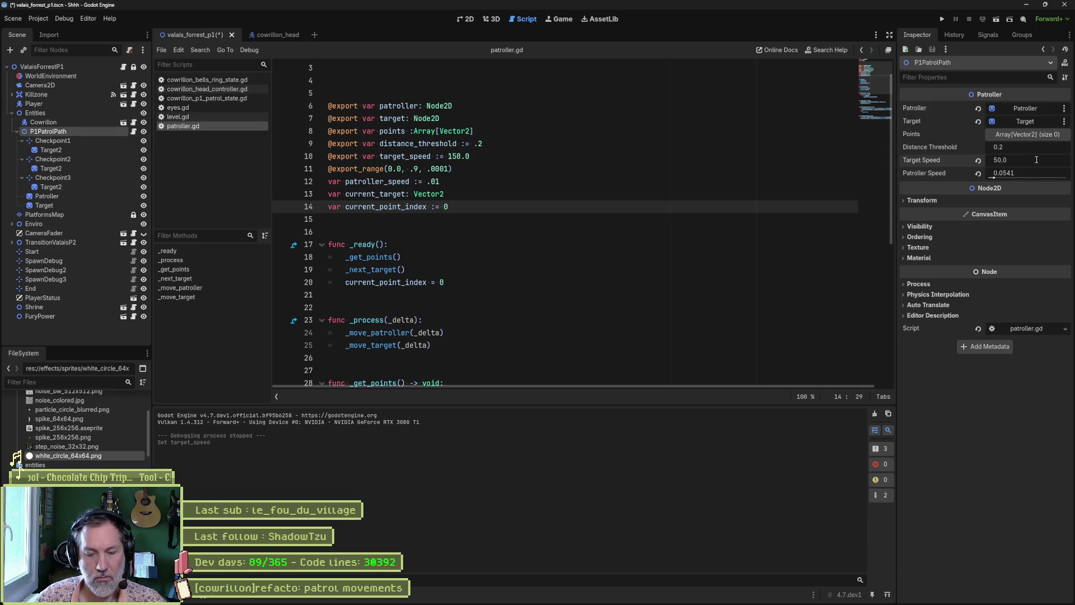
left_click(471, 18)
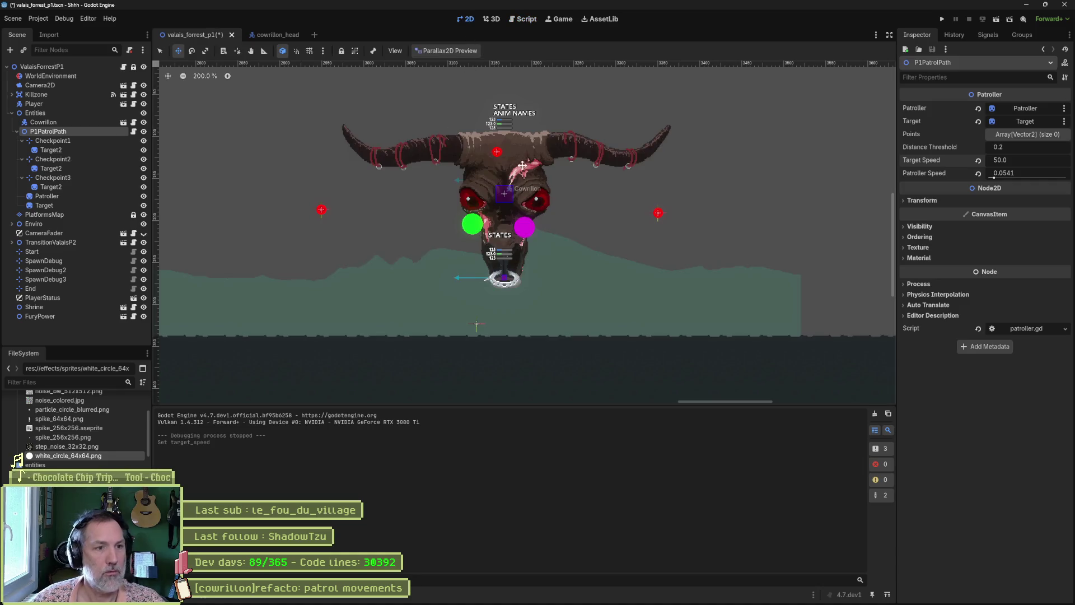
left_click(22, 140)
left_click(22, 149)
left_click(22, 159)
left_click(62, 140)
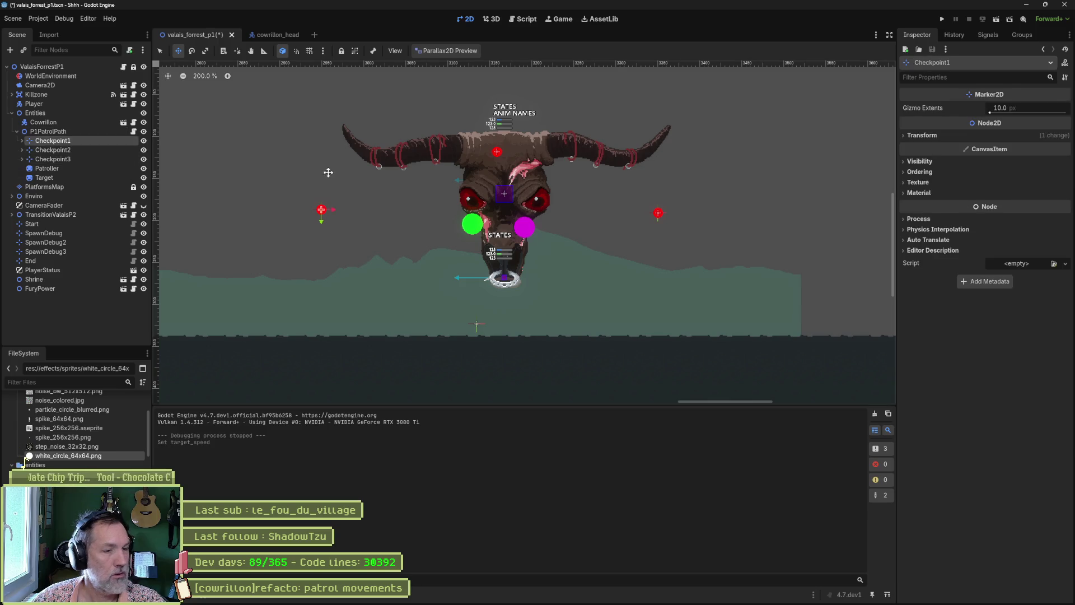
left_click(104, 151)
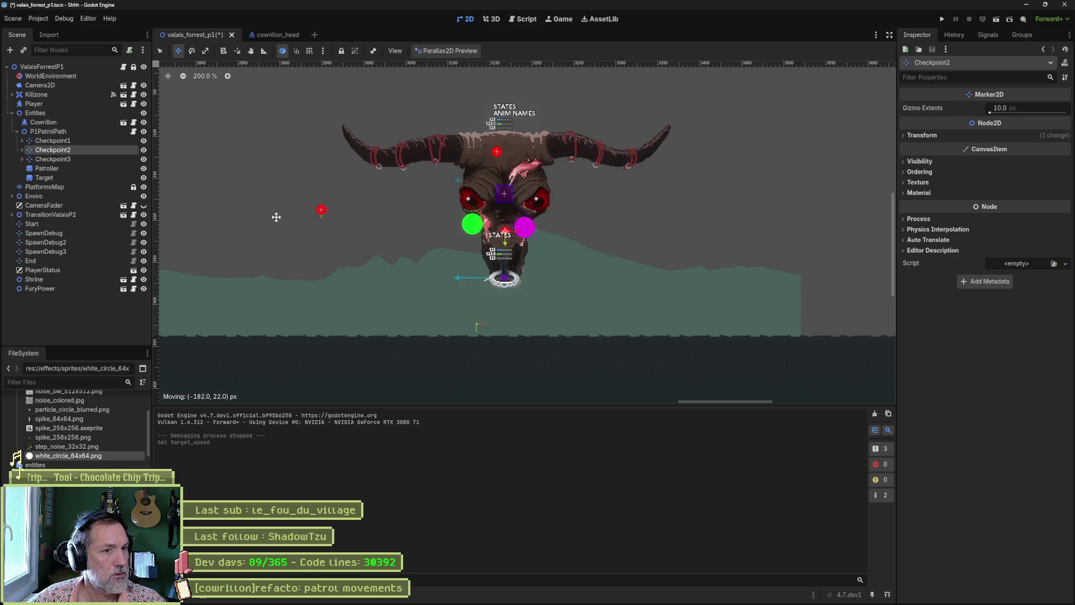
left_click(73, 160)
Move Checkpoint3 right of the skull, duplicate it as Checkpoint4 moved left, and test-run.
left_click_drag(610, 183, 665, 220)
left_click_drag(744, 238, 734, 234)
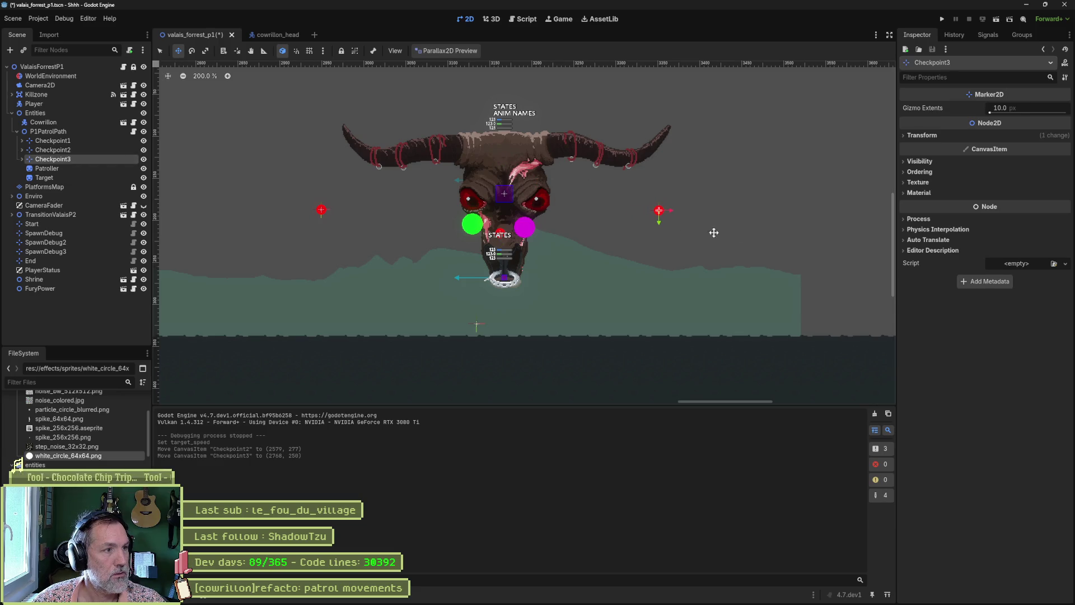
key("ctrl+d")
mouse_move(675, 215)
left_mouse_down()
mouse_move(566, 204)
mouse_move(481, 180)
left_mouse_up()
key("F6")
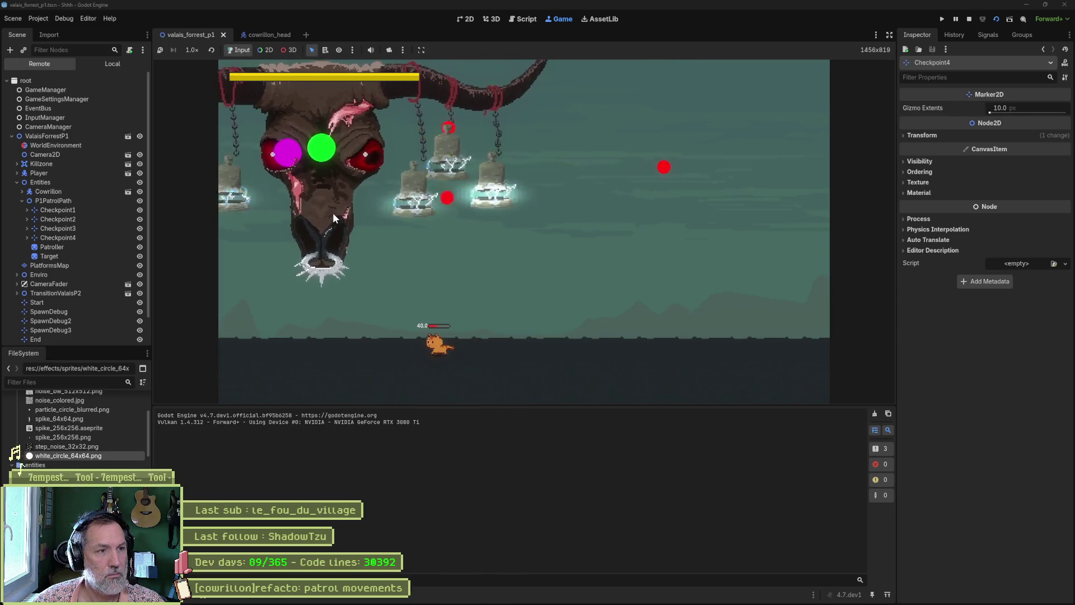
key("F8")
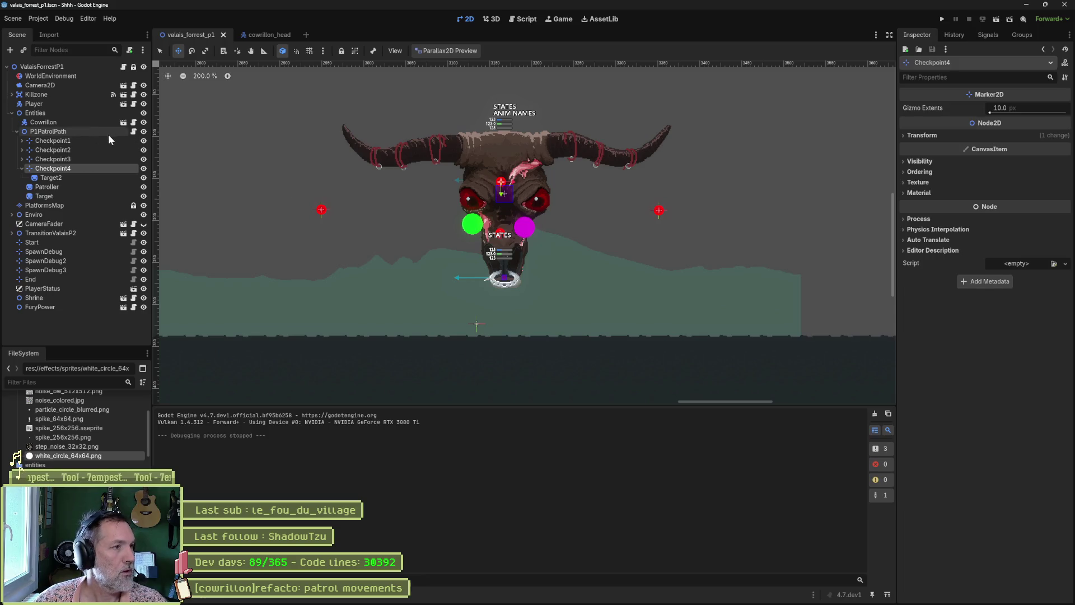
left_click(133, 133)
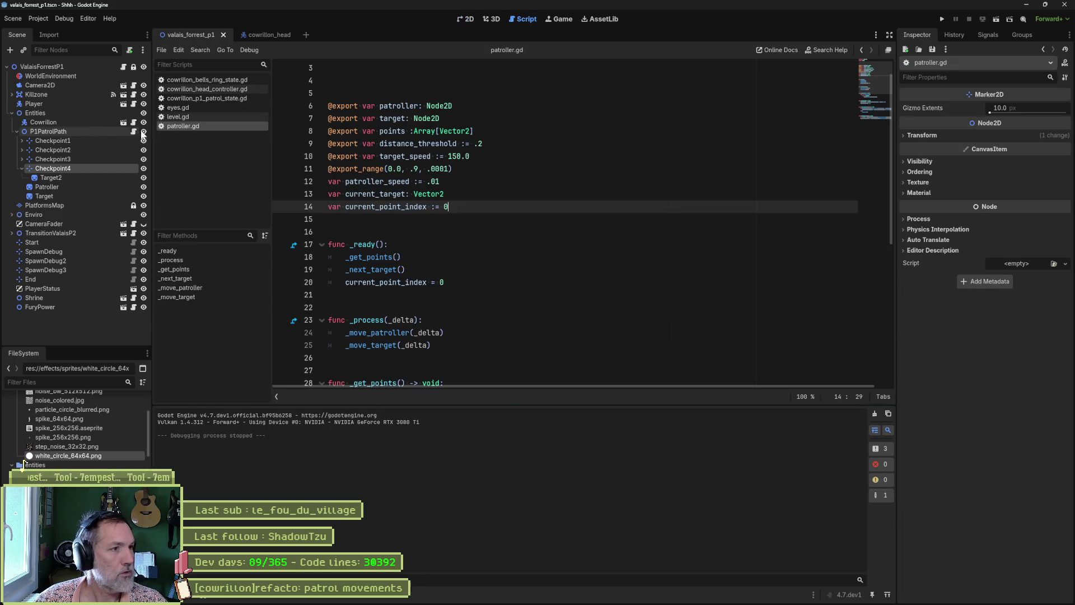
left_click(483, 171)
key("Return")
type("@expor")
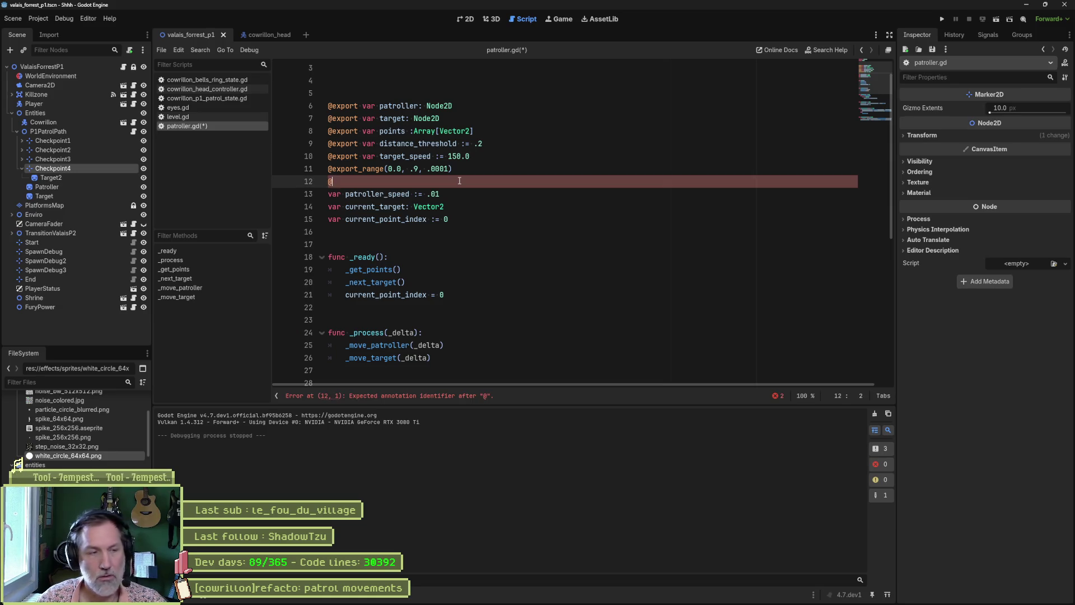
type("t")
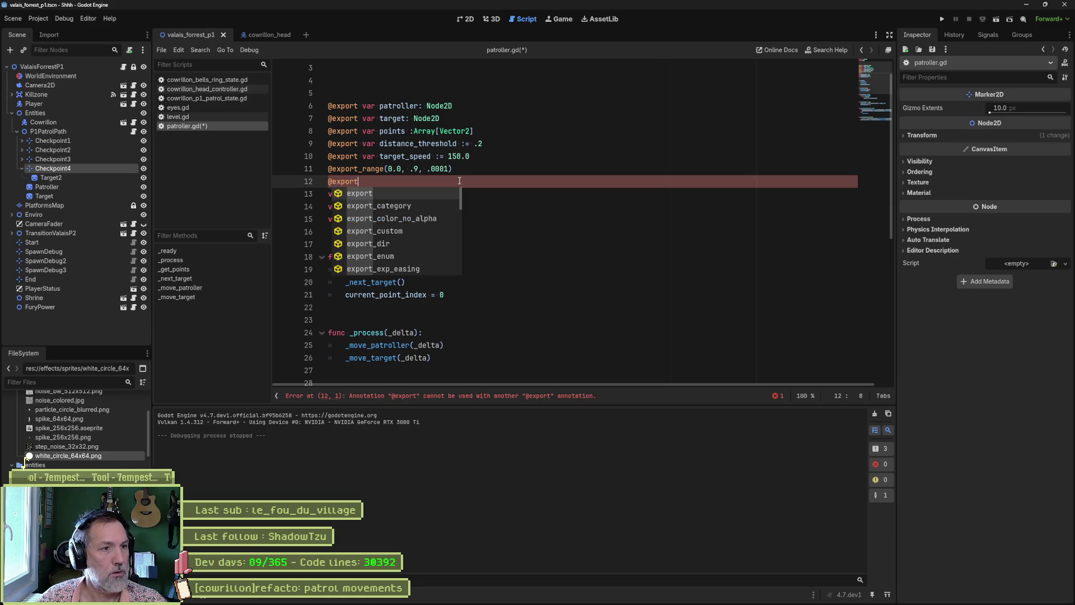
type(" var show_")
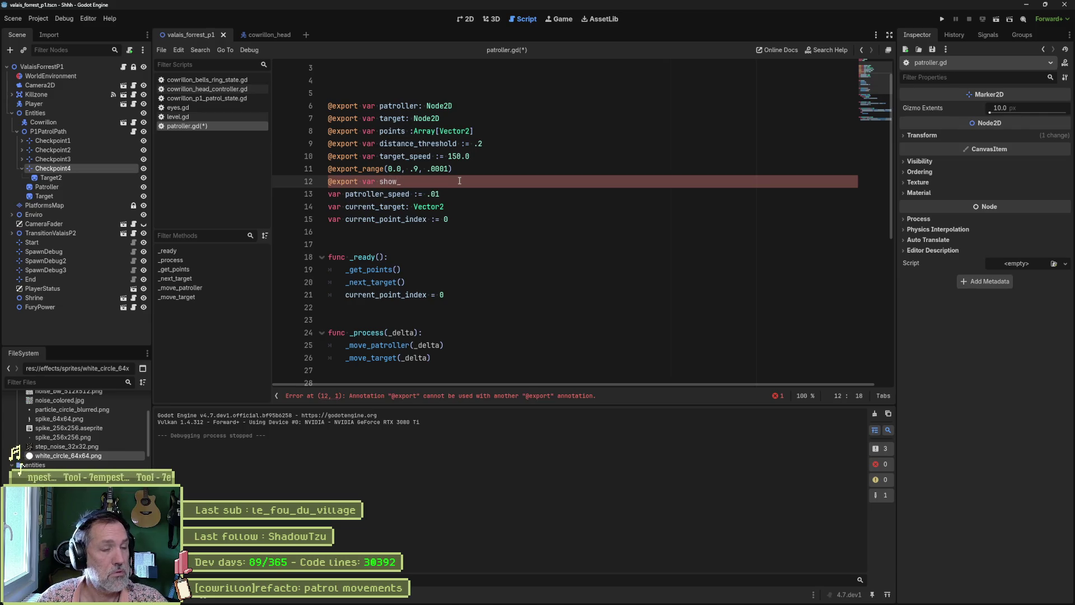
type("o")
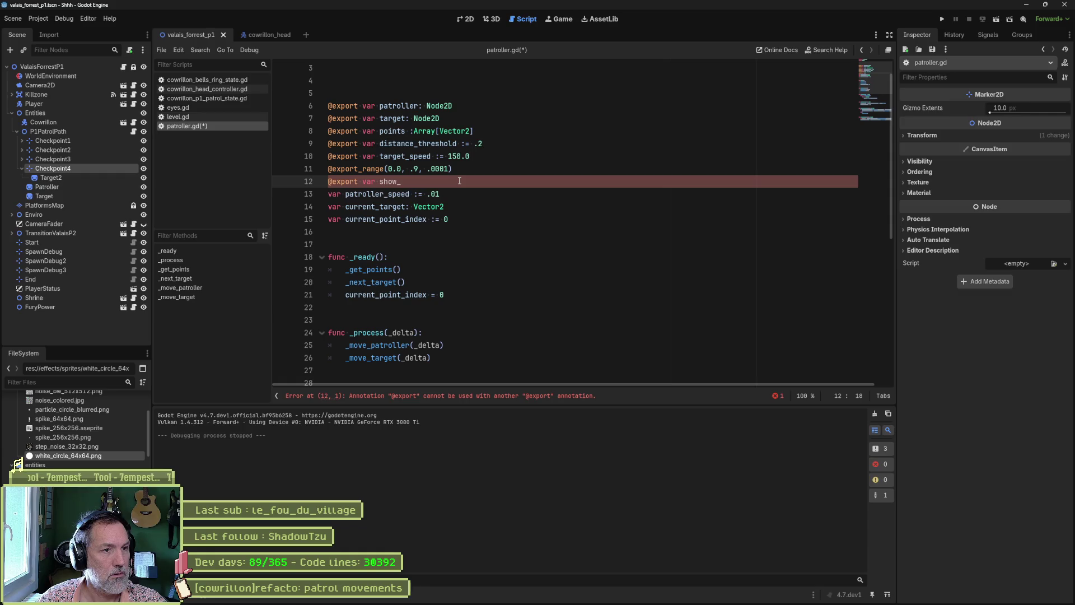
type("poitns")
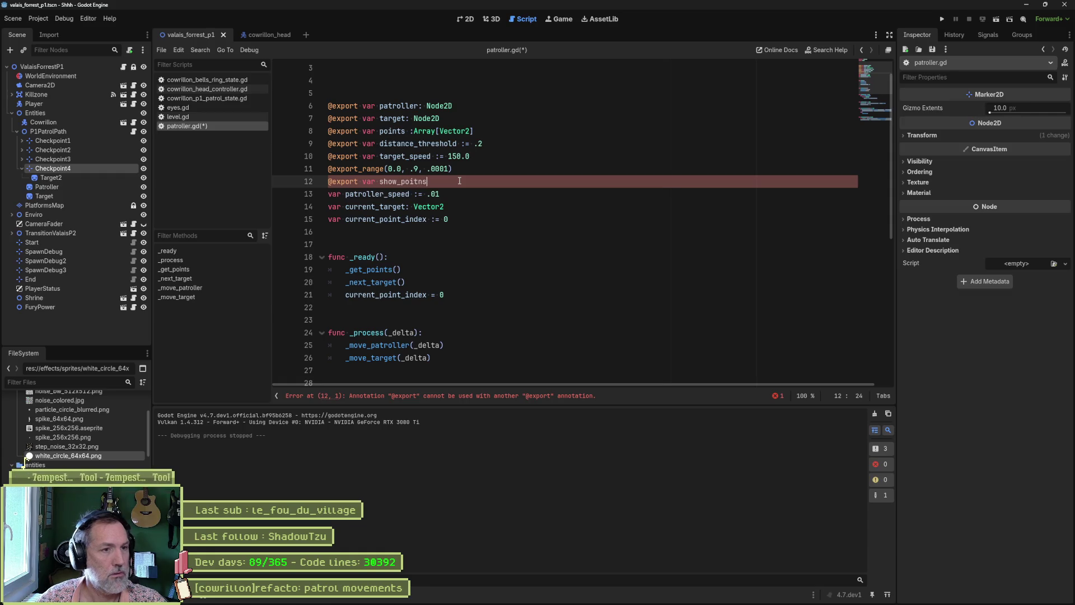
key("BackSpace")
key("BackSpace")
type("nts := false")
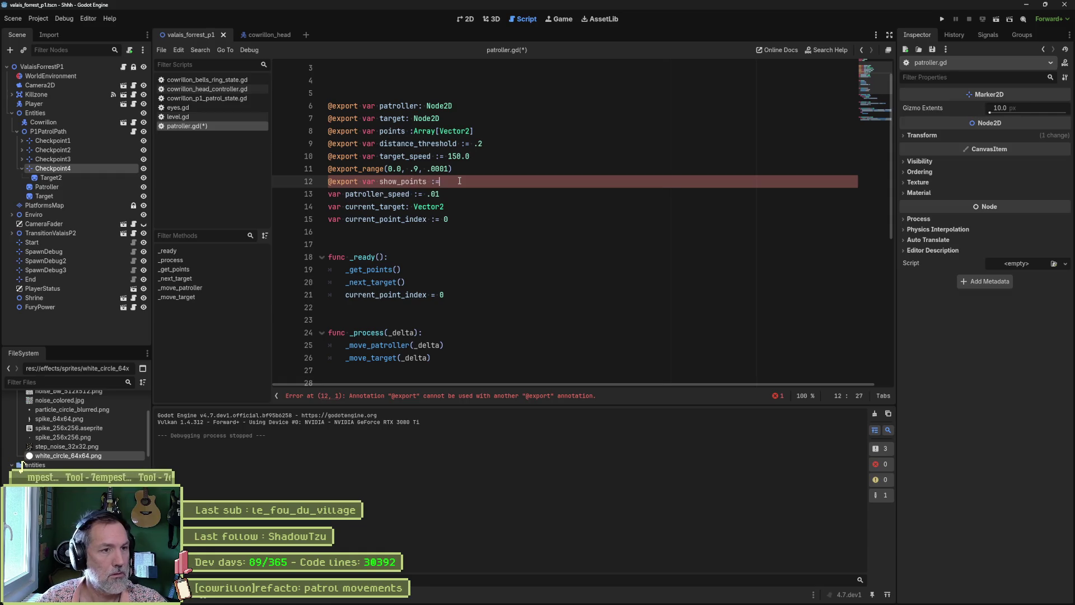
key("Return")
key("ctrl+s")
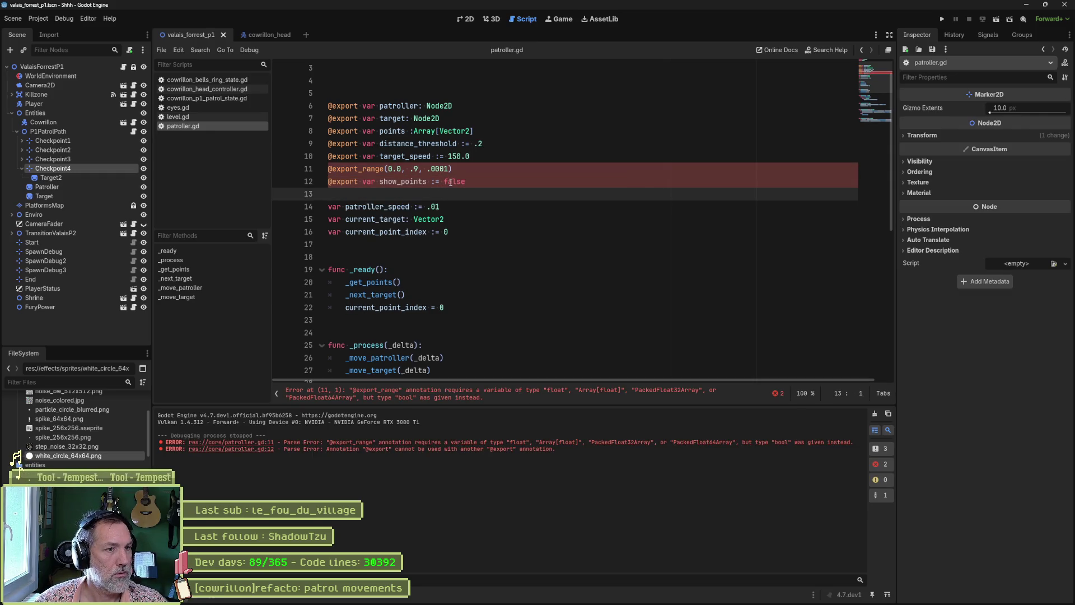
Move the show_points declaration below patroller_speed and save the script.
key("alt+Down")
key("Up")
key("Up")
key("alt+Down")
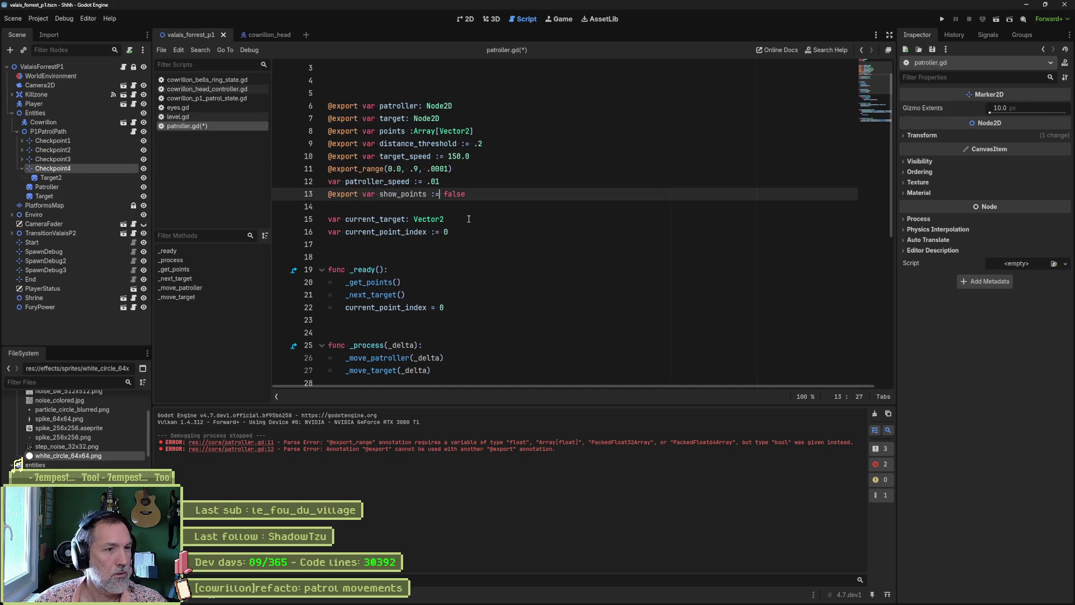
key("ctrl+s")
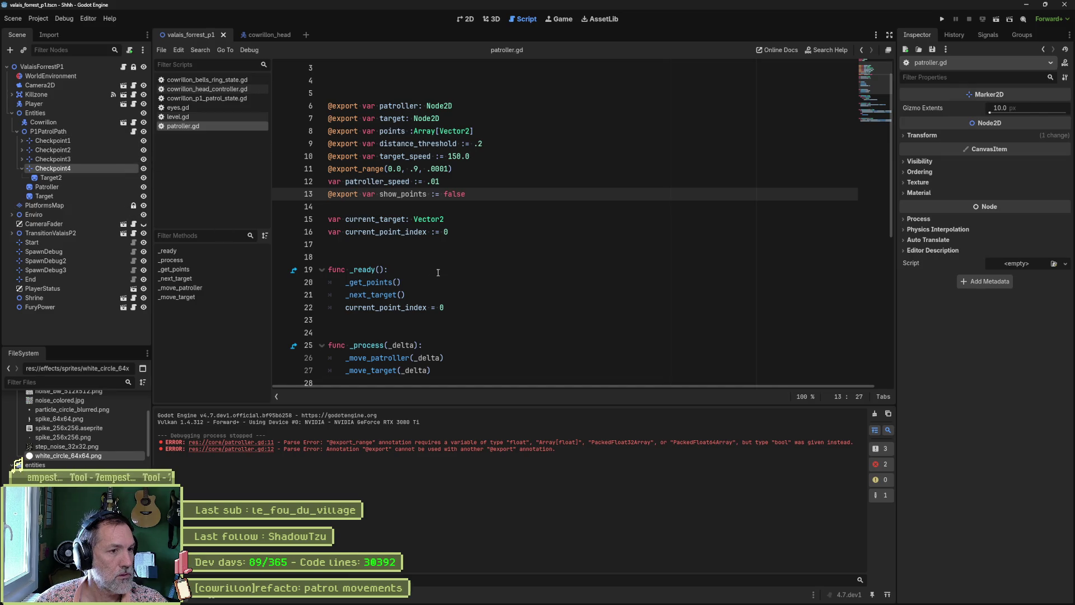
Start an 'if not show_points' block with a loop over get_children() in _ready.
left_click(434, 292)
key("Return")
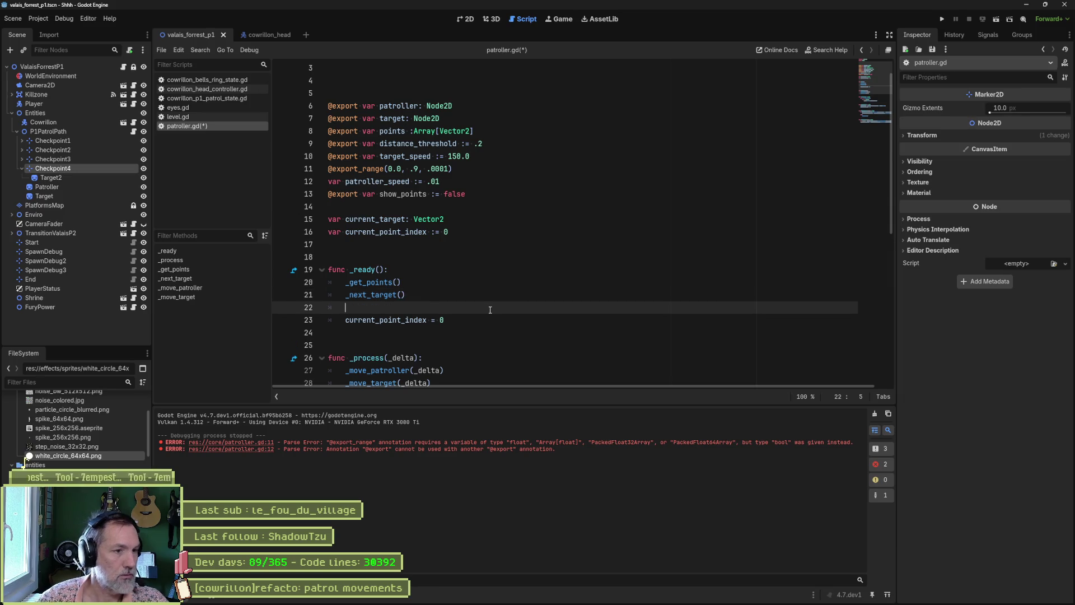
type("if not ")
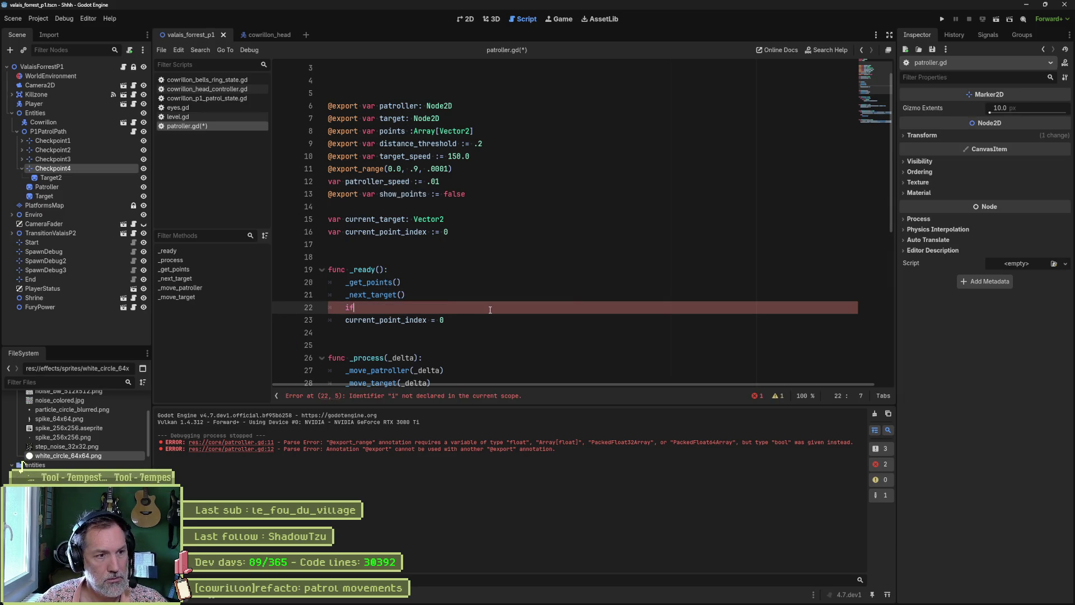
type("show")
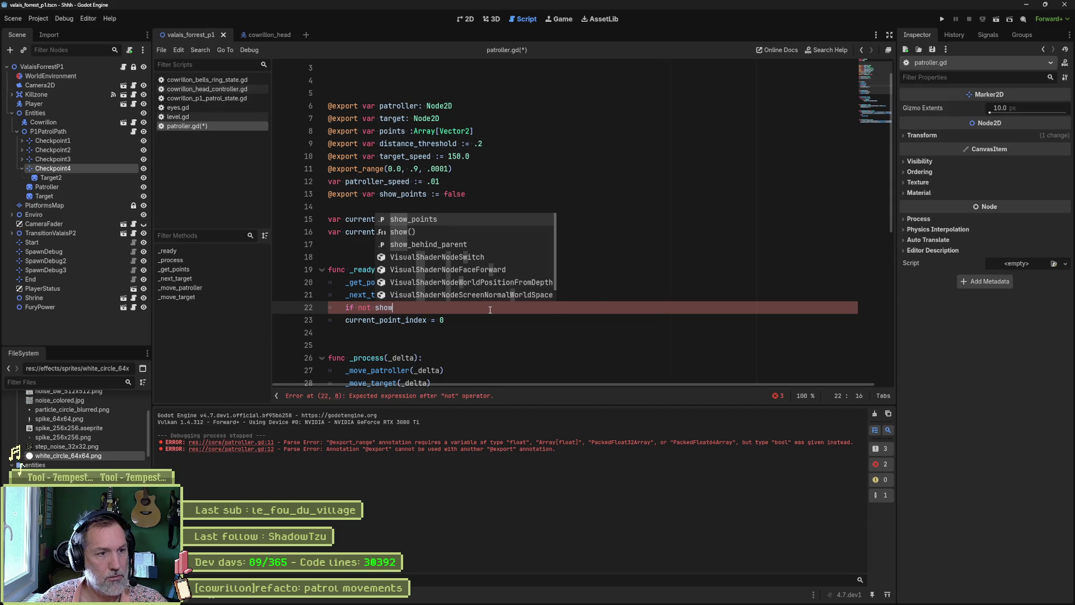
key("Return")
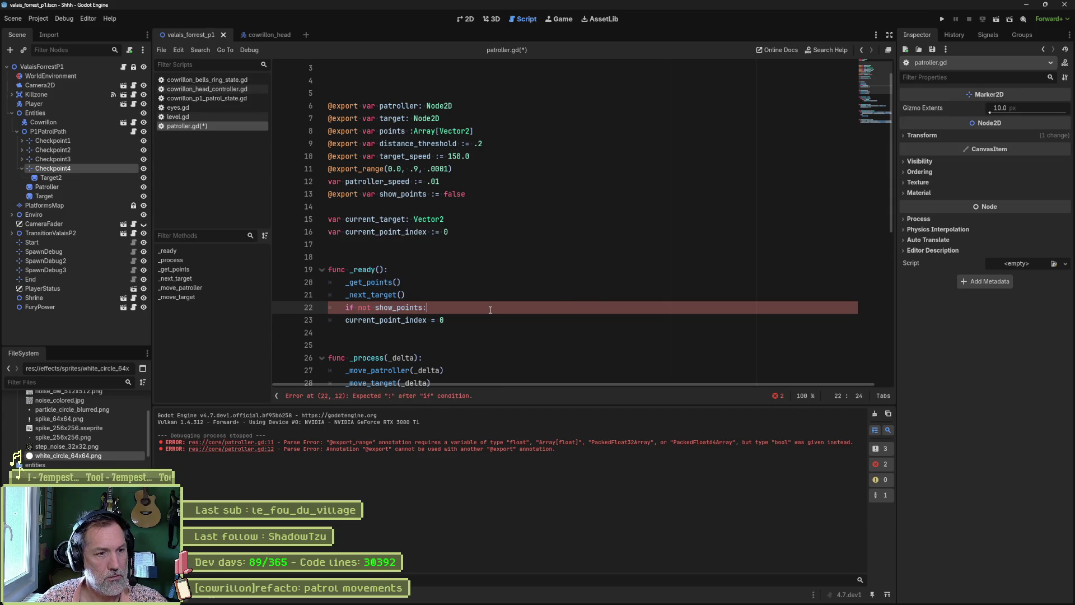
key("Return")
type("for ")
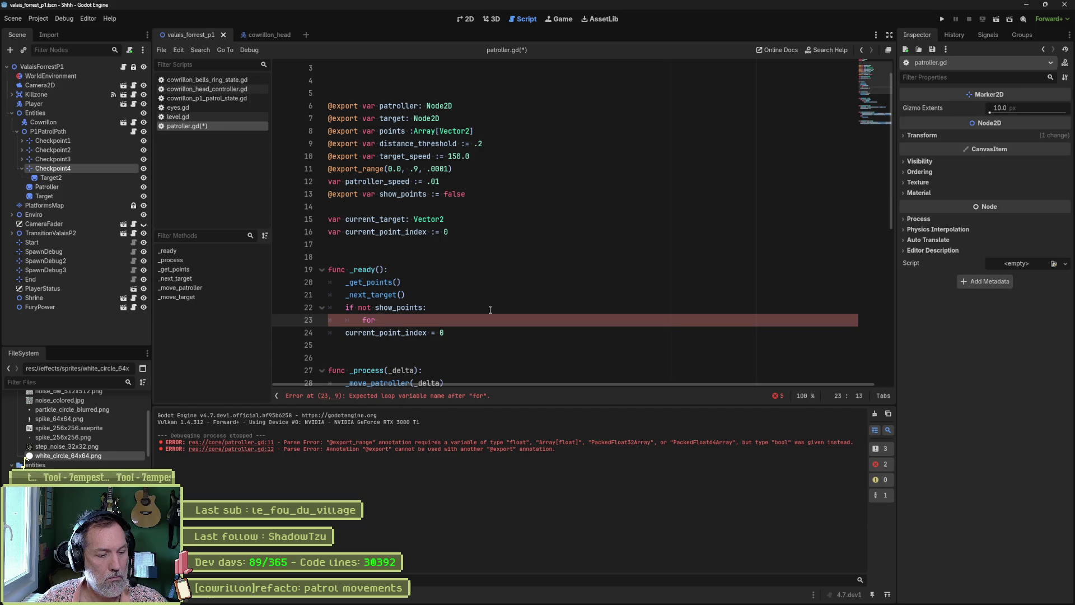
type("node in ")
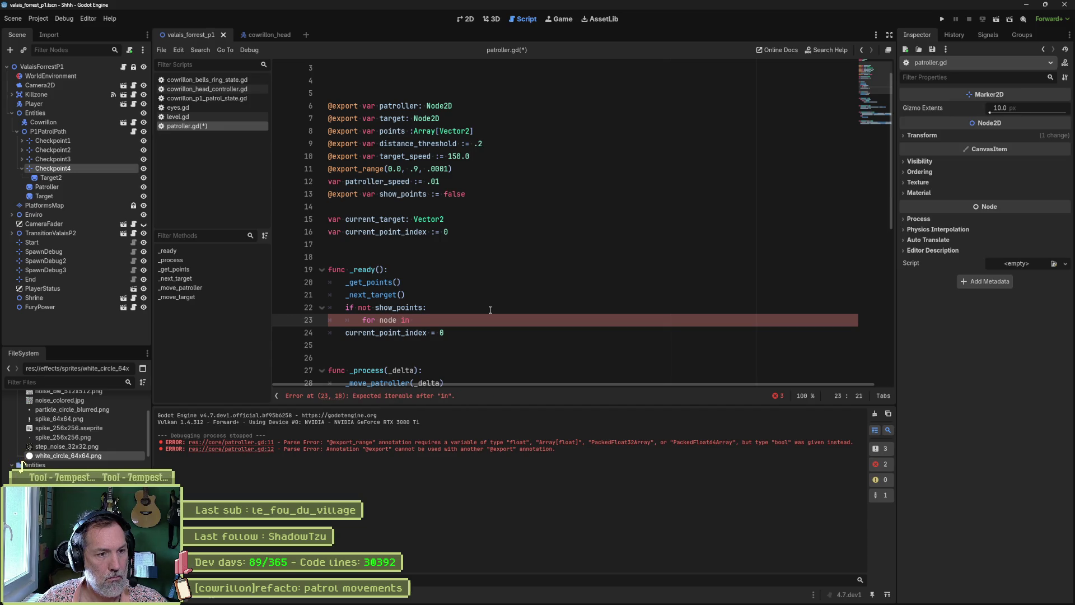
type("get_child")
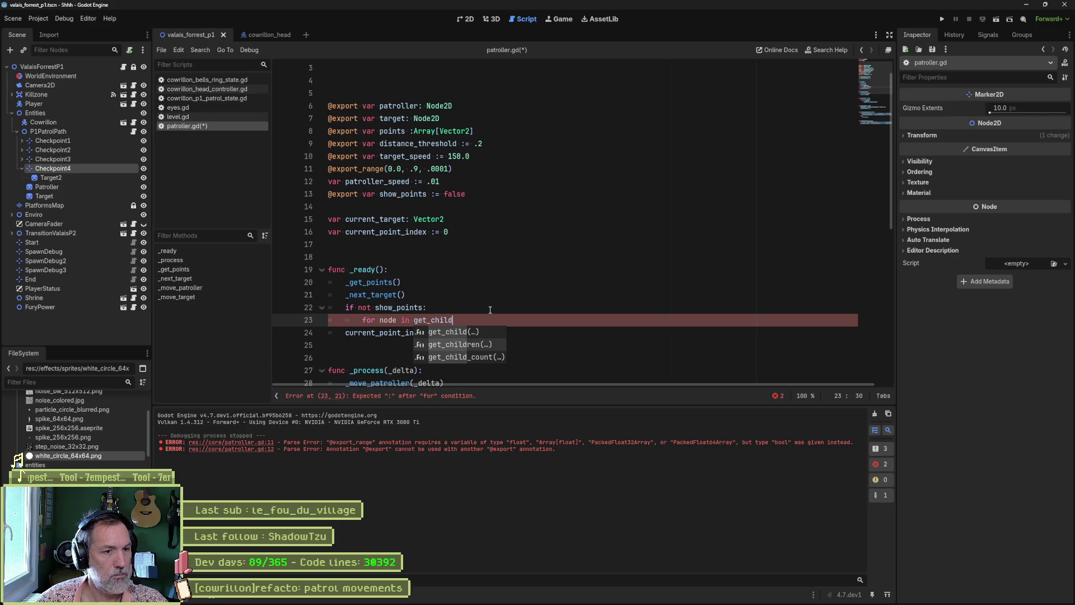
key("Return")
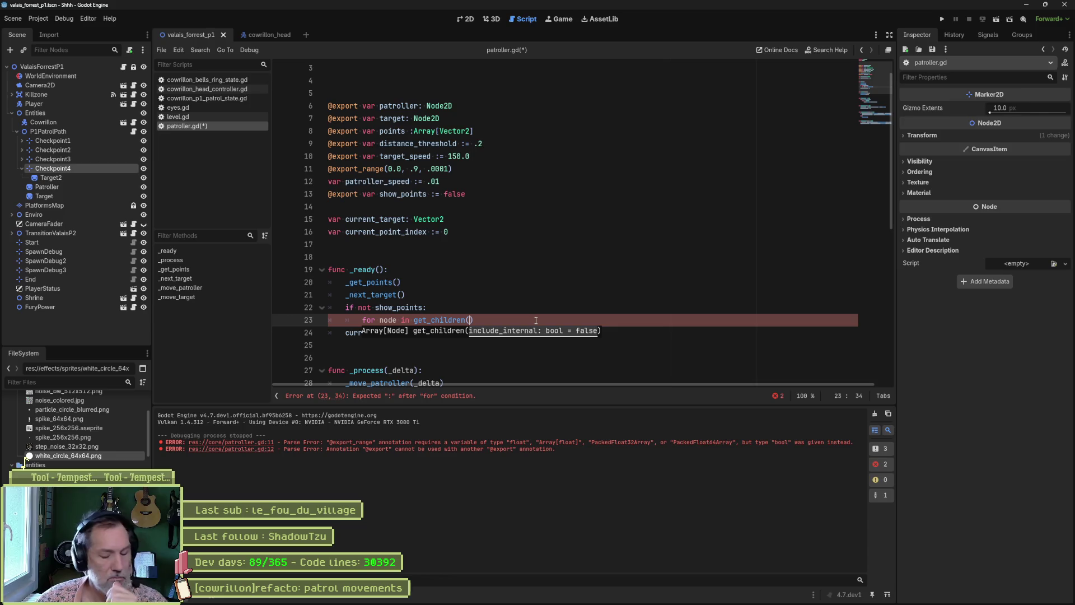
Replace the unfinished loop in _ready with a _show_points(self) call.
key("shift+Up")
key("shift+Home")
key("BackSpace")
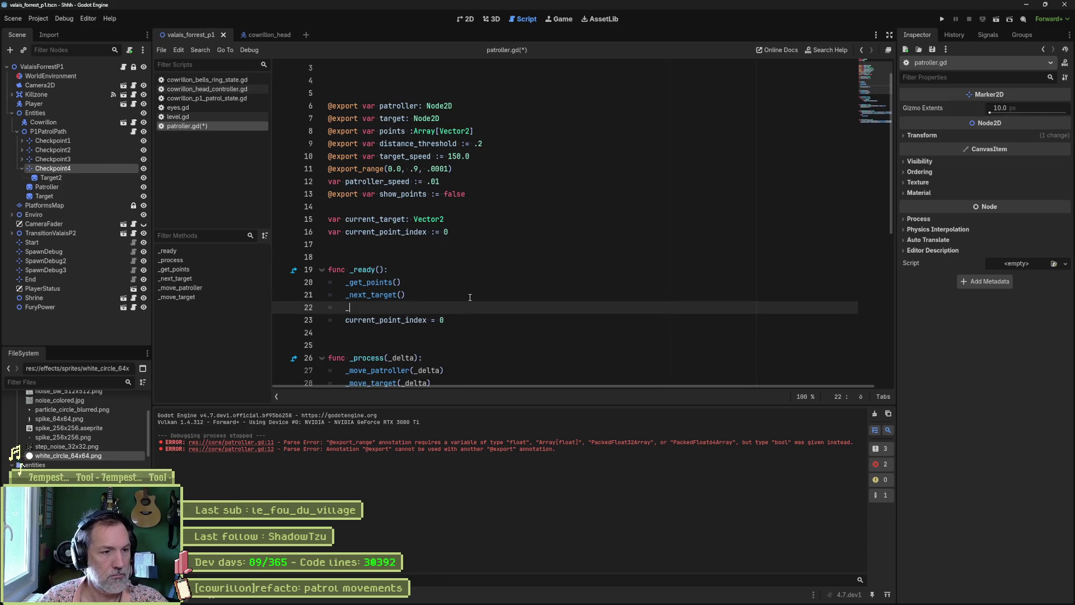
type("show_points()")
key("Down")
key("Down")
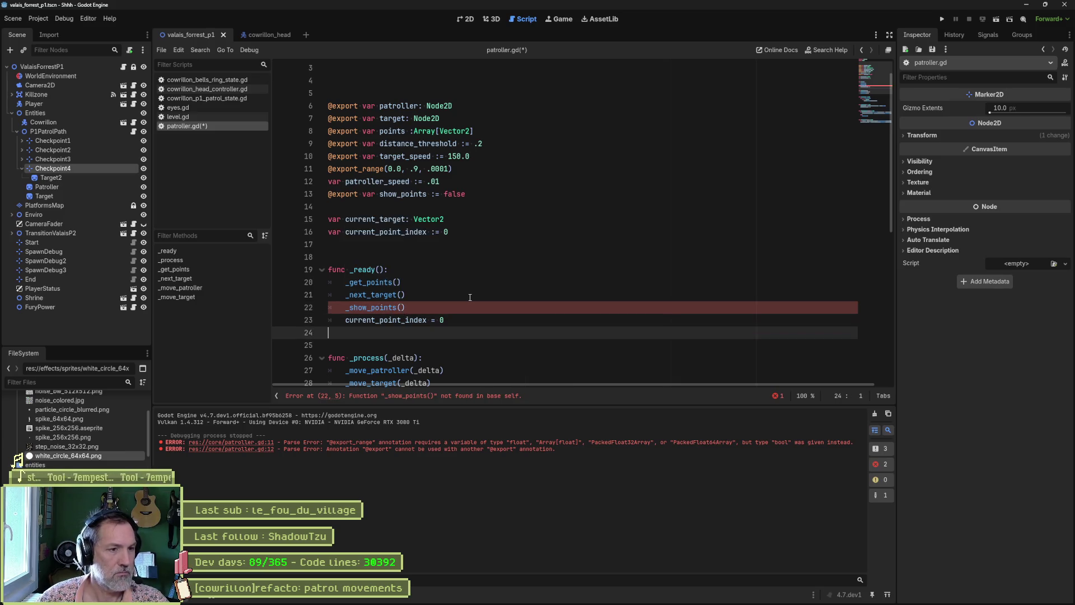
scroll(448, 258, "down", 2)
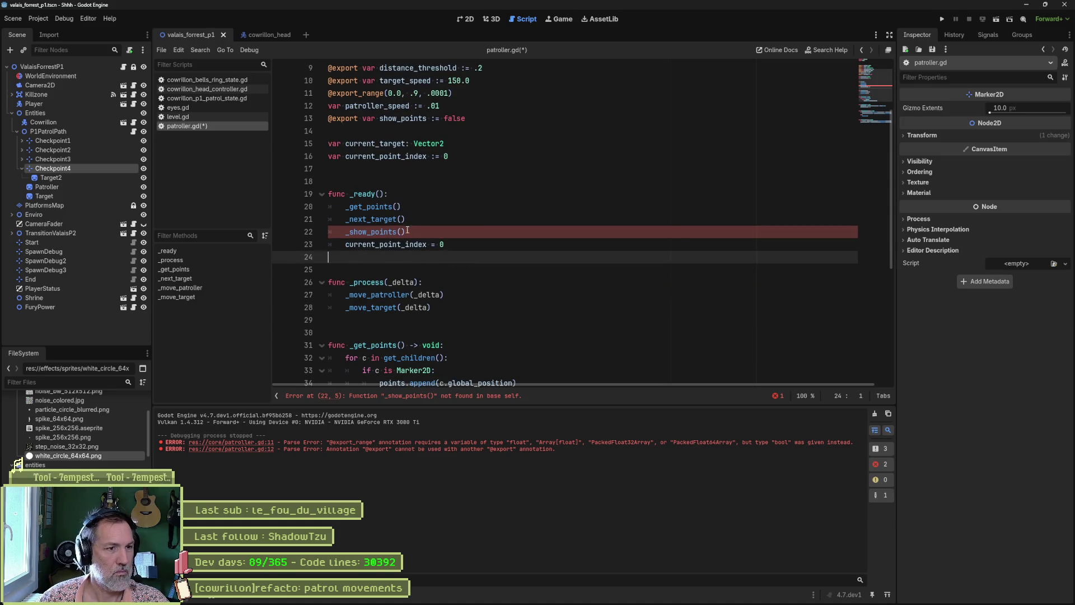
left_click(403, 231)
type("self")
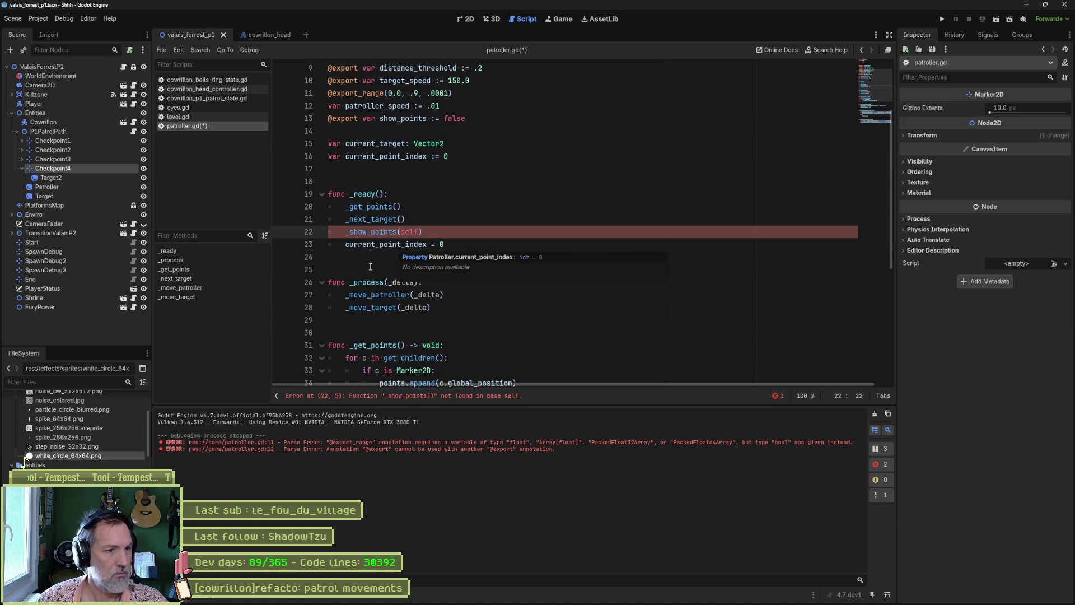
left_click(373, 265)
At the end of the script, start a new 'func _show_points() -> void:' function.
scroll(435, 264, "down", 3)
left_click(443, 220)
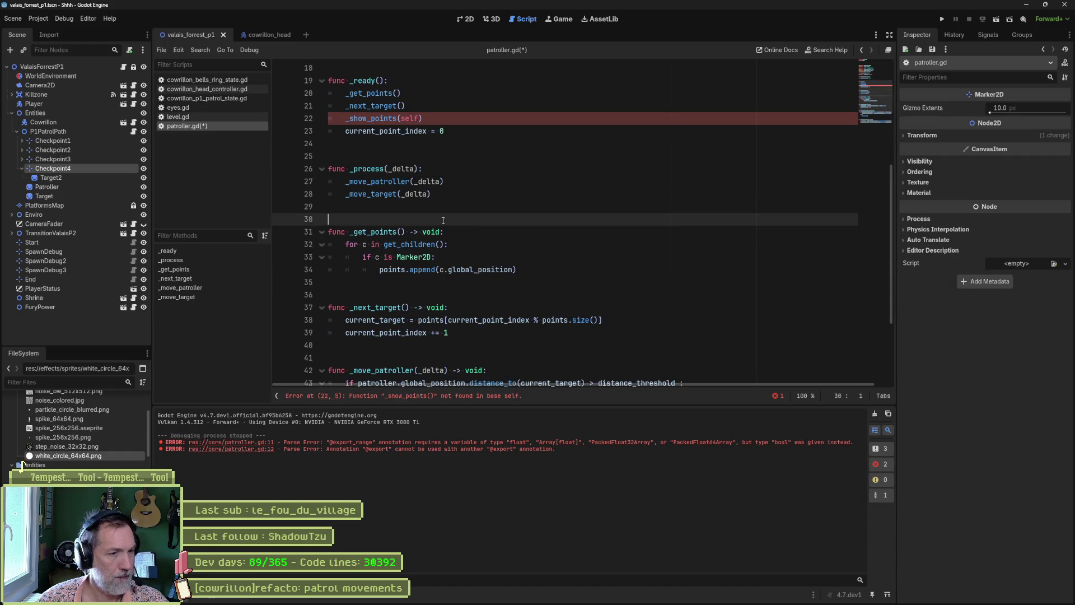
key("Down")
key("Down")
key("Down")
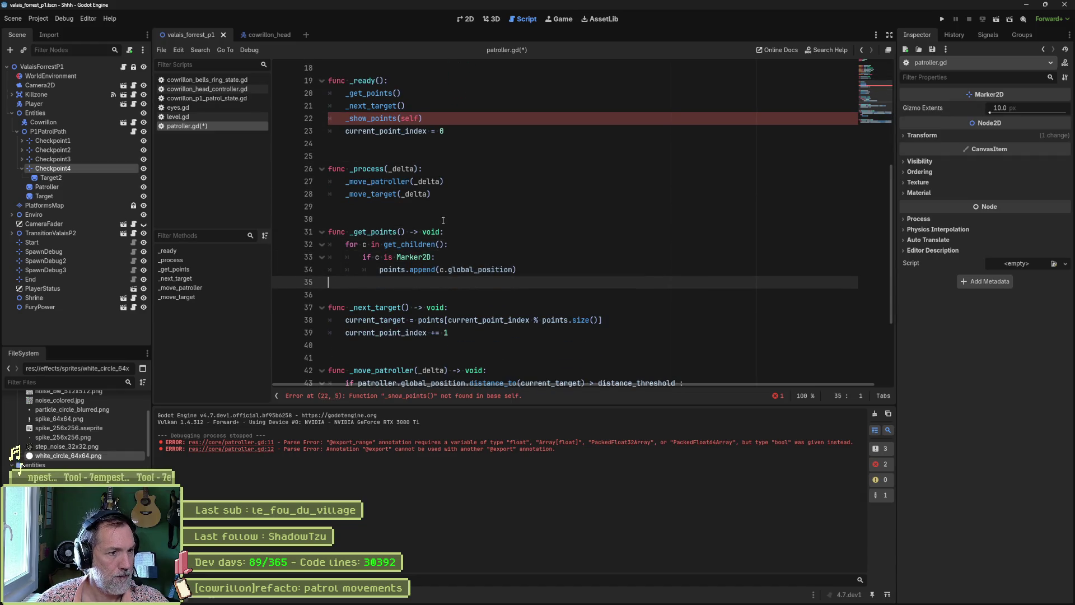
scroll(470, 256, "down", 4)
left_click(413, 373)
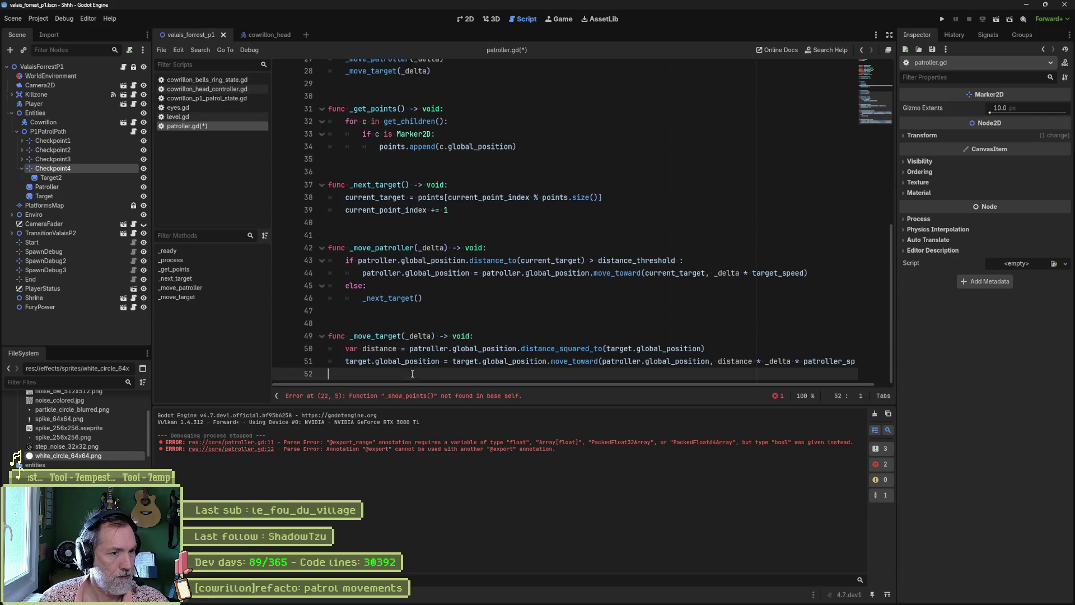
key("Return")
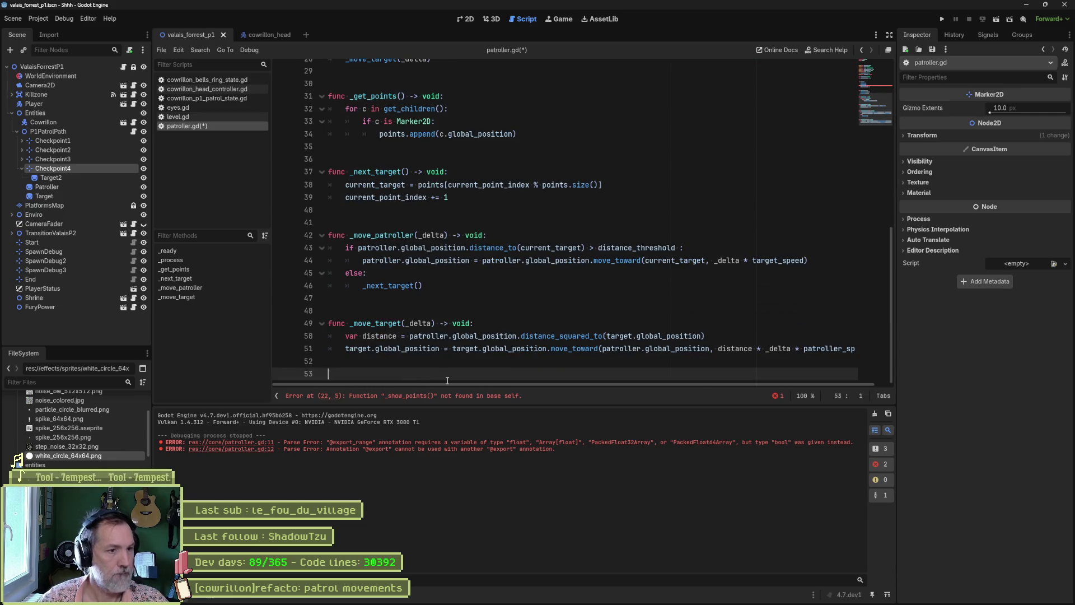
key("Return")
type("func _show_points() -")
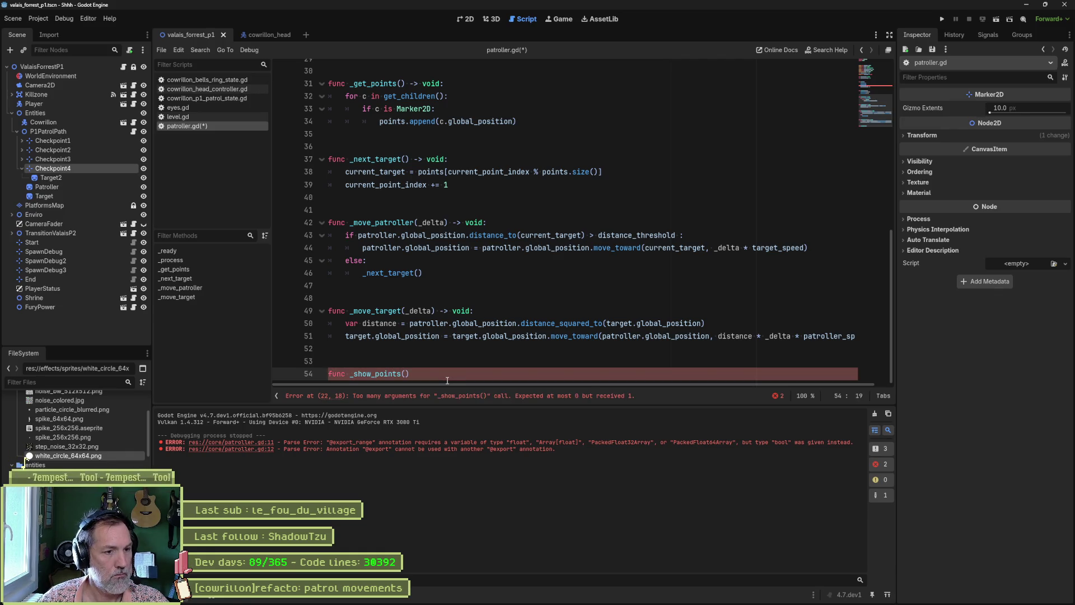
type("> void:")
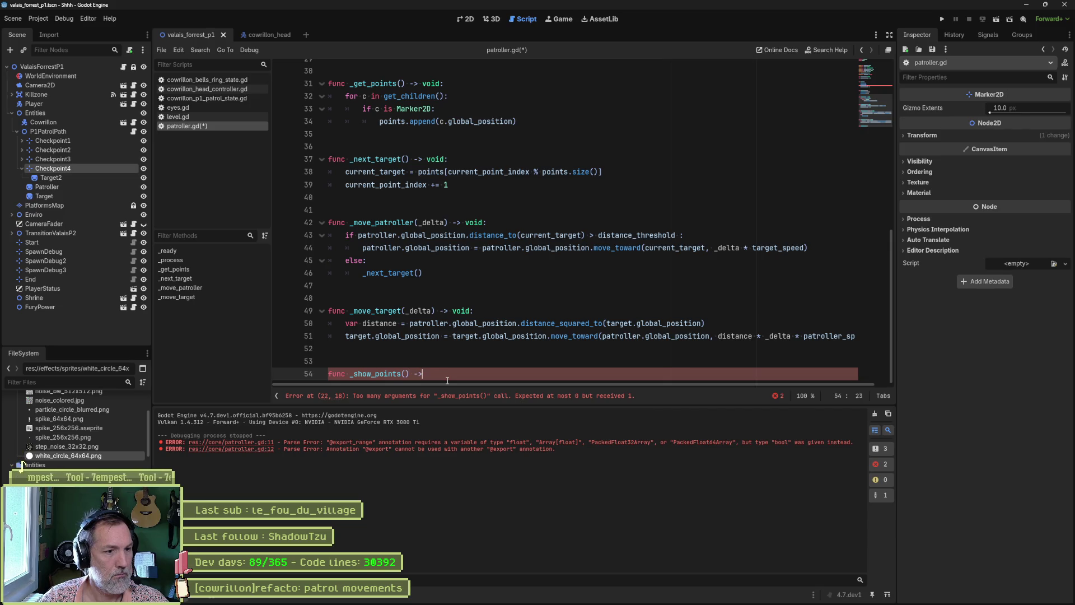
Give _show_points a placeholder pass body and a '_node: Node2D' parameter.
key("Return")
type("pass")
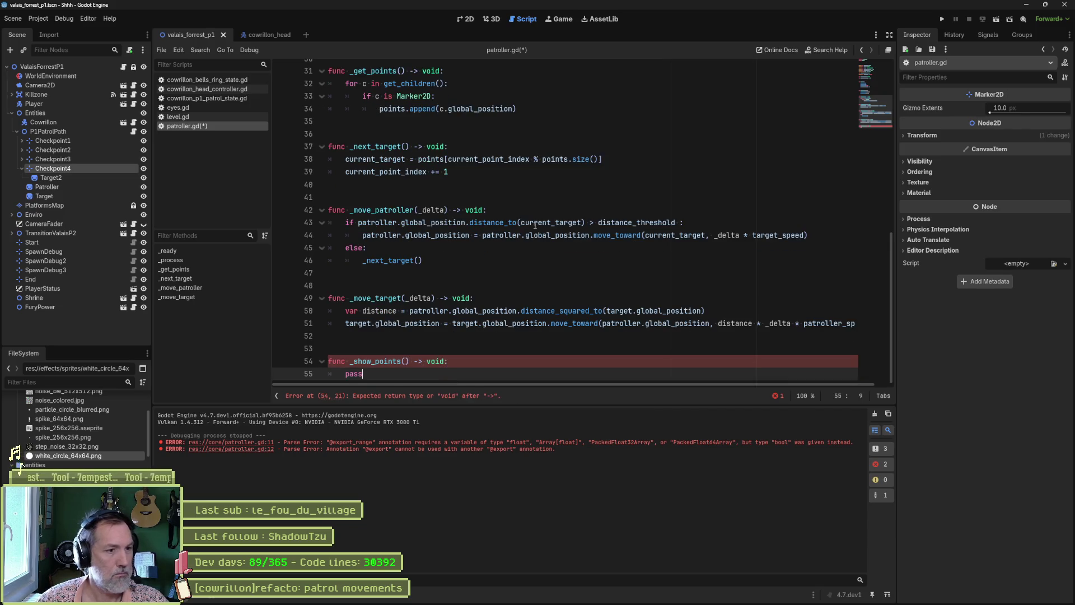
scroll(389, 234, "up", 7)
scroll(421, 224, "down", 7)
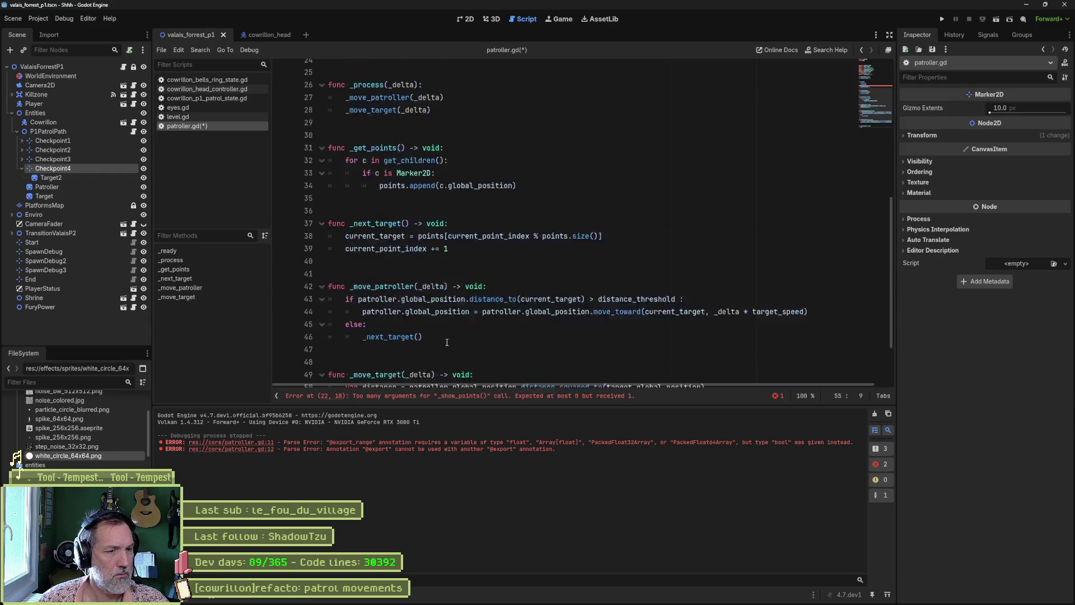
left_click(406, 362)
type("_node: Node2D) -> void:")
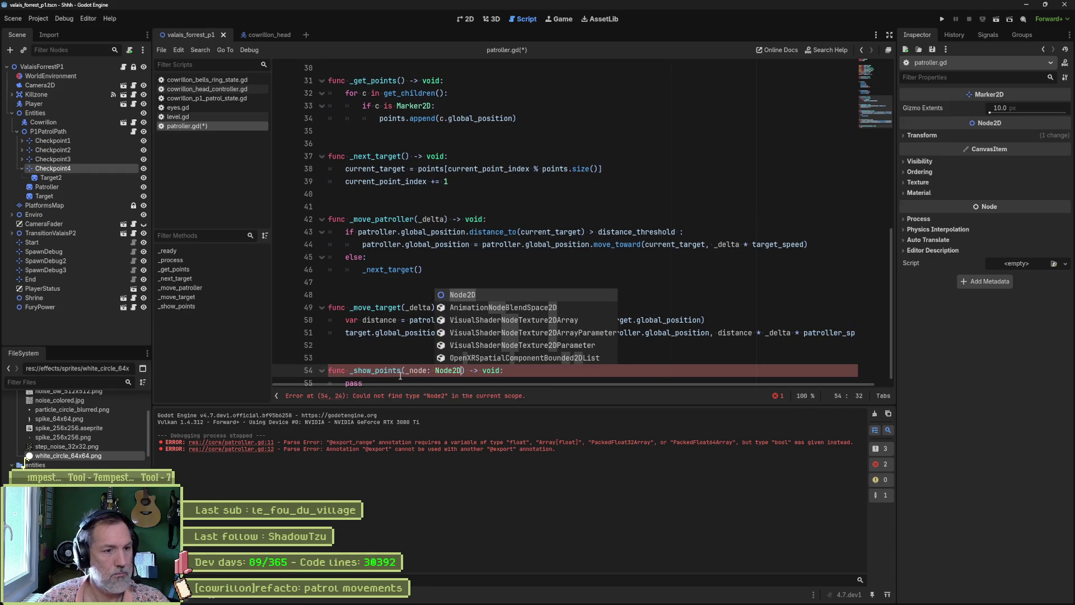
key("Escape")
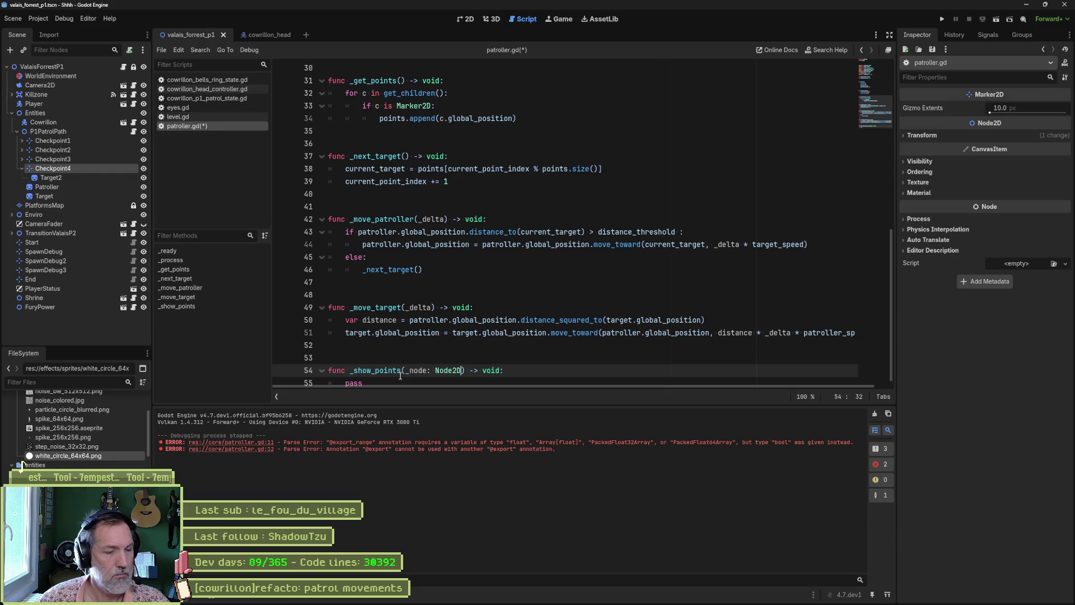
Make the function body set '_node.visible = show_points'.
key("Return")
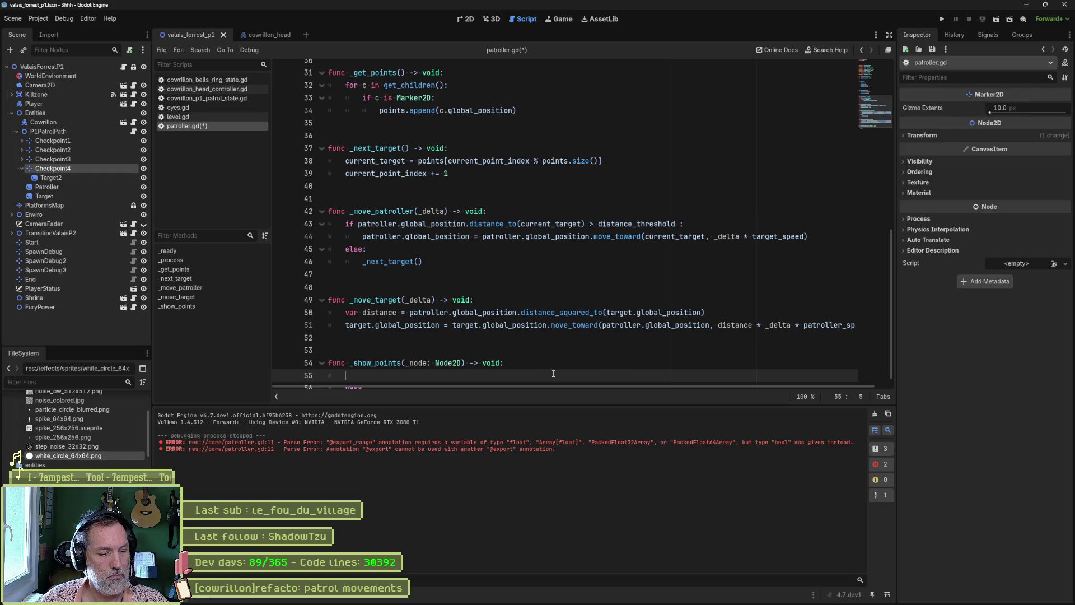
type("_no")
key("BackSpace")
key("BackSpace")
type("de.")
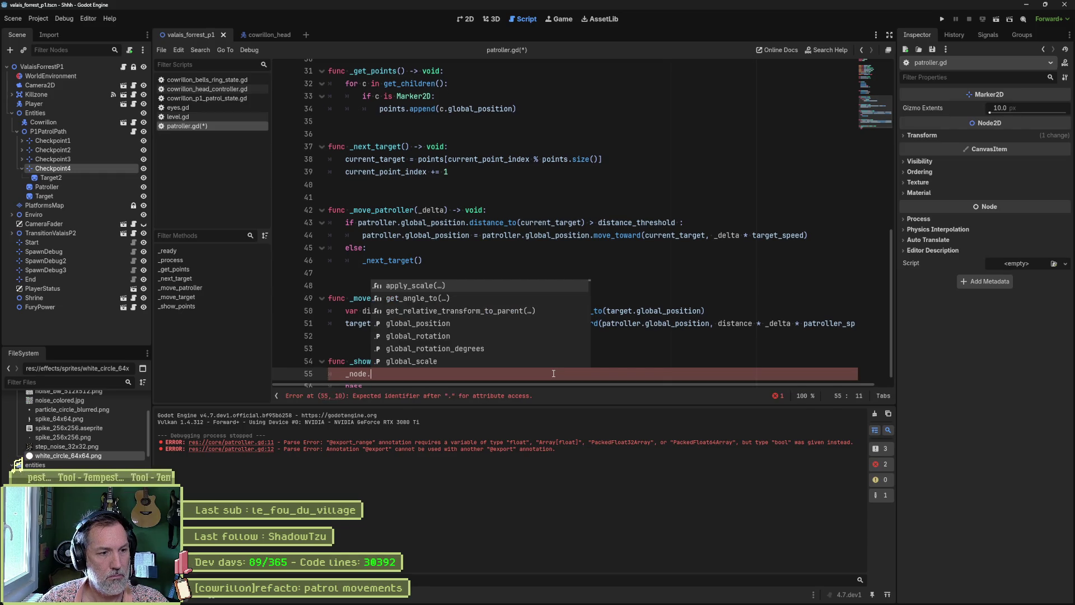
type("vi")
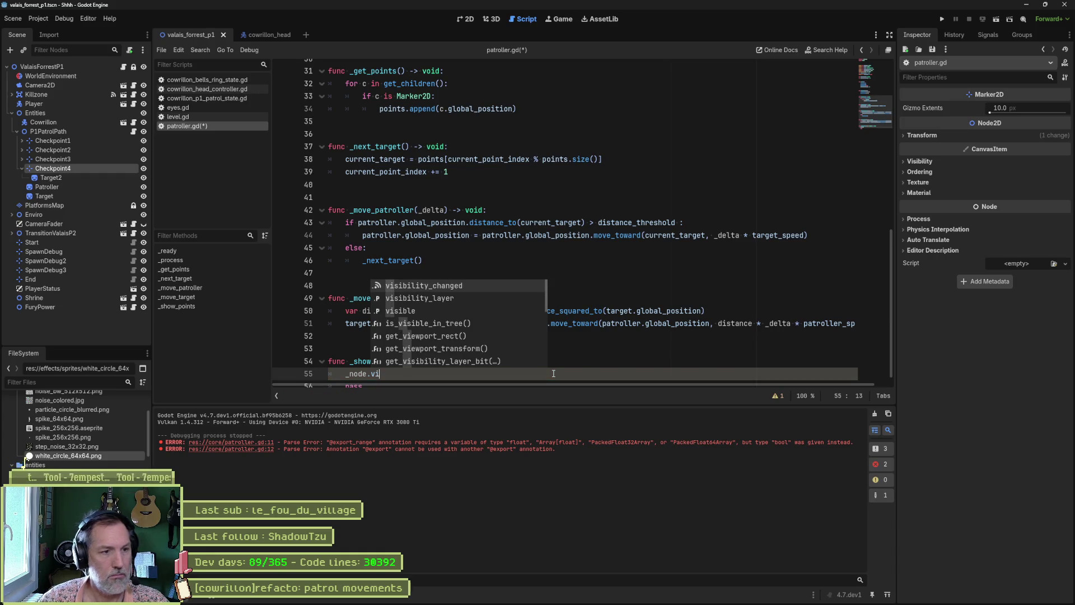
key("Down")
key("Down")
key("Return")
type("= ")
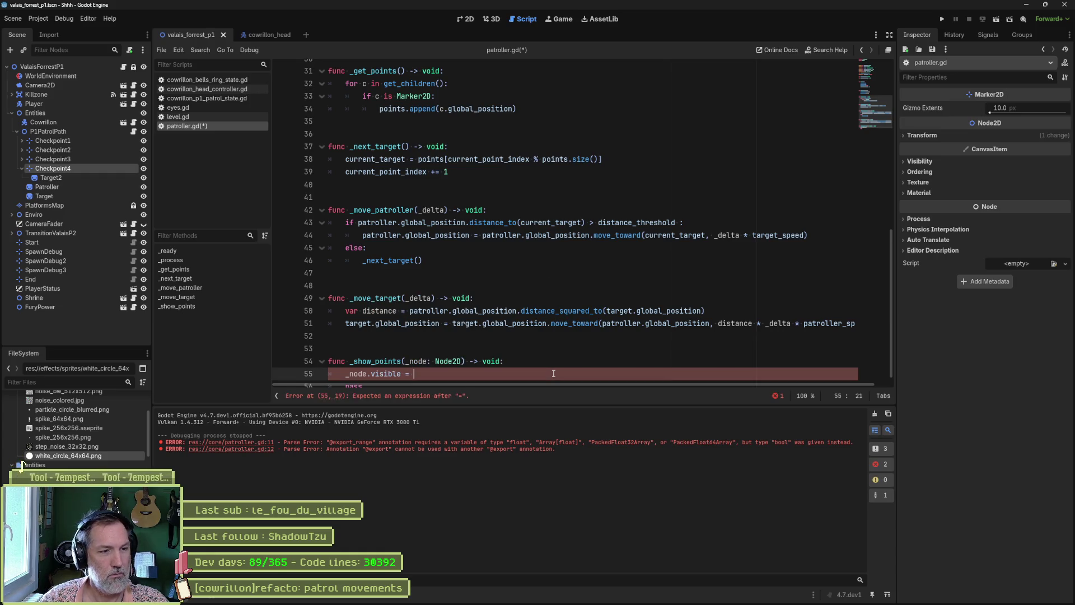
type("show")
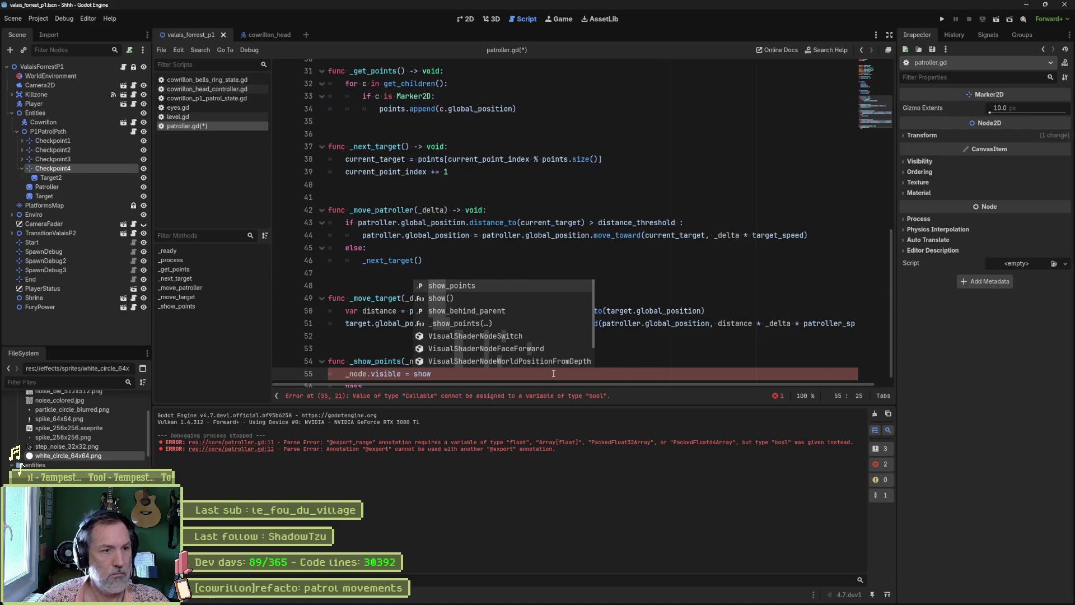
key("Return")
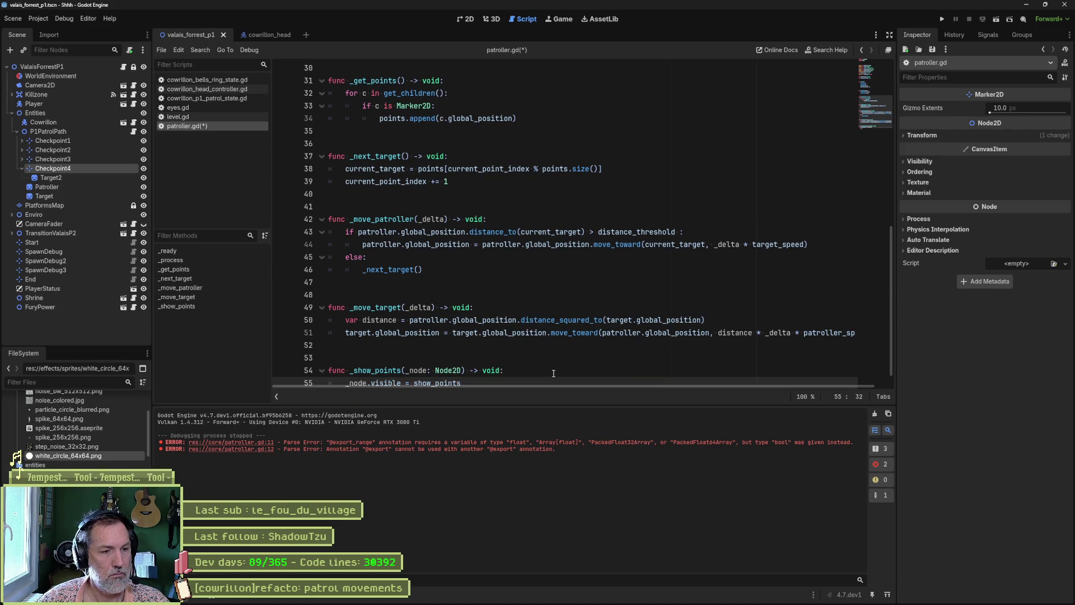
key("Return")
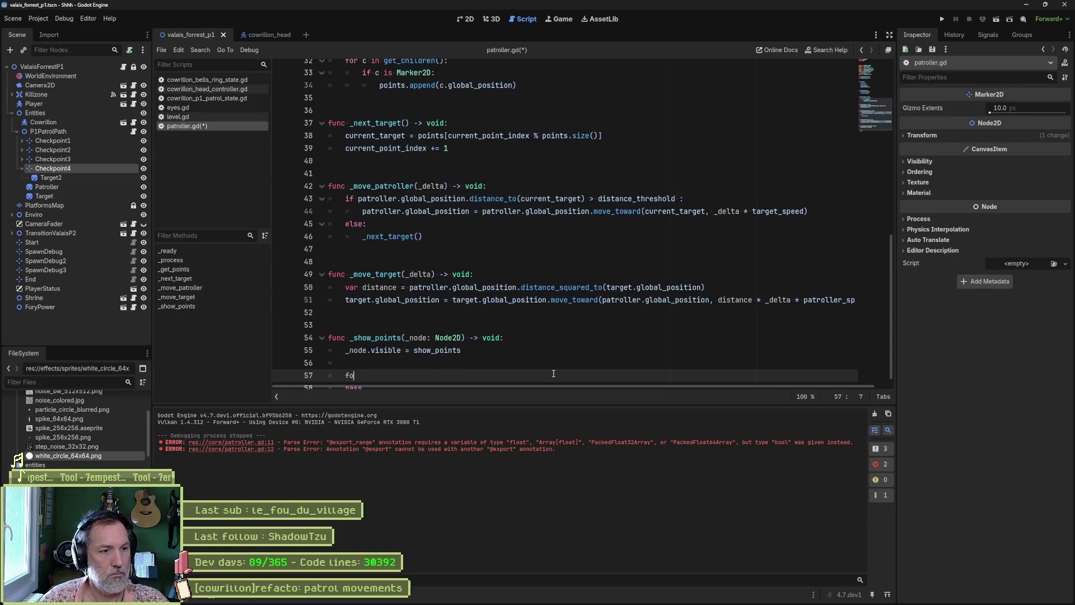
Loop over _node.get_children() calling _show_points(c), then save and run the game.
key("Return")
type("for c in _node.get")
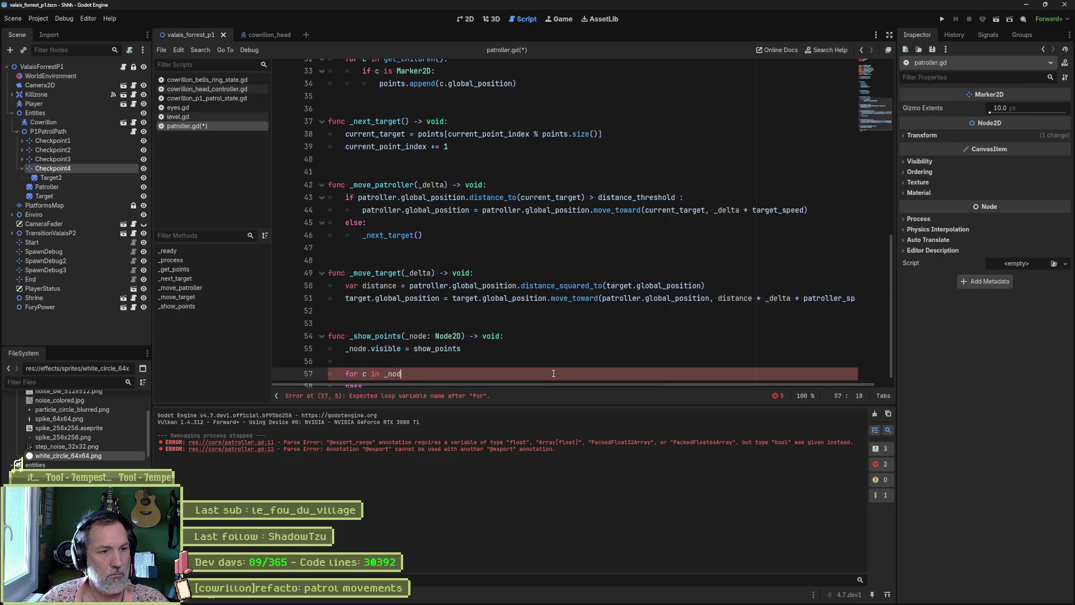
type("_chil")
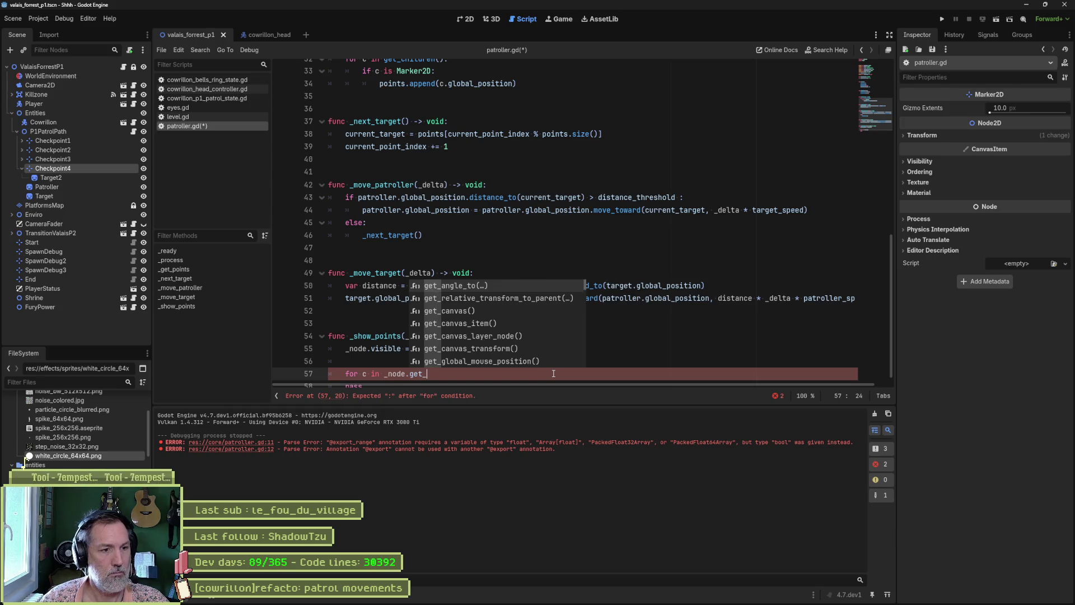
key("Down")
key("Return")
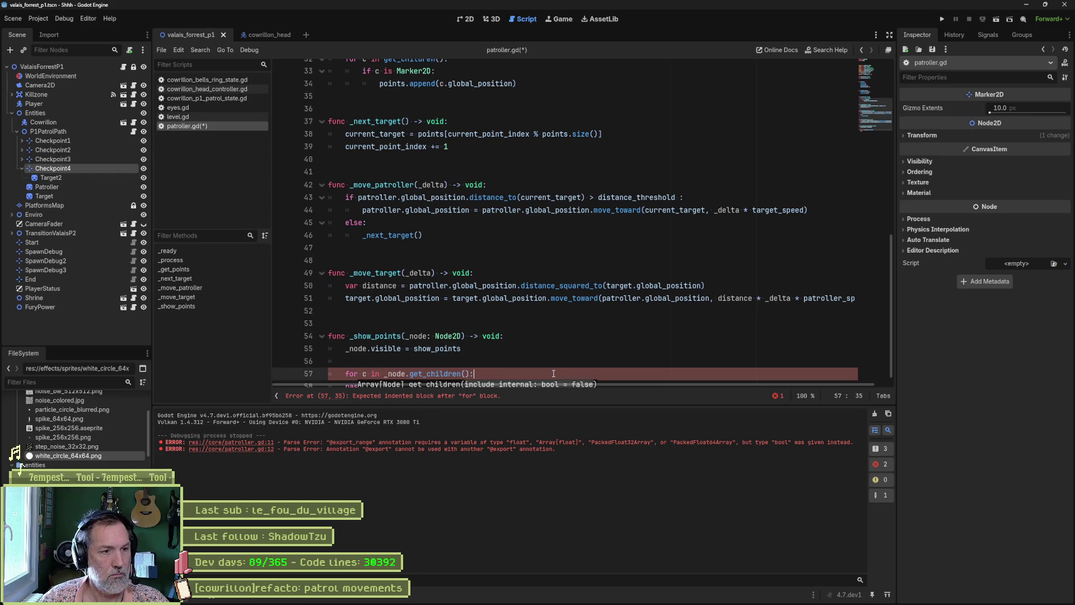
key("Return")
type("_sho")
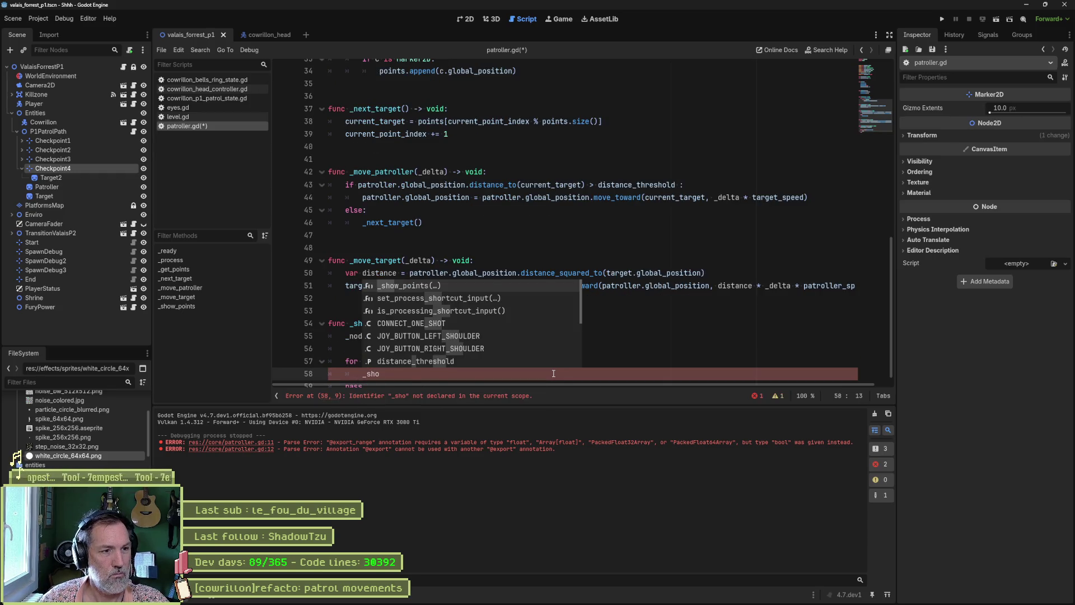
key("Return")
type("c")
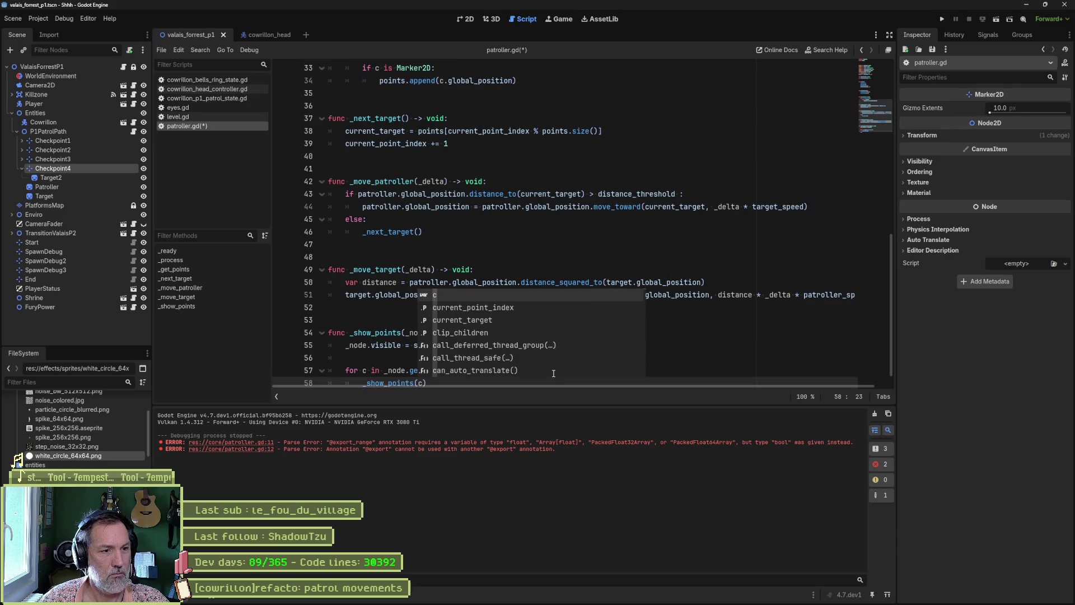
key("Right")
scroll(426, 319, "down", 1)
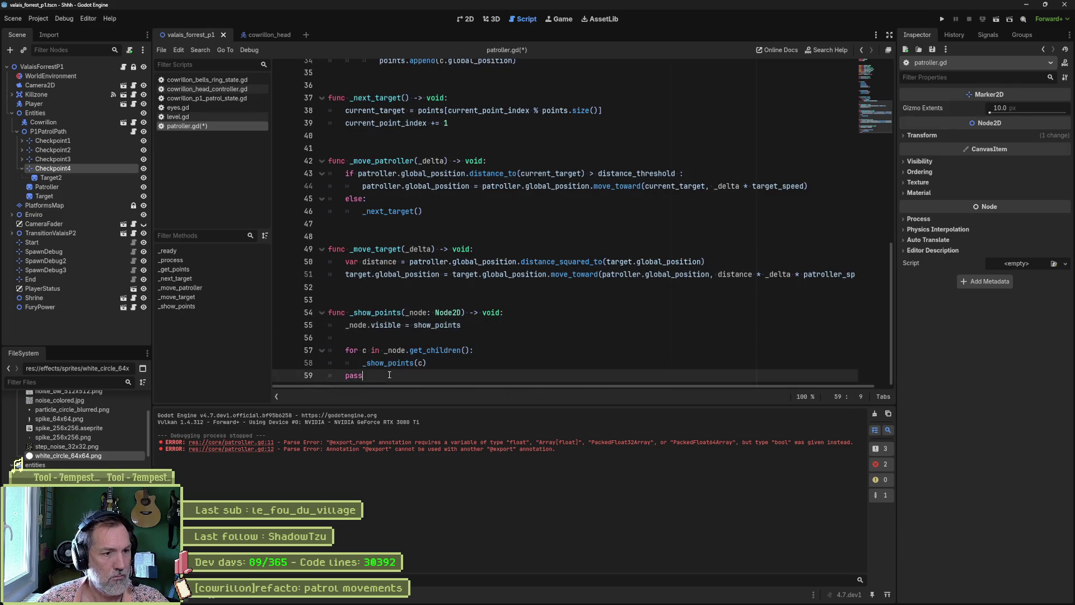
key("ctrl+s")
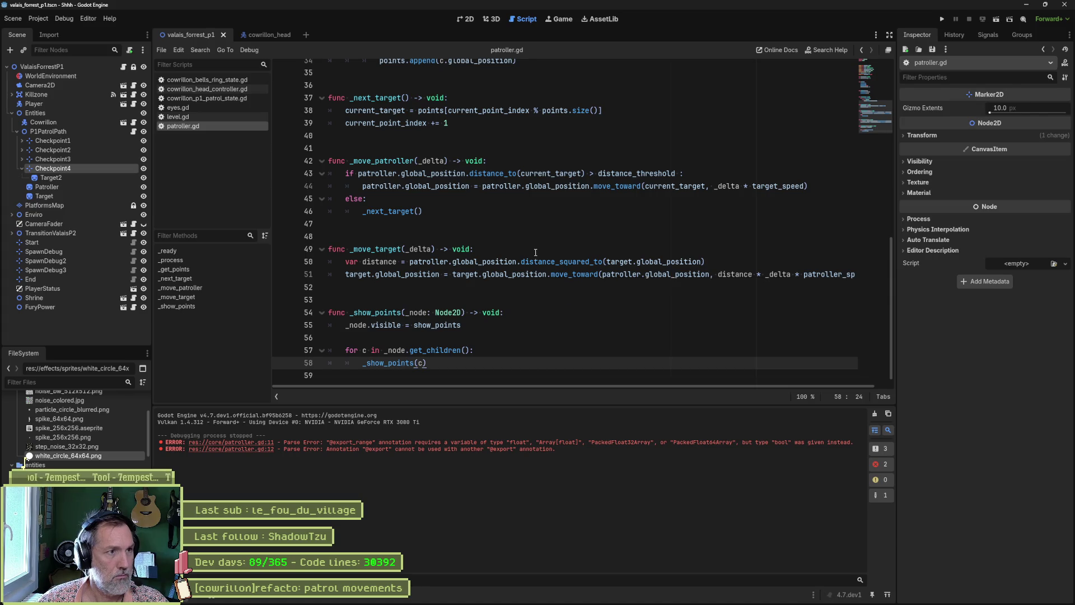
key("F5")
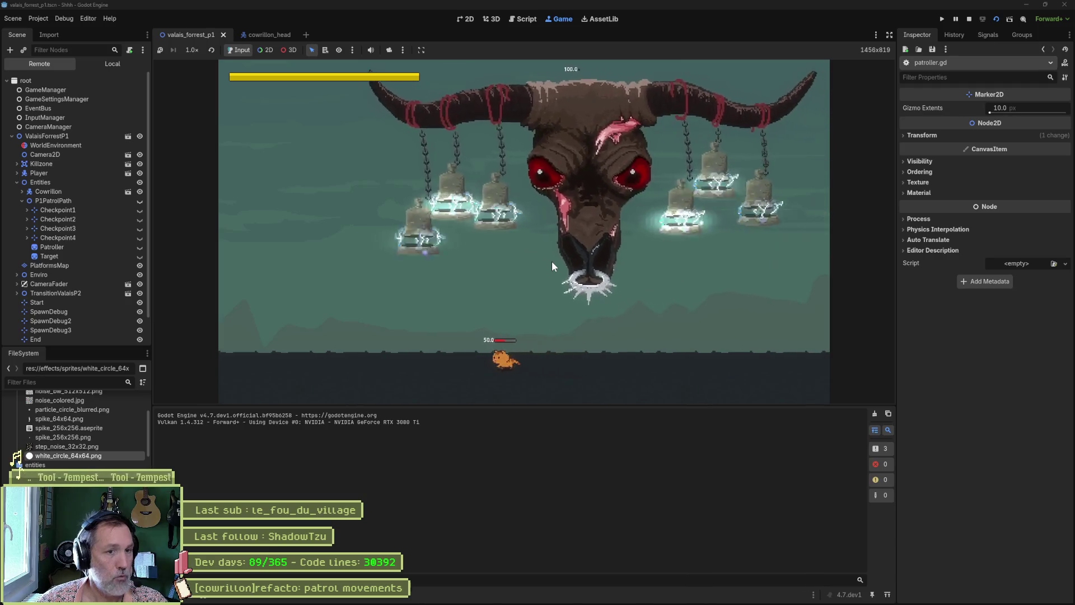
Test-run the scene with P1PatrolPath's Show Points ticked, then untick it and save.
key("F8")
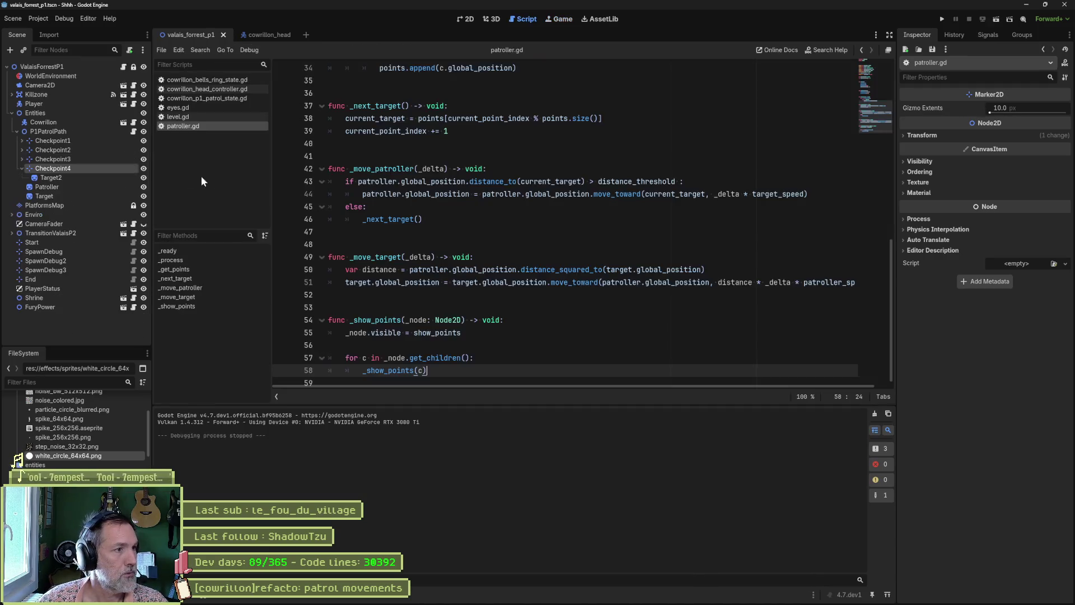
left_click(80, 132)
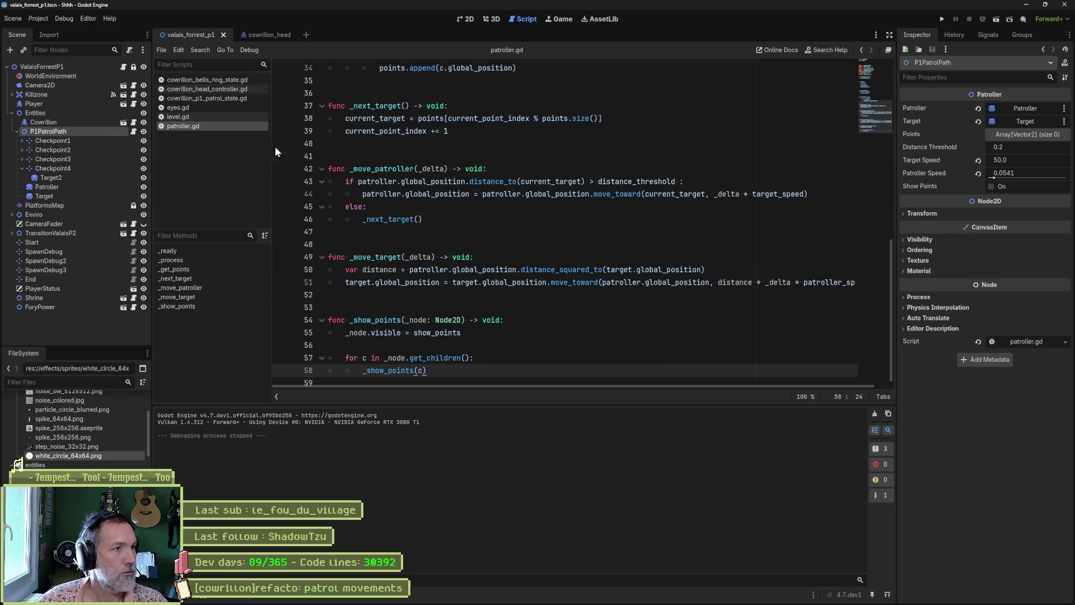
left_click(991, 185)
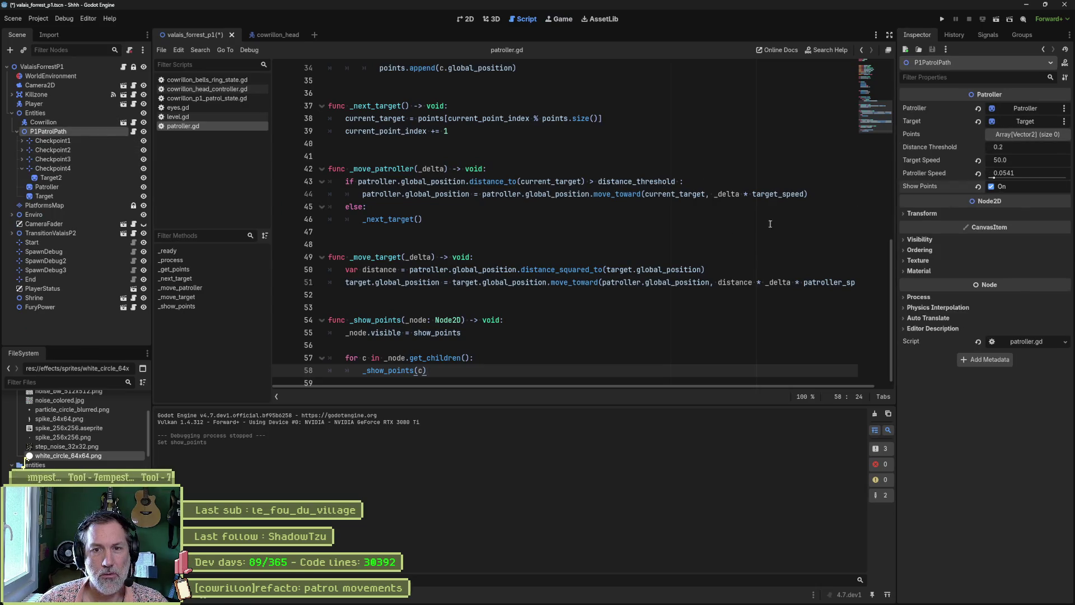
key("F6")
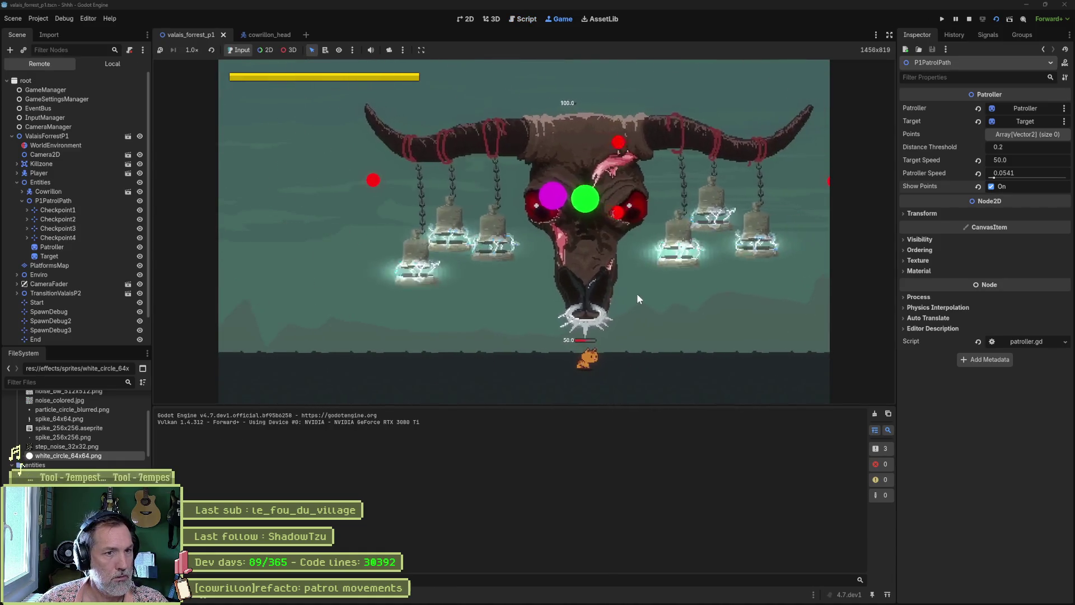
key("F8")
left_click(1028, 186)
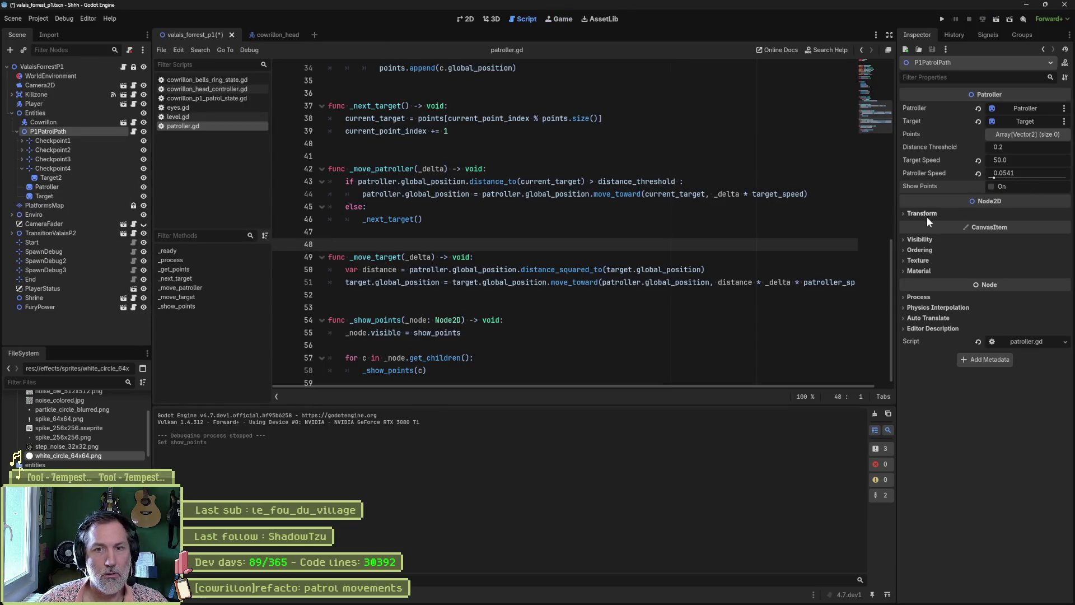
key("ctrl+s")
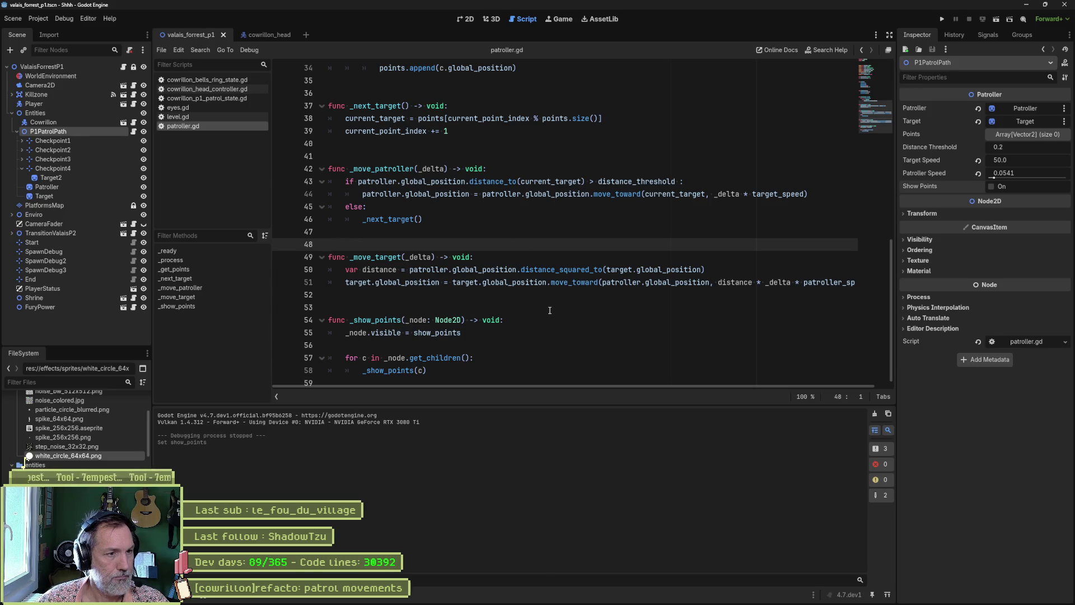
Fold all lines in patroller.gd, insert a blank line after line 18, and save.
scroll(550, 310, "up", 5)
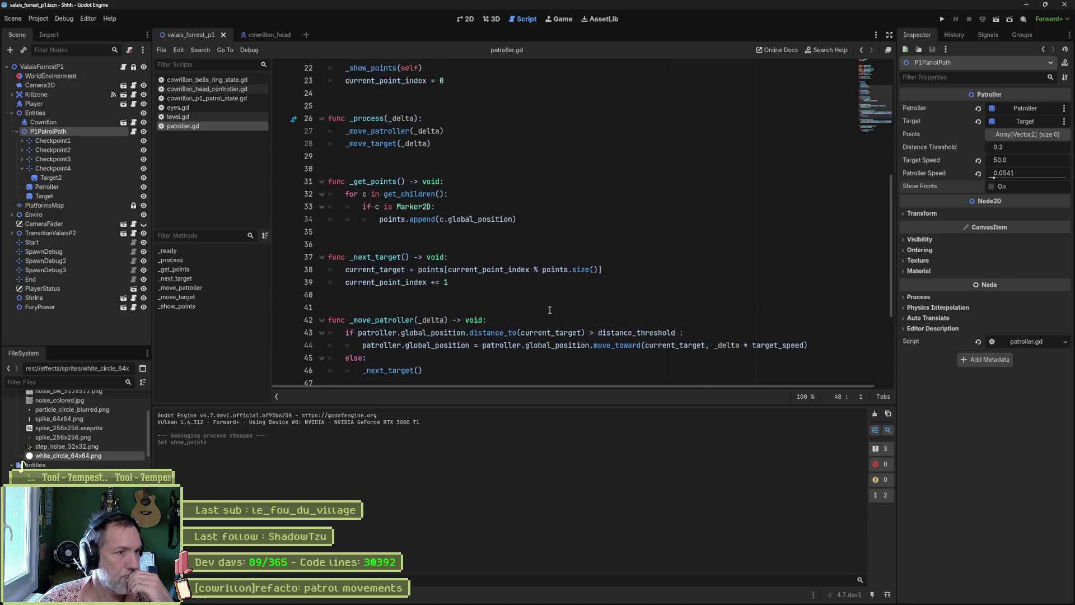
scroll(550, 308, "up", 3)
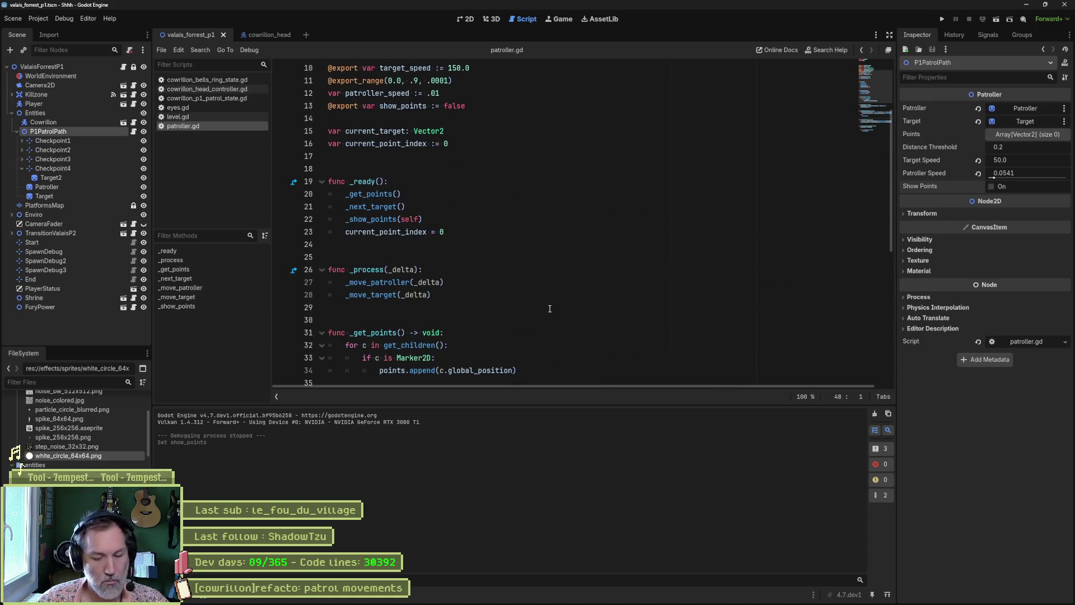
key("ctrl+alt+f")
left_click(444, 169)
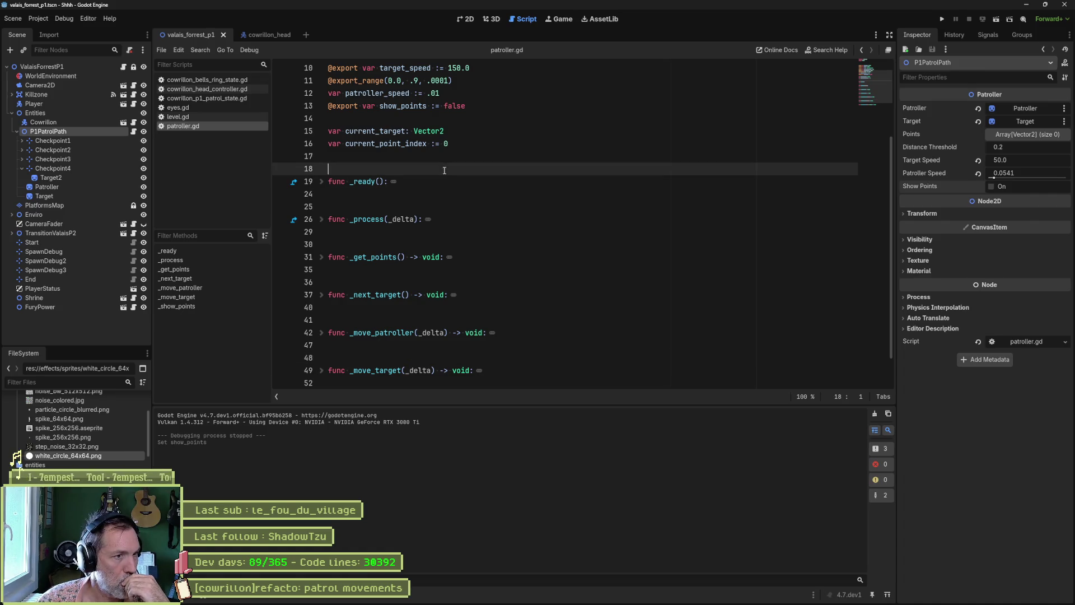
key("Return")
key("ctrl+s")
scroll(460, 179, "down", 1)
scroll(470, 185, "up", 4)
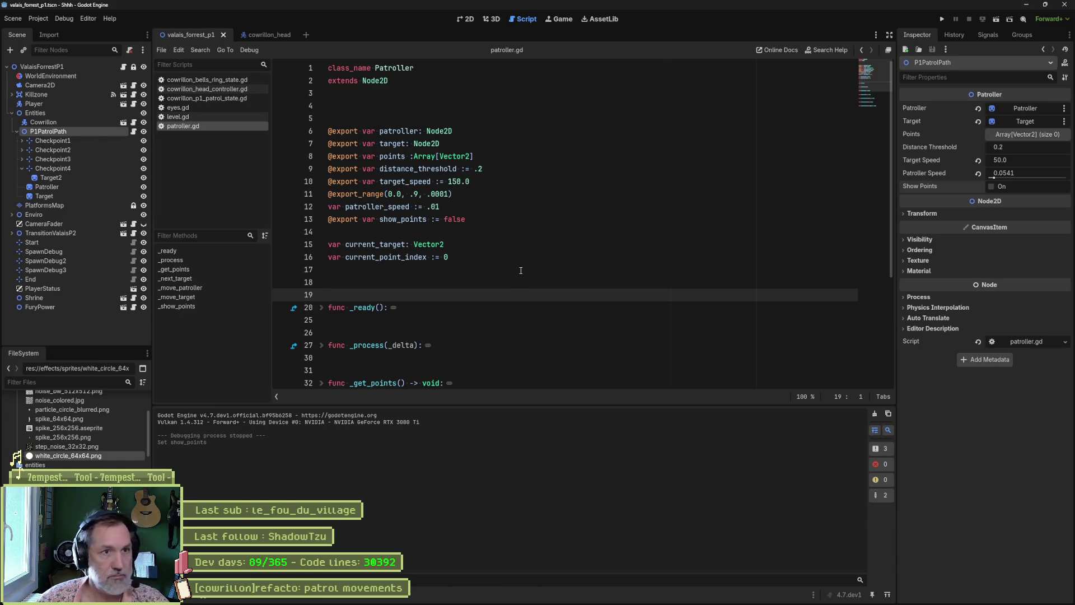
Tick Cowrillon's Attack, run the scene, and trigger Headbutt Attack from the Remote tree.
left_click(89, 122)
left_click(996, 109)
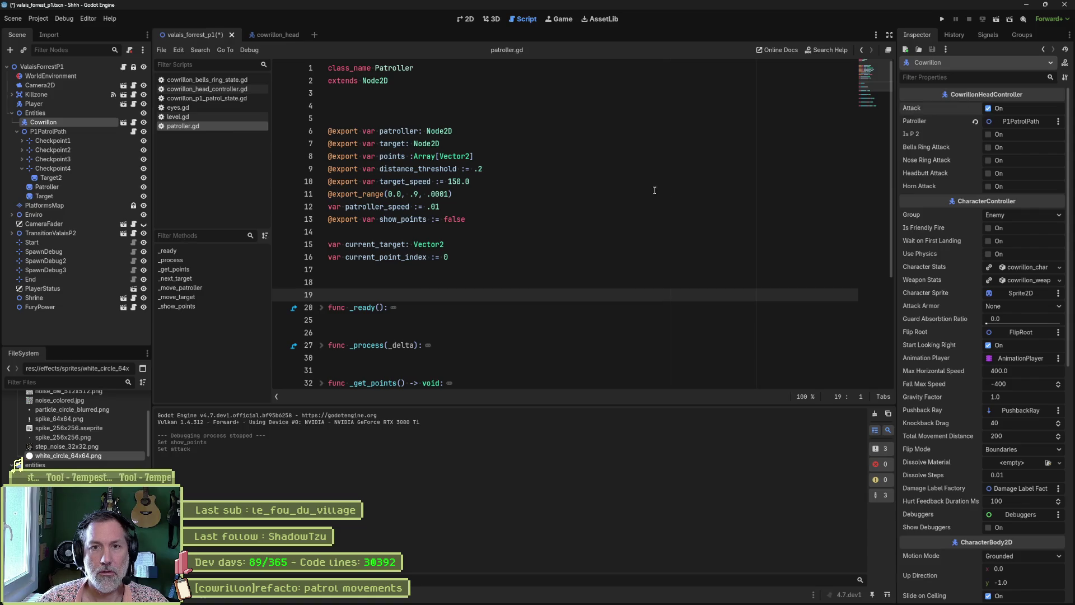
left_click(623, 205)
key("F6")
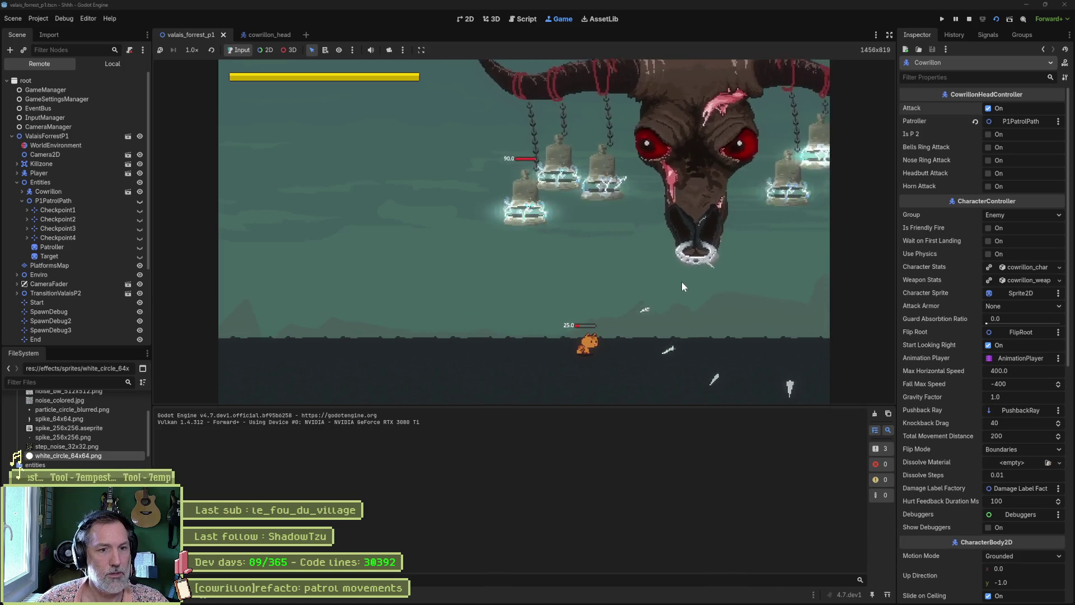
left_click(71, 191)
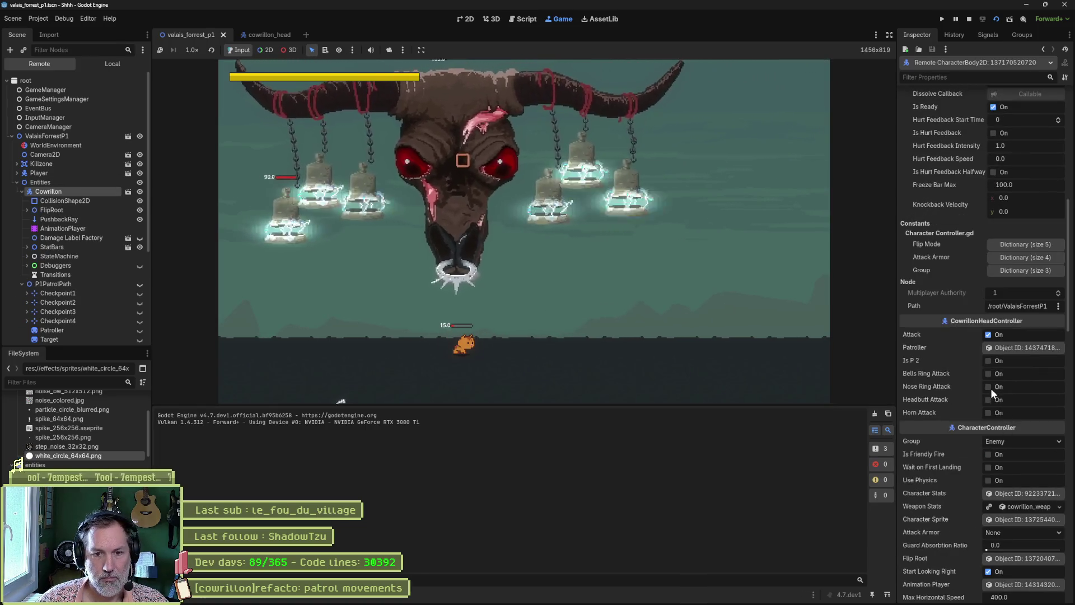
left_click(989, 399)
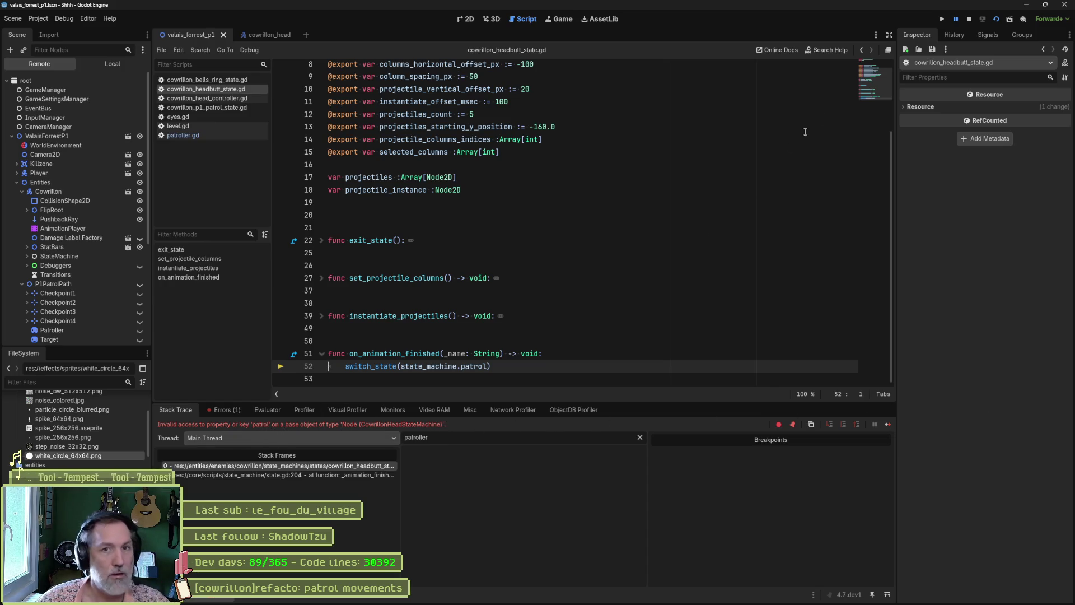
Stop debugging, change line 52 to state_machine.p1_patrol, and check the head state machine script.
left_click(969, 20)
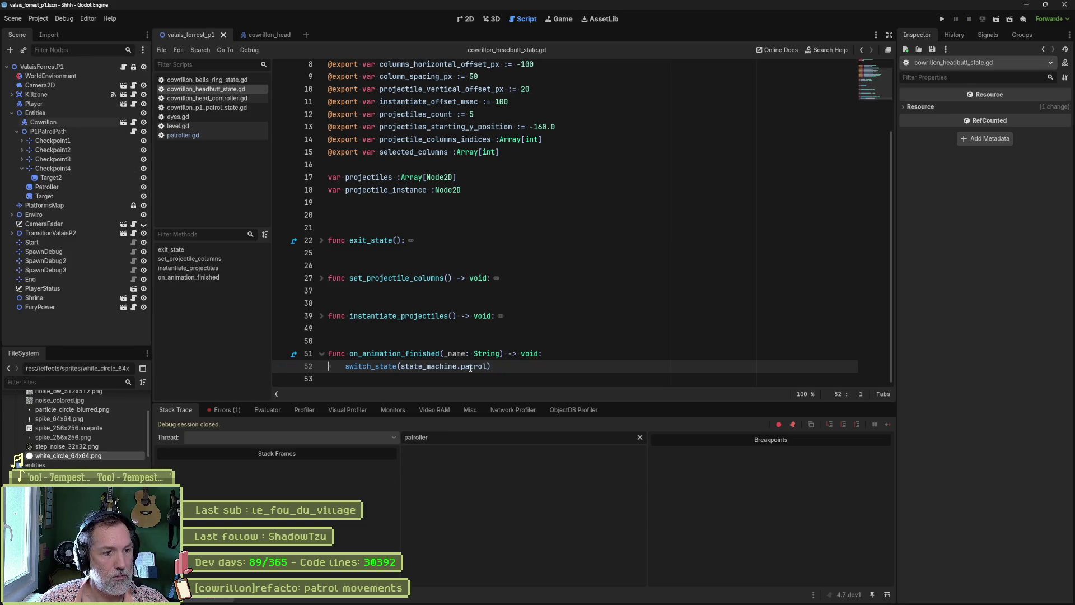
type("p1_")
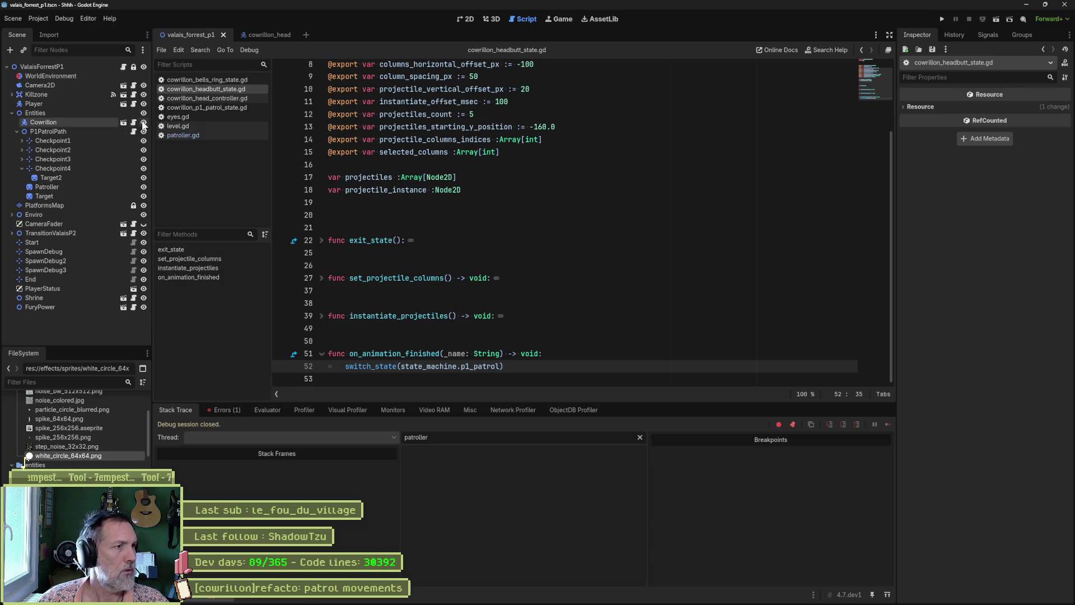
left_click(123, 122)
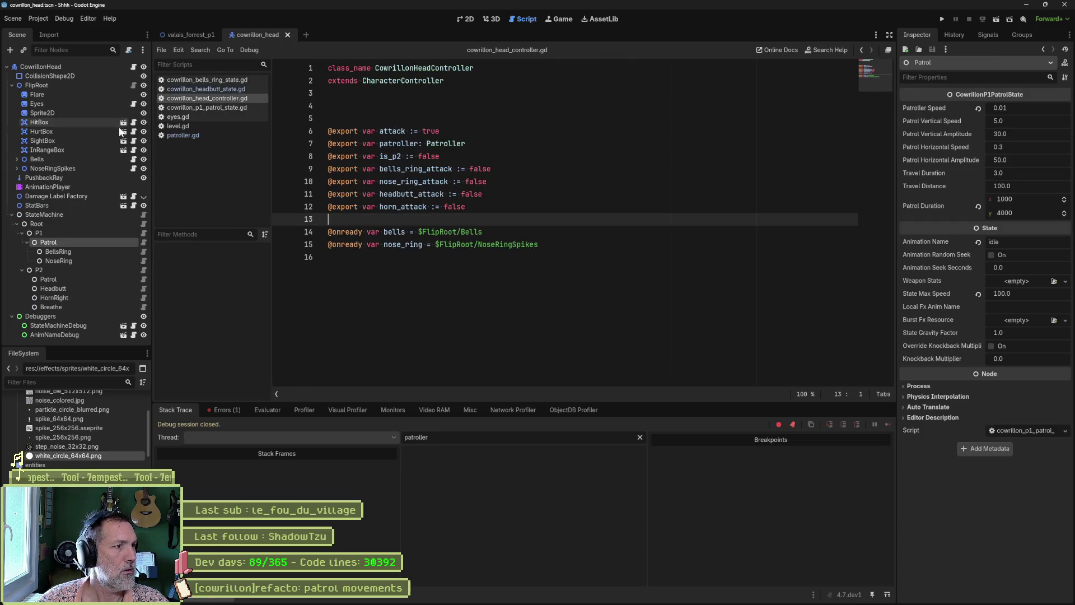
left_click(143, 214)
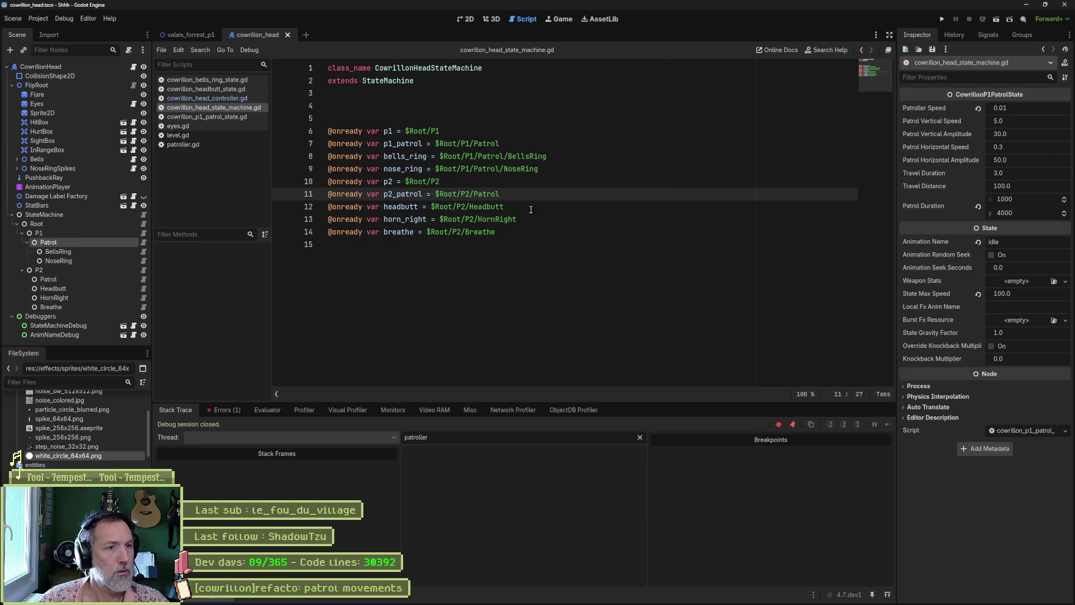
Close the extra open scripts and run the valais_forrest_p1 scene.
key("ctrl+w")
left_click(492, 294)
key("ctrl+w")
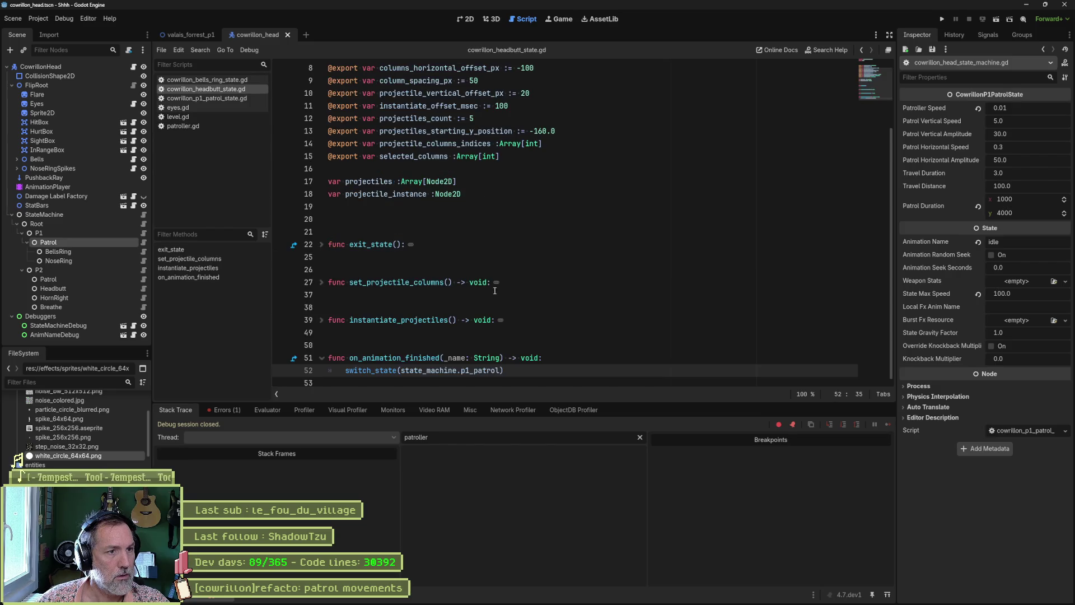
left_click(532, 312)
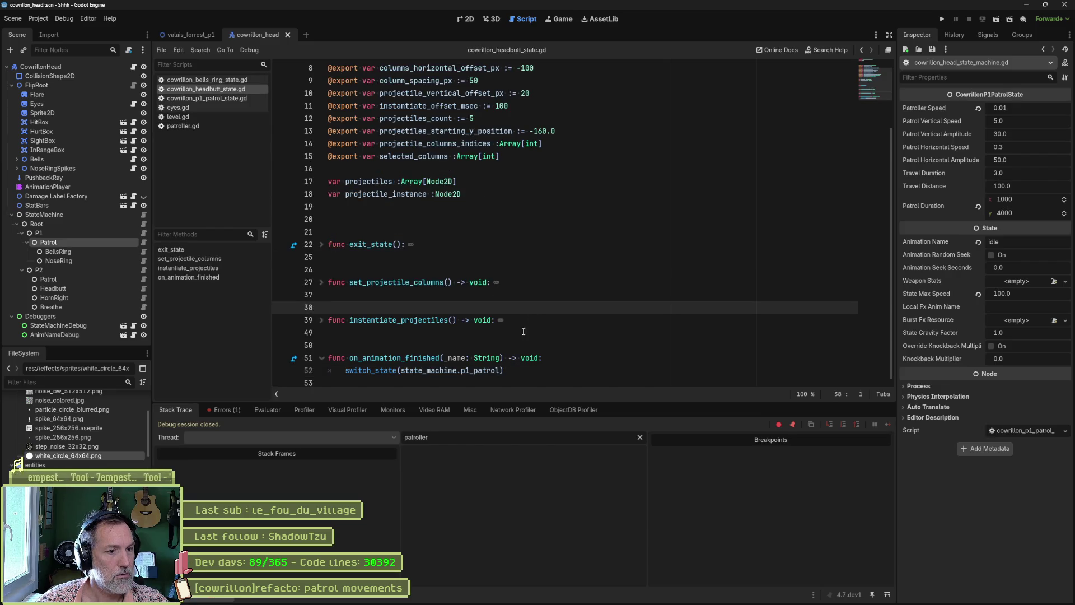
key("ctrl+w")
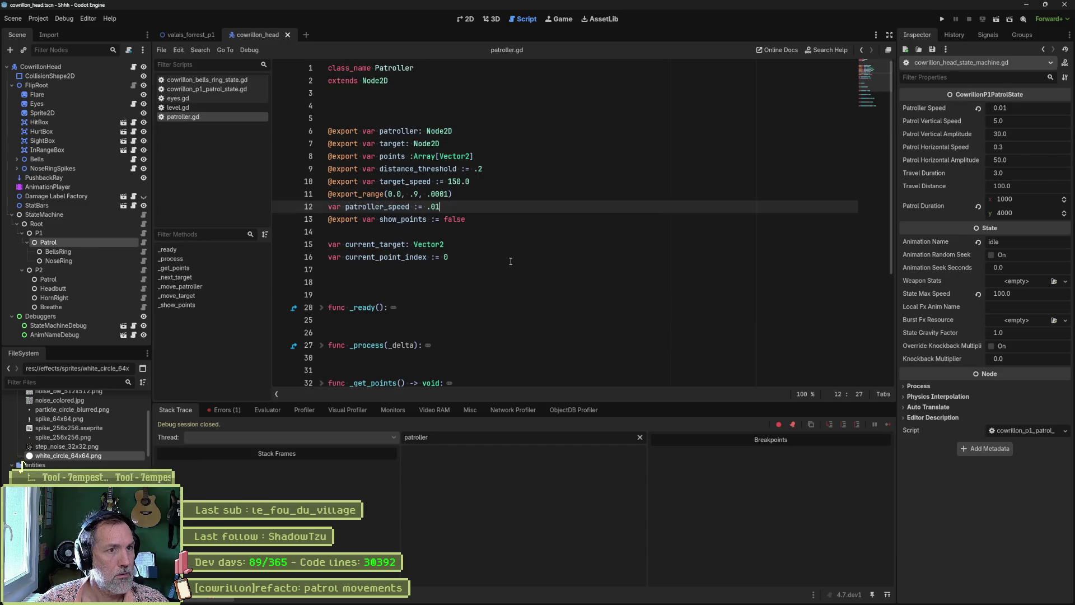
left_click(182, 37)
key("F6")
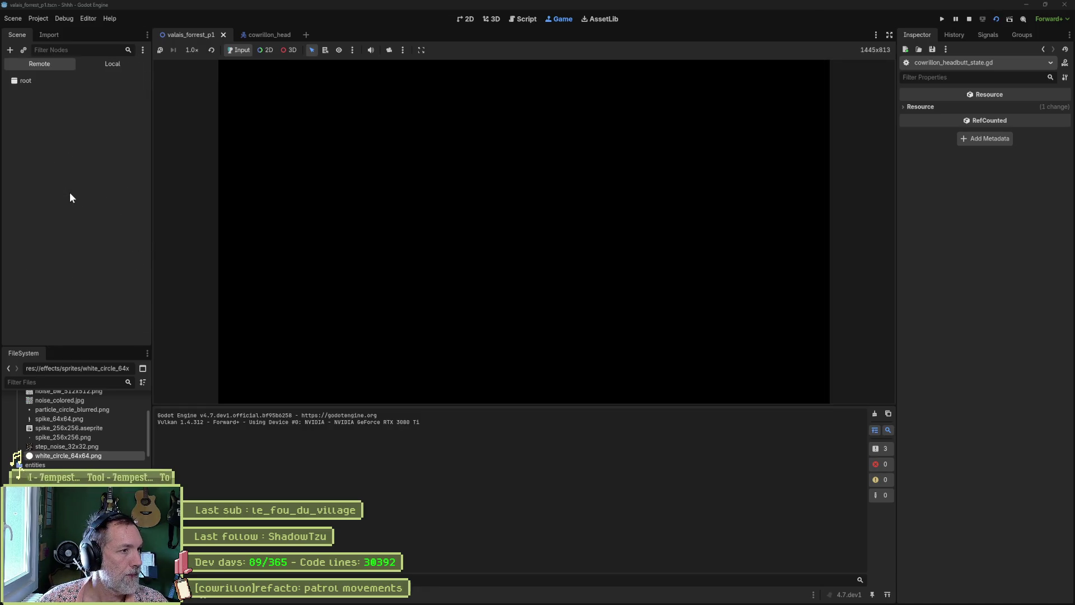
Trigger Cowrillon's Headbutt Attack in the running game, then stop it.
left_click(69, 192)
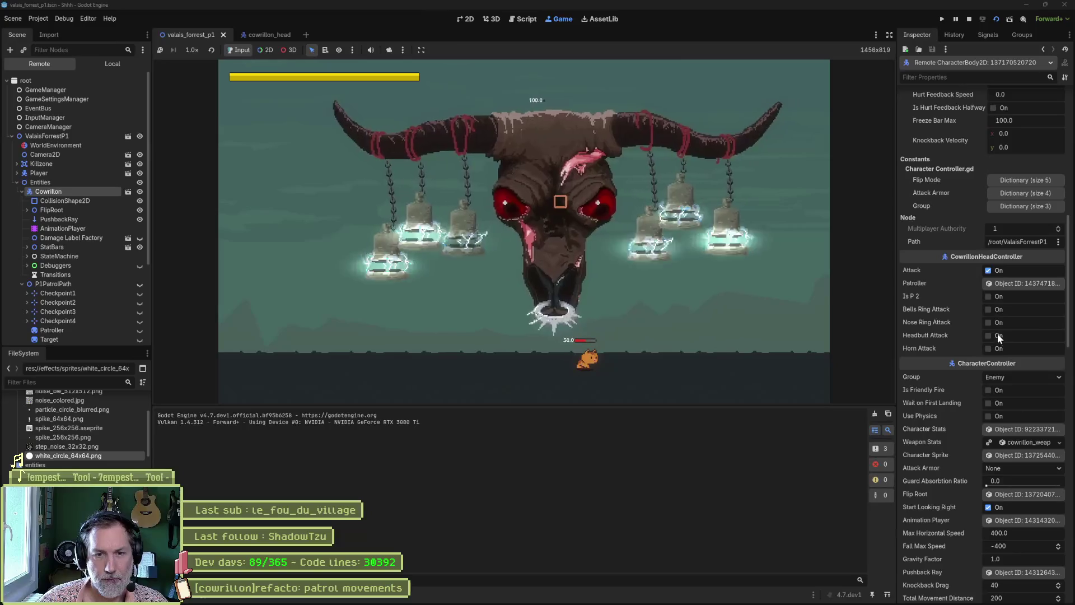
left_click(997, 336)
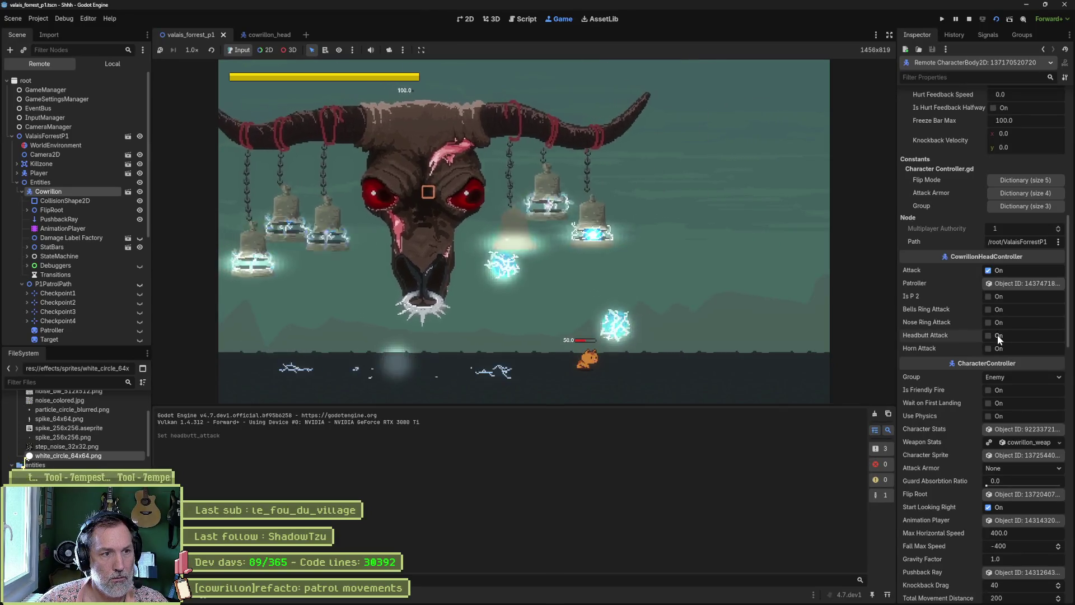
key("F8")
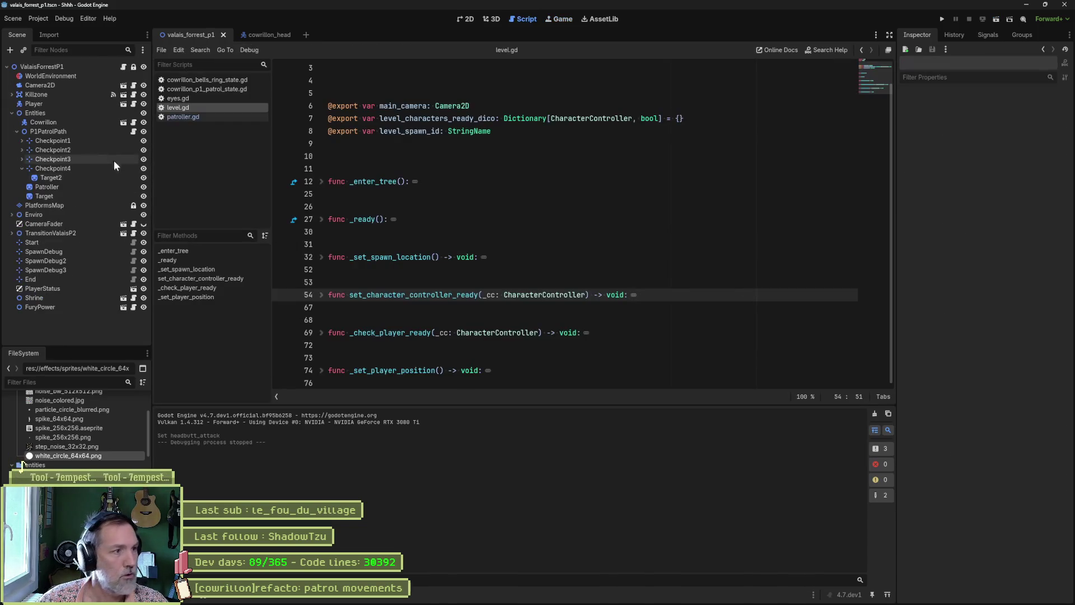
With Show Points on P1PatrolPath, save, rerun, trigger two headbutts, then stop.
left_click(1008, 187)
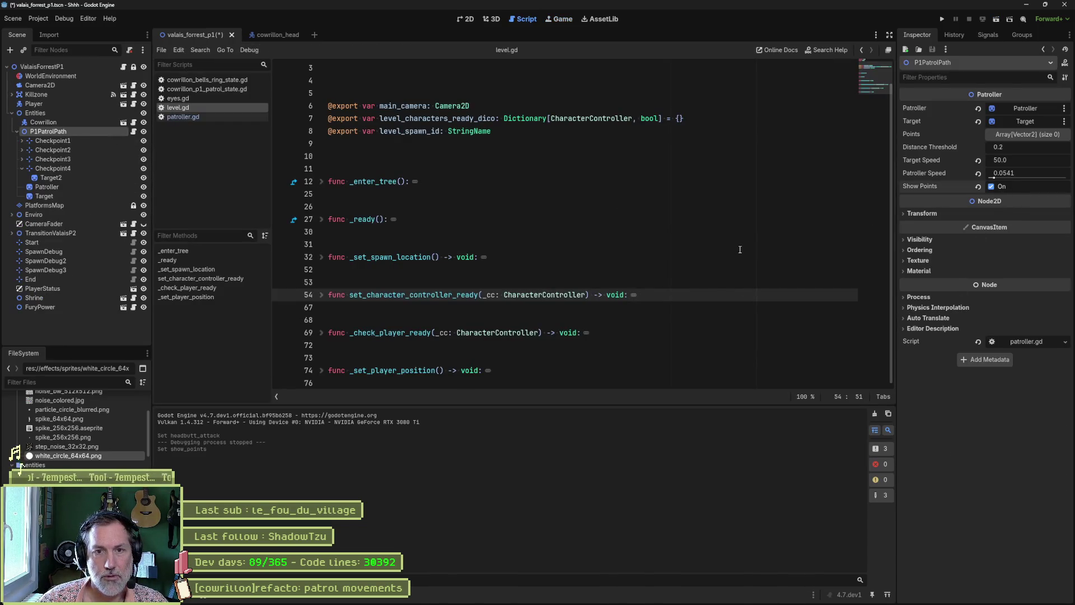
left_click(560, 219)
key("ctrl+s")
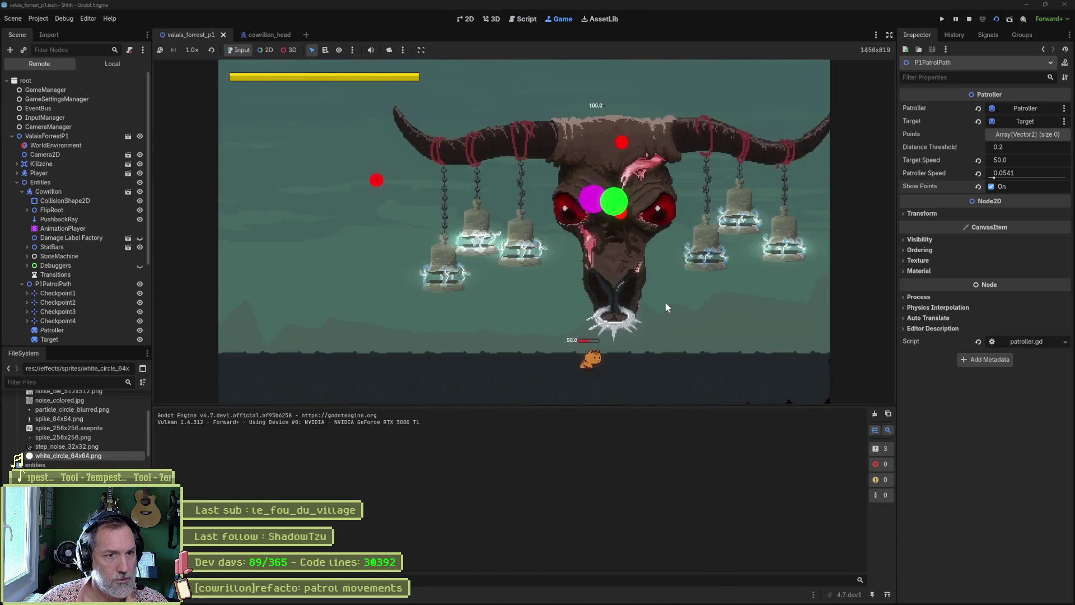
left_click(50, 192)
scroll(968, 349, "down", 5)
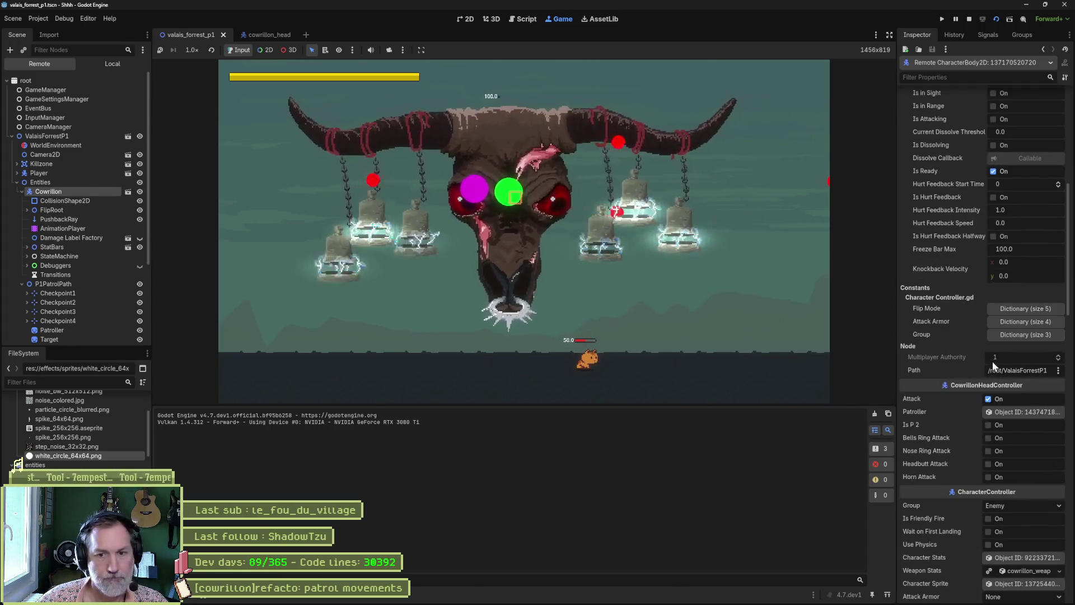
left_click(1004, 463)
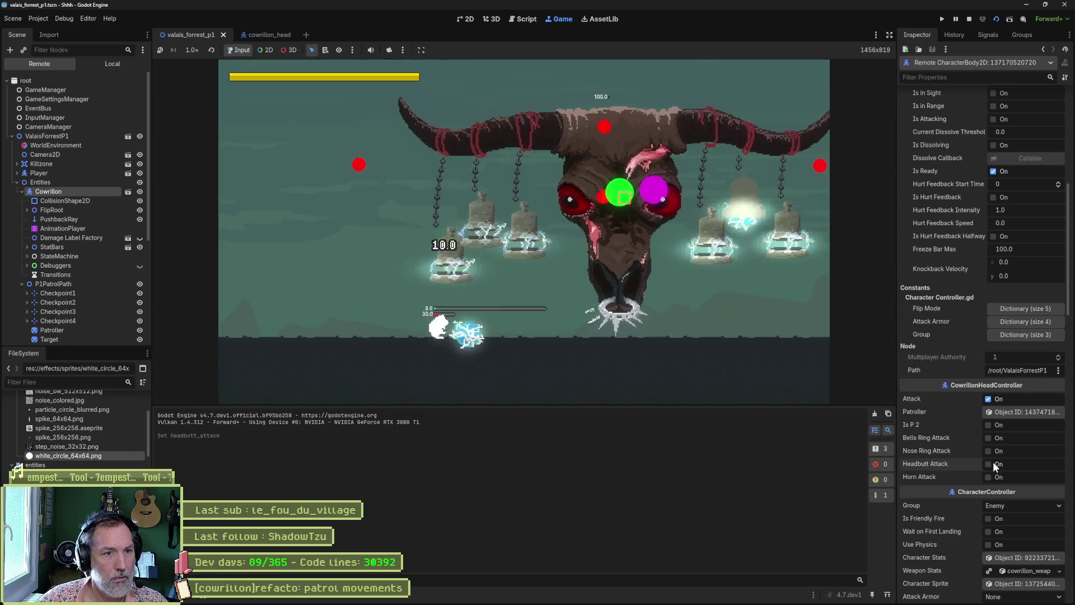
left_click(993, 463)
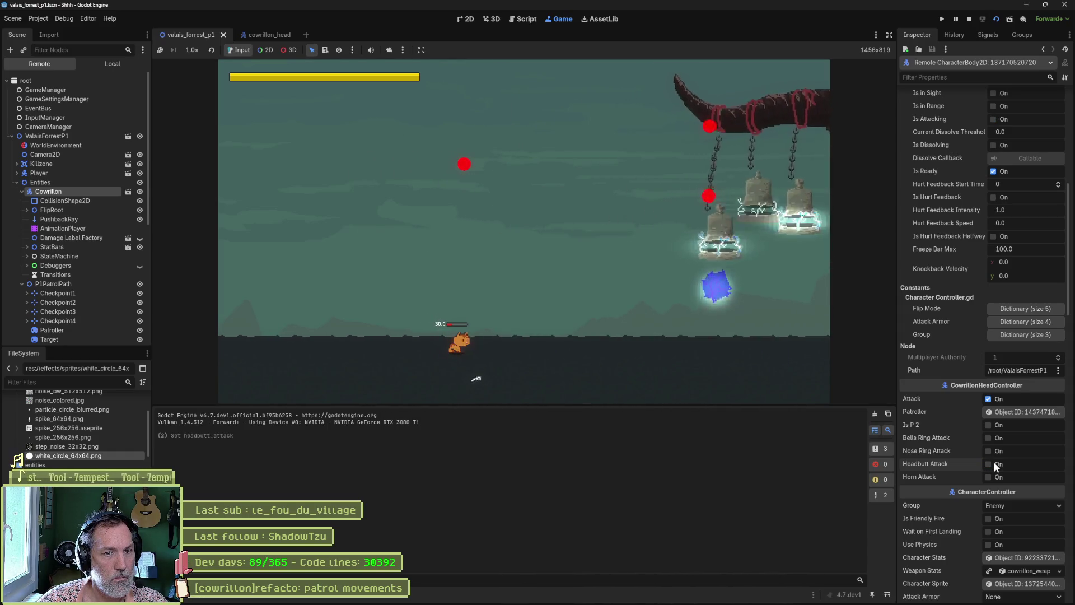
key("F8")
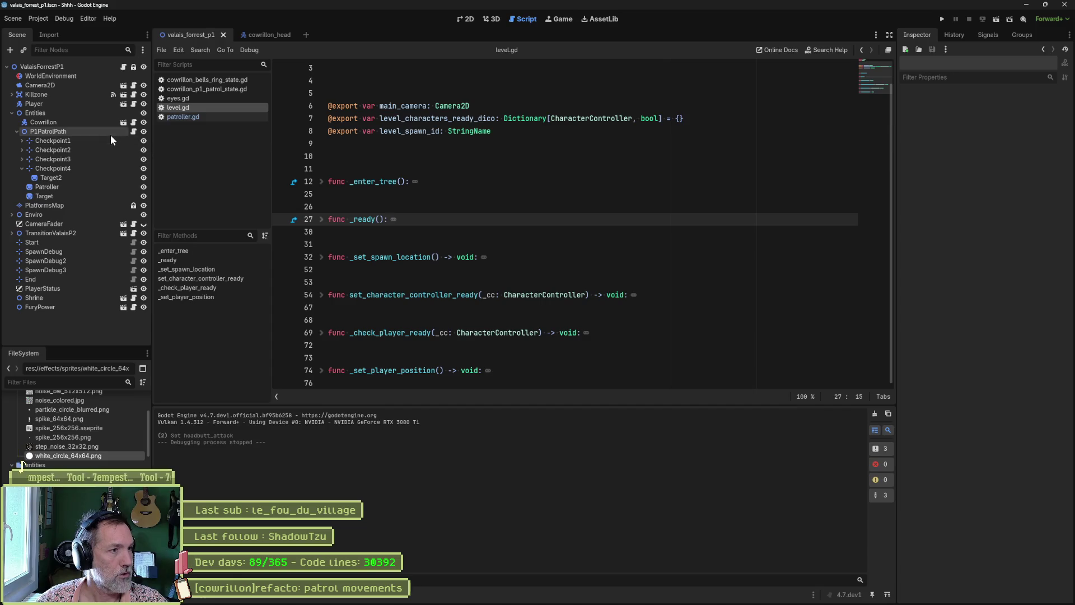
Select P1PatrolPath and switch from the script editor to the 2D view of valais_forrest_p1.
left_click(437, 202)
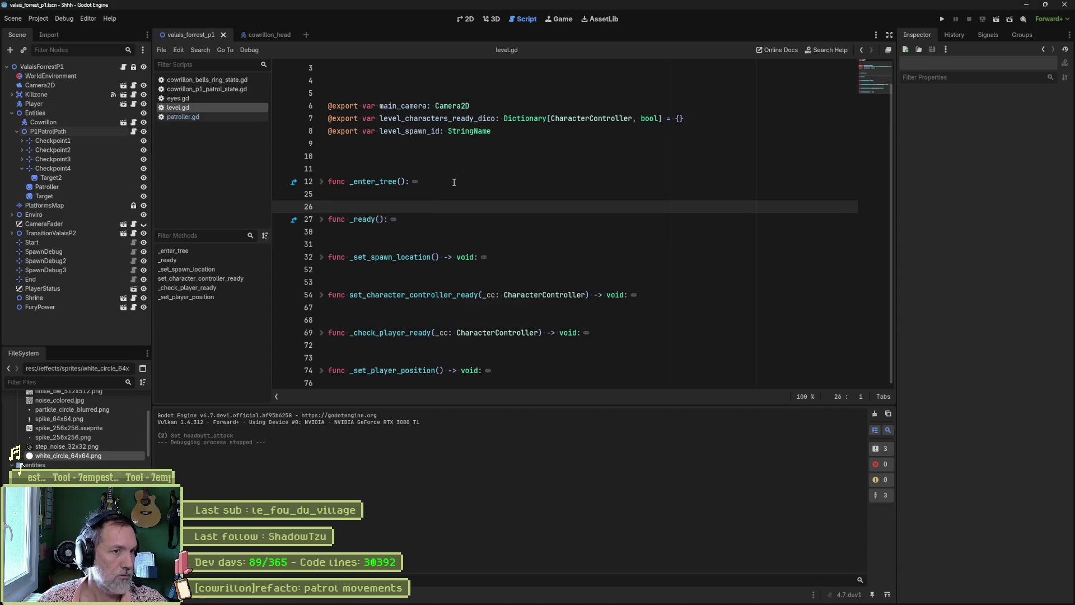
left_click(39, 131)
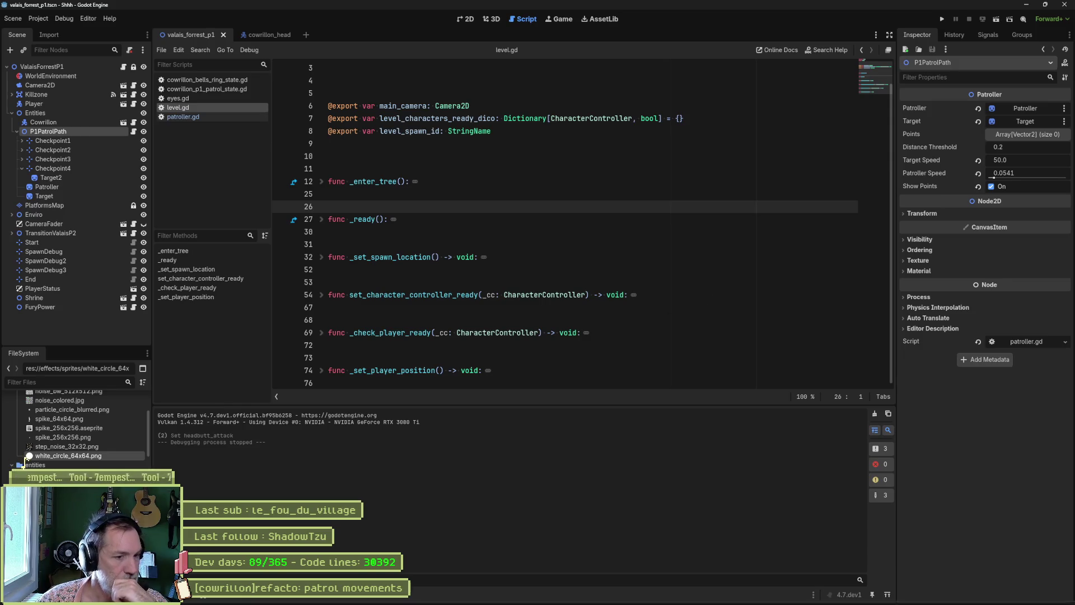
mouse_move(573, 603)
mouse_move(444, 600)
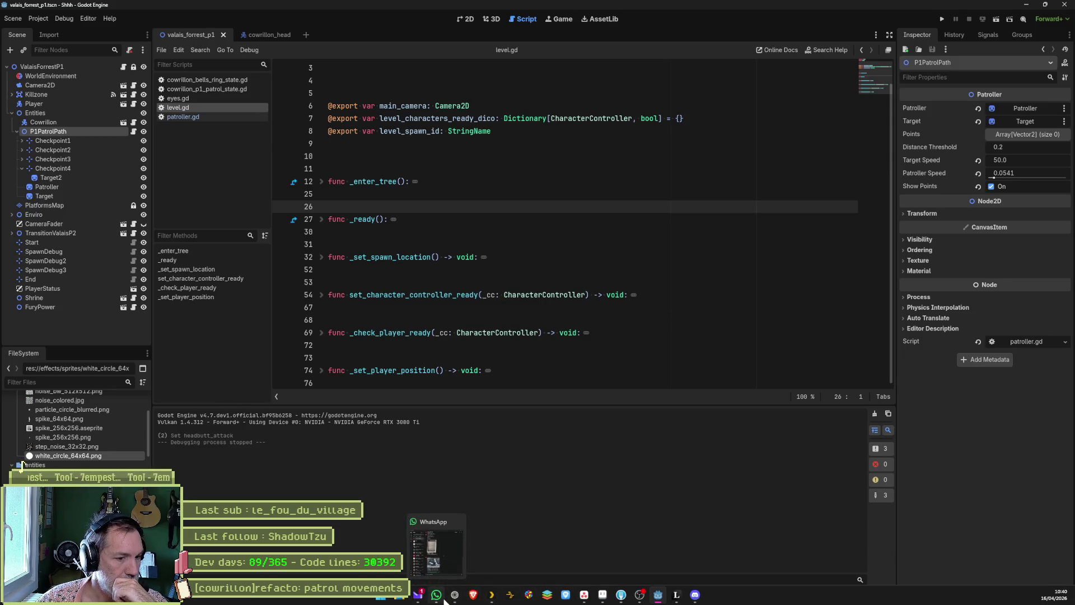
left_click(465, 19)
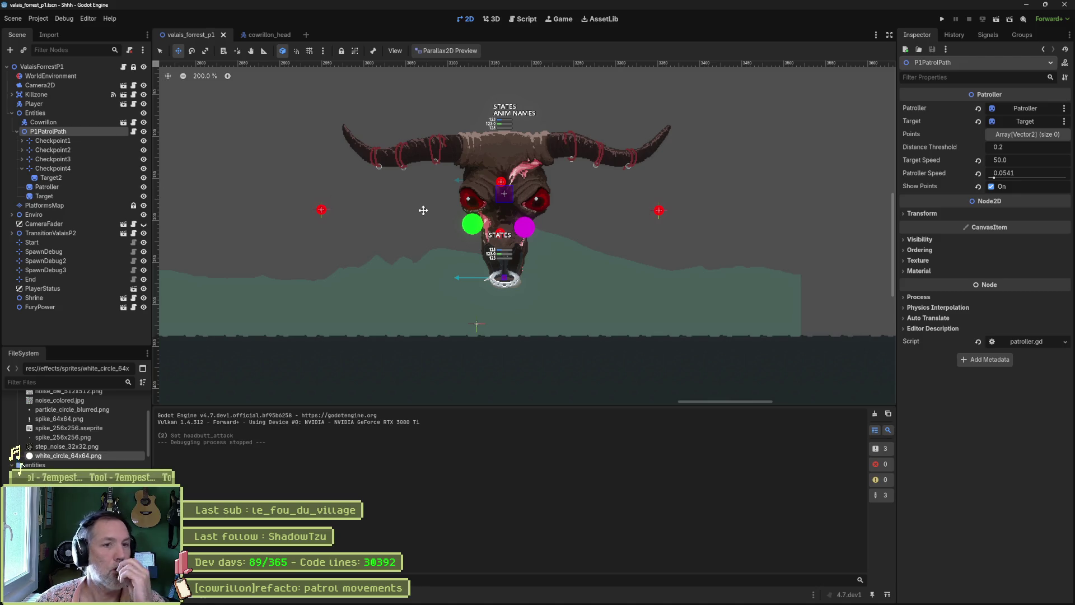
Inspect the Checkpoint1, Target2 and P1PatrolPath nodes' settings.
scroll(475, 223, "up", 2)
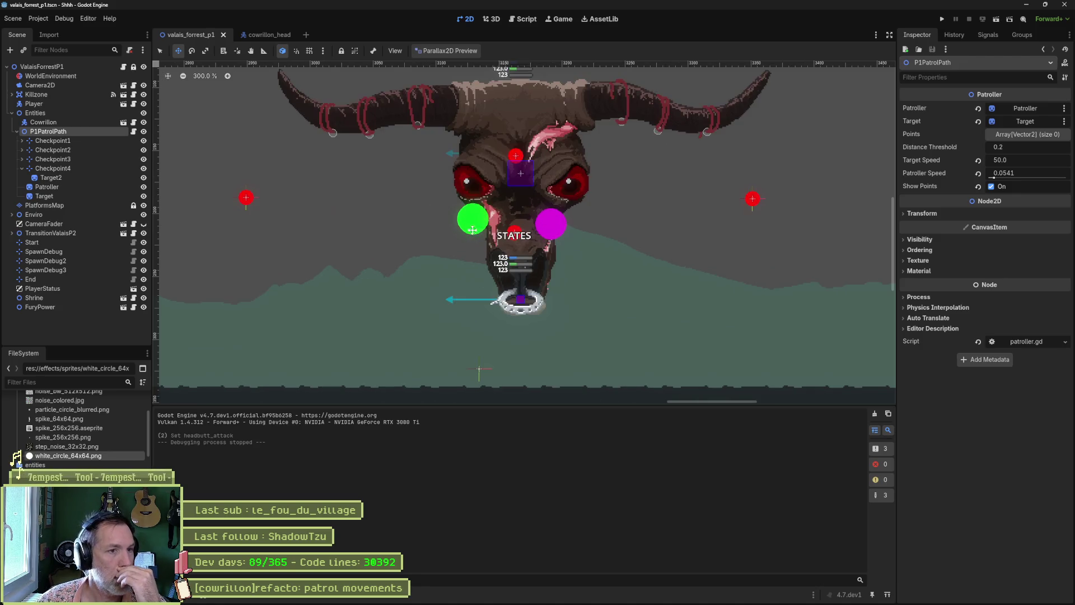
scroll(560, 241, "up", 1)
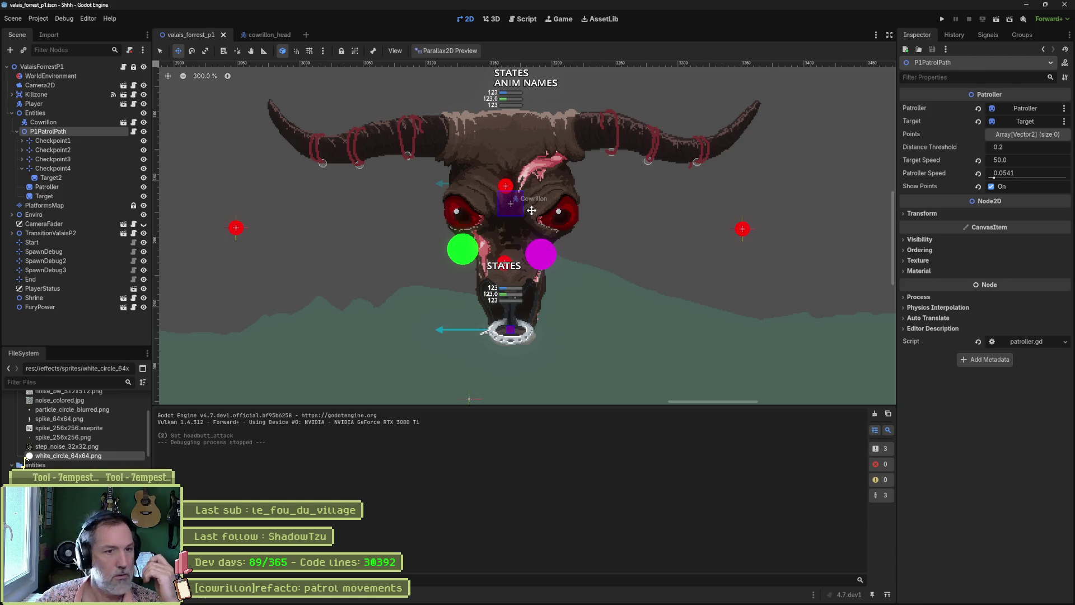
left_click(65, 142)
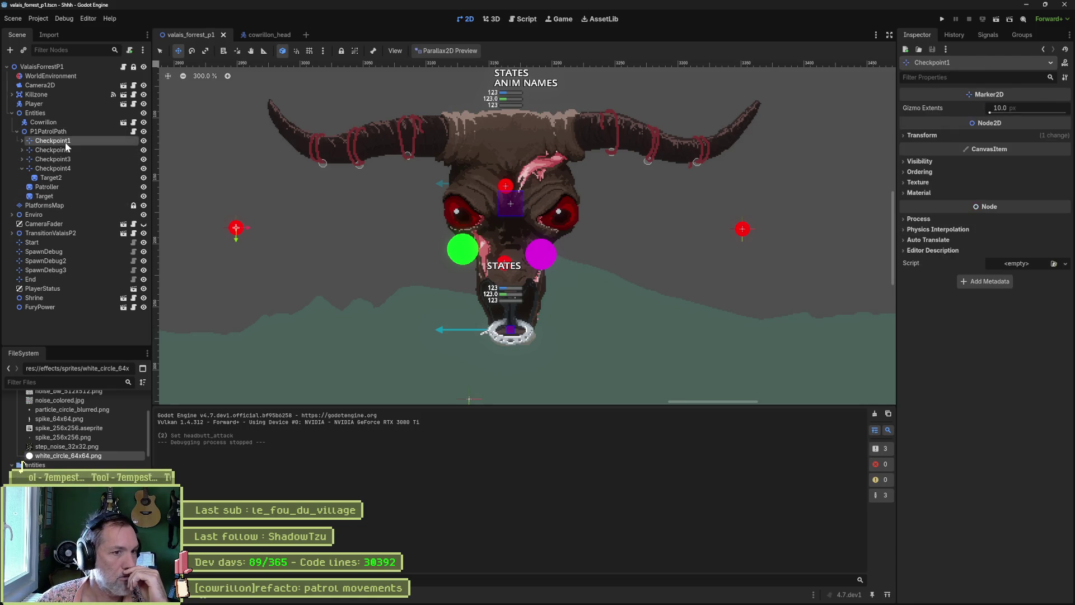
key("Down")
key("Down")
key("Down")
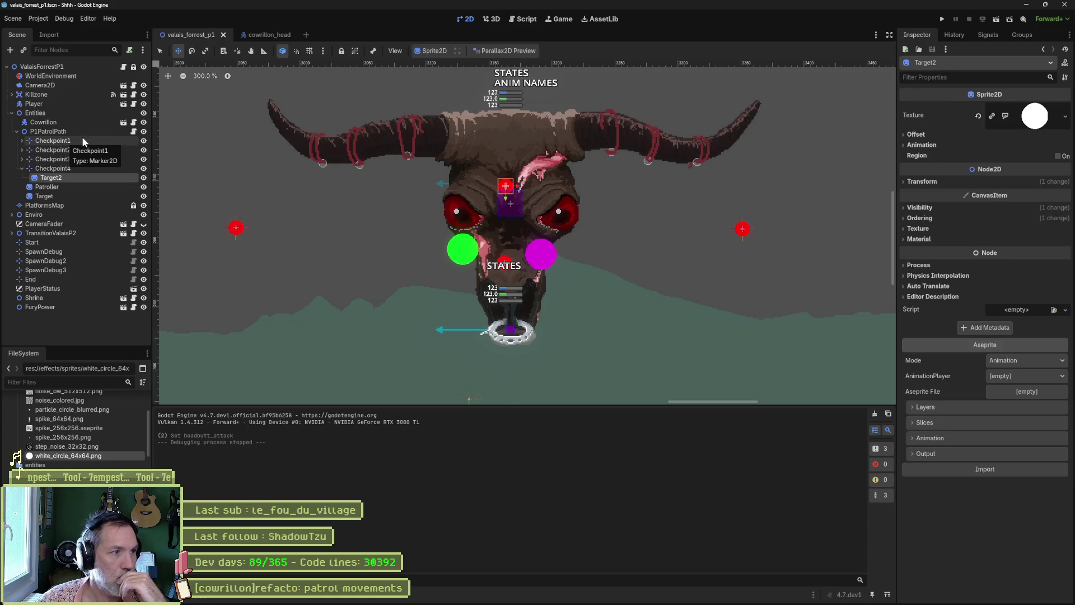
left_click(84, 131)
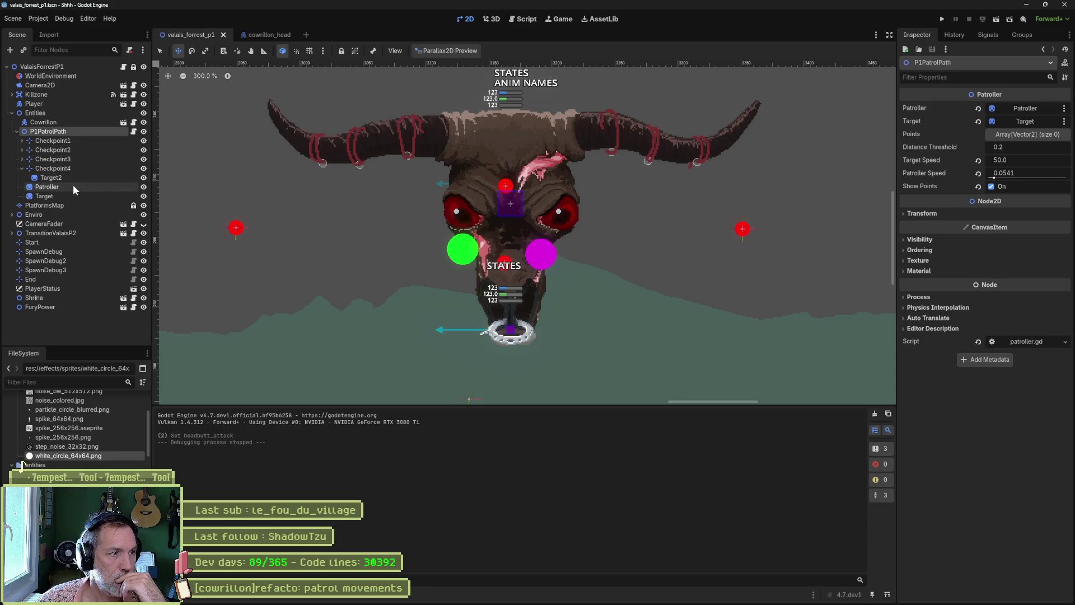
Scale the Patroller and Target sprites down to 0.2 and save the scene.
left_click(137, 187)
key("s")
left_click_drag(548, 269, 485, 261)
left_click(93, 197)
key("ctrl+s")
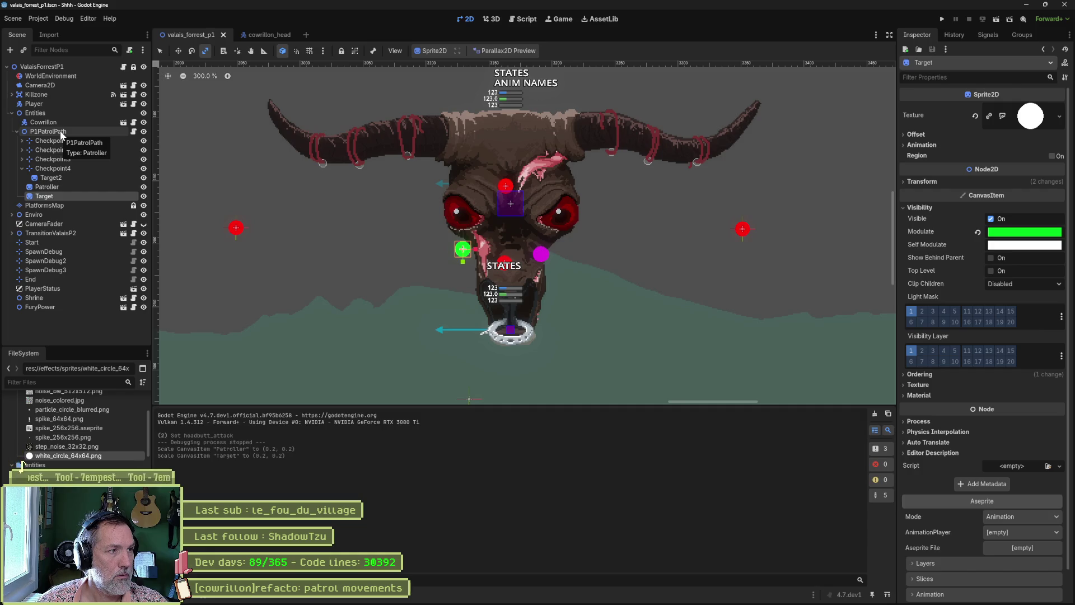
right_click(60, 132)
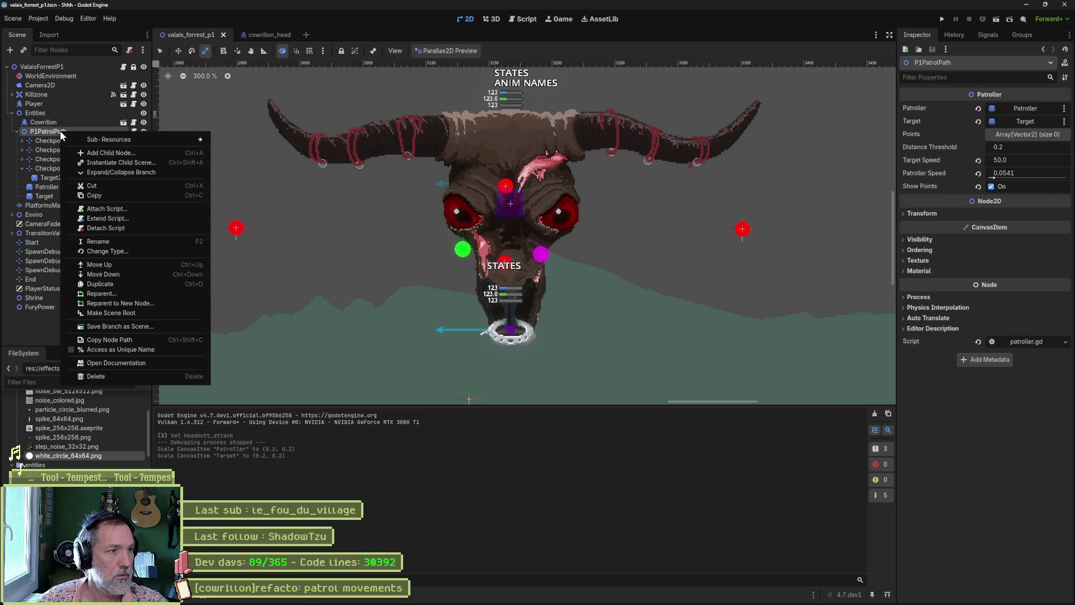
left_click(143, 255)
type("res")
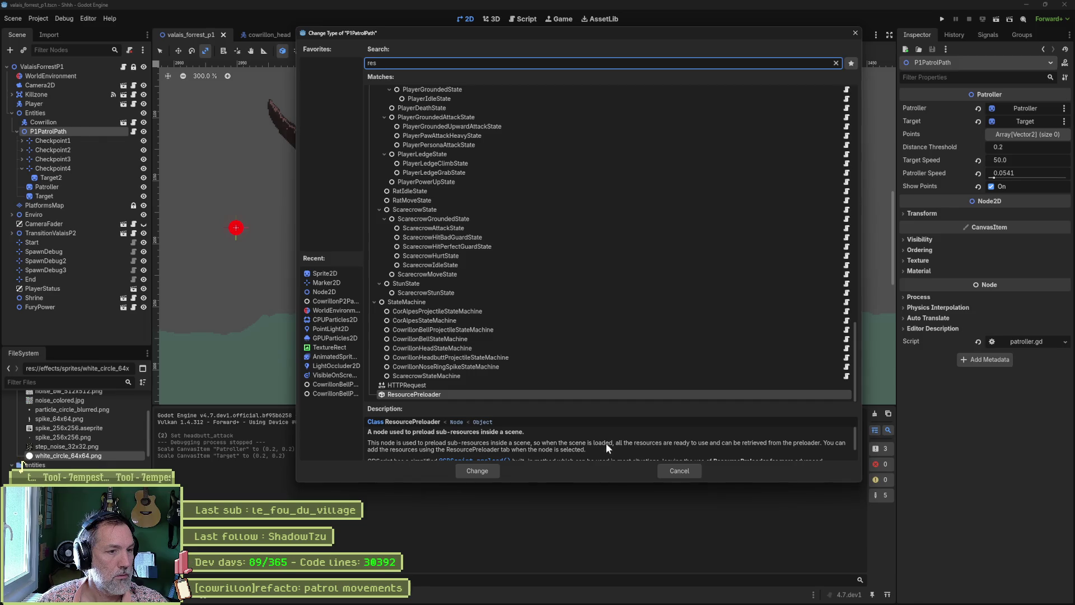
type("our")
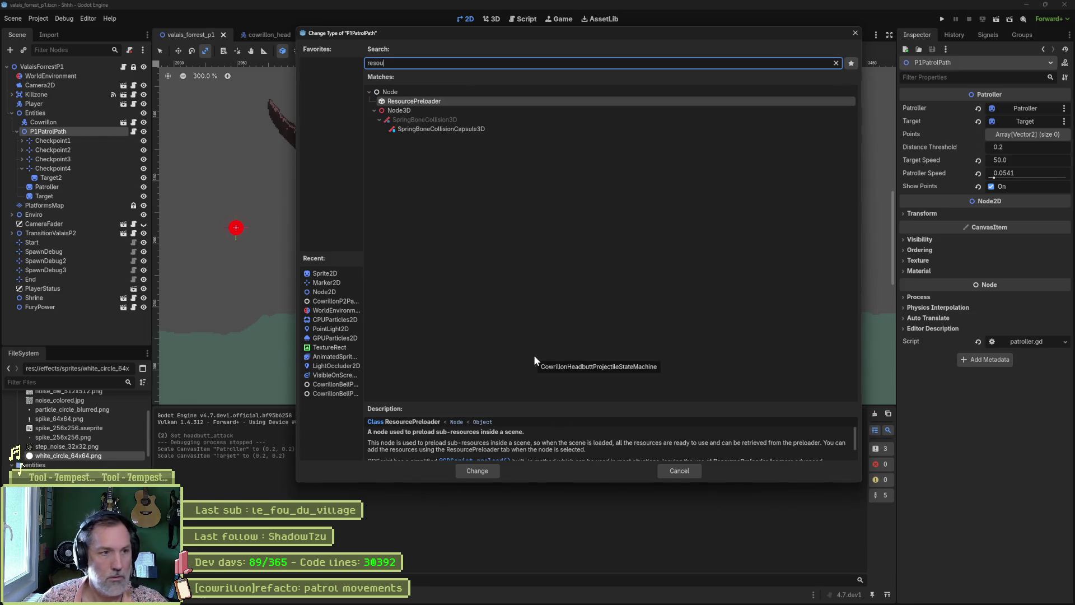
key("Escape")
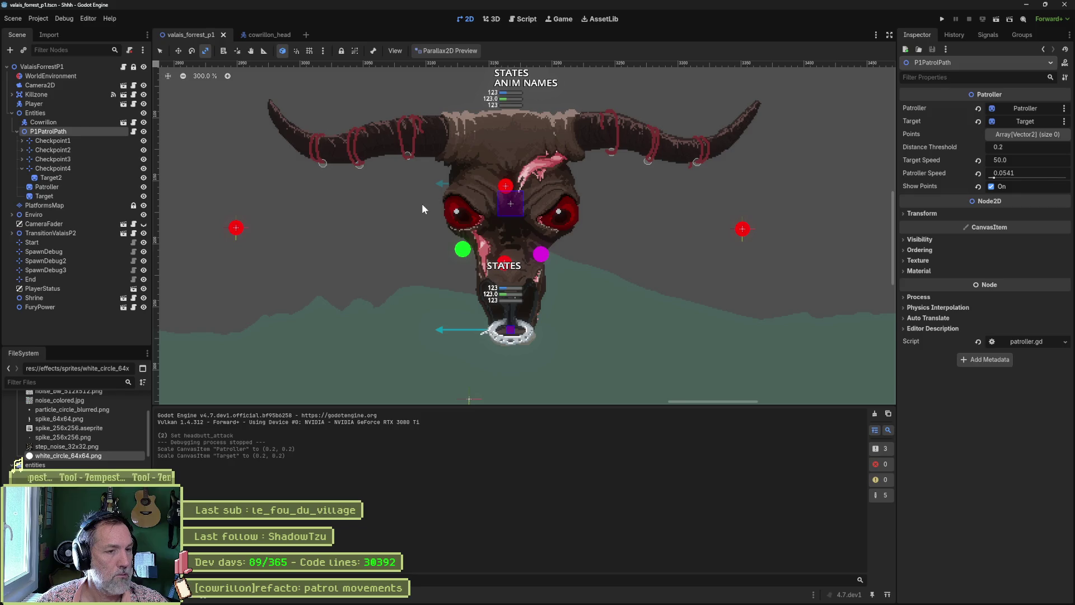
Move SpawnDebug3 to 3170, 321 beneath the skull and test-run the scene.
scroll(413, 206, "down", 5)
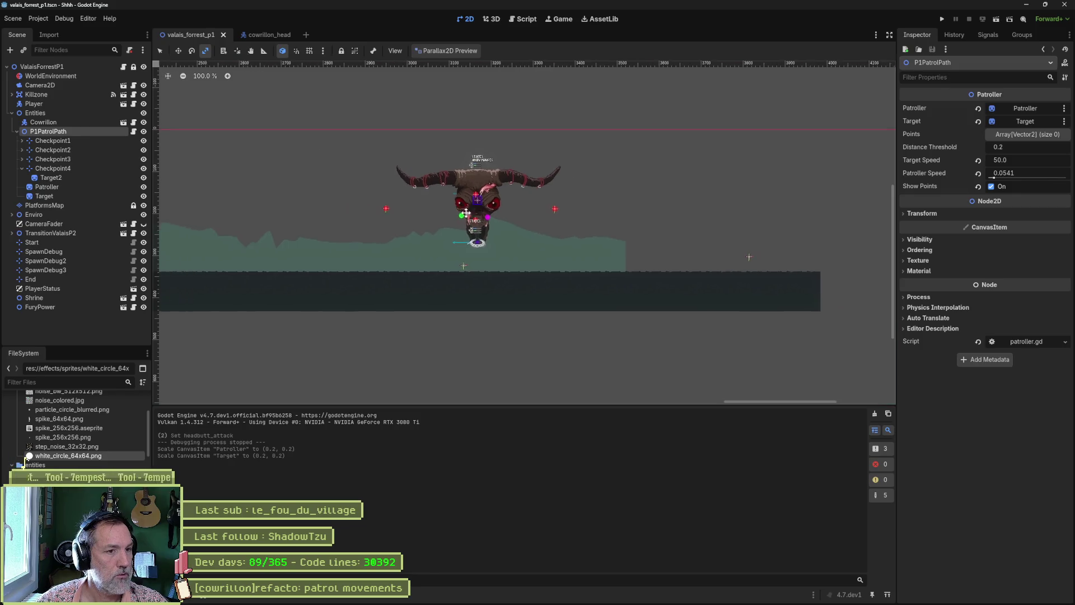
key("q")
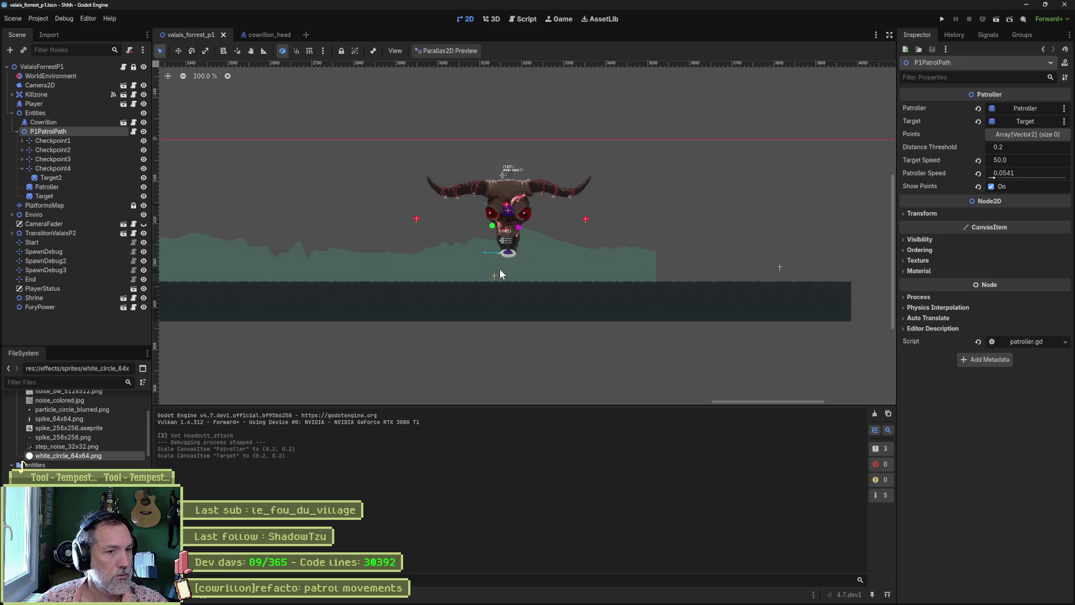
left_click(495, 276)
key("w")
left_click_drag(547, 272, 562, 271)
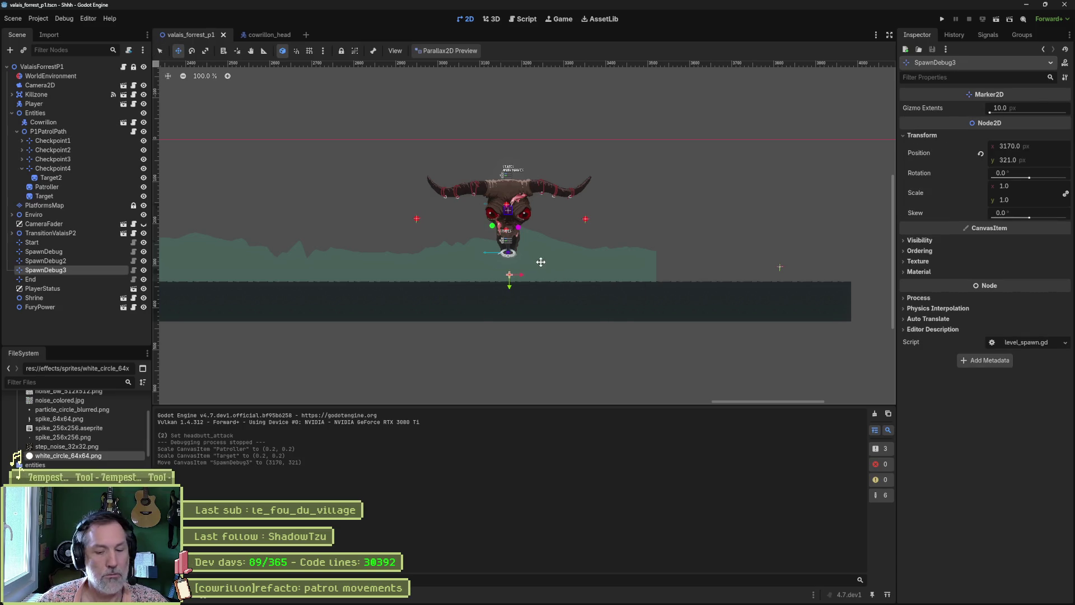
key("F6")
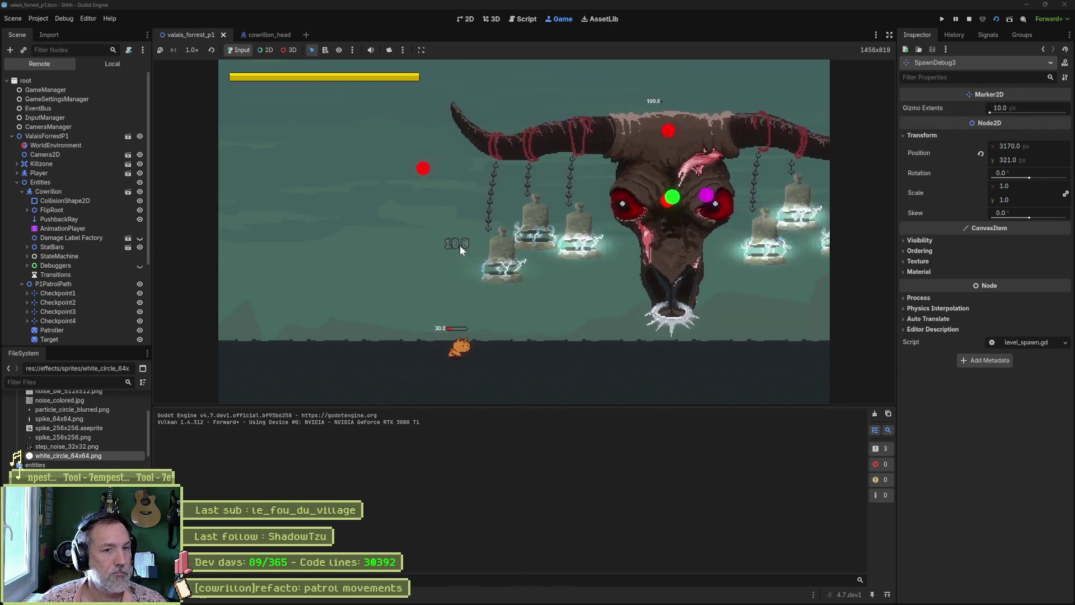
key("F8")
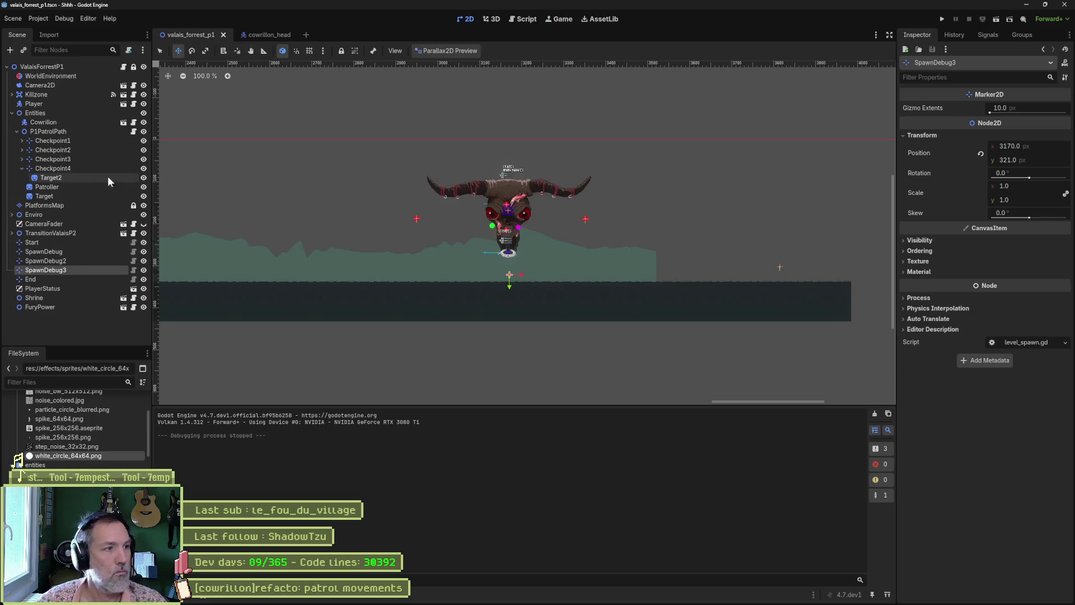
Drag the Checkpoint1–4 patrol markers to new positions around the skull.
left_click(54, 122)
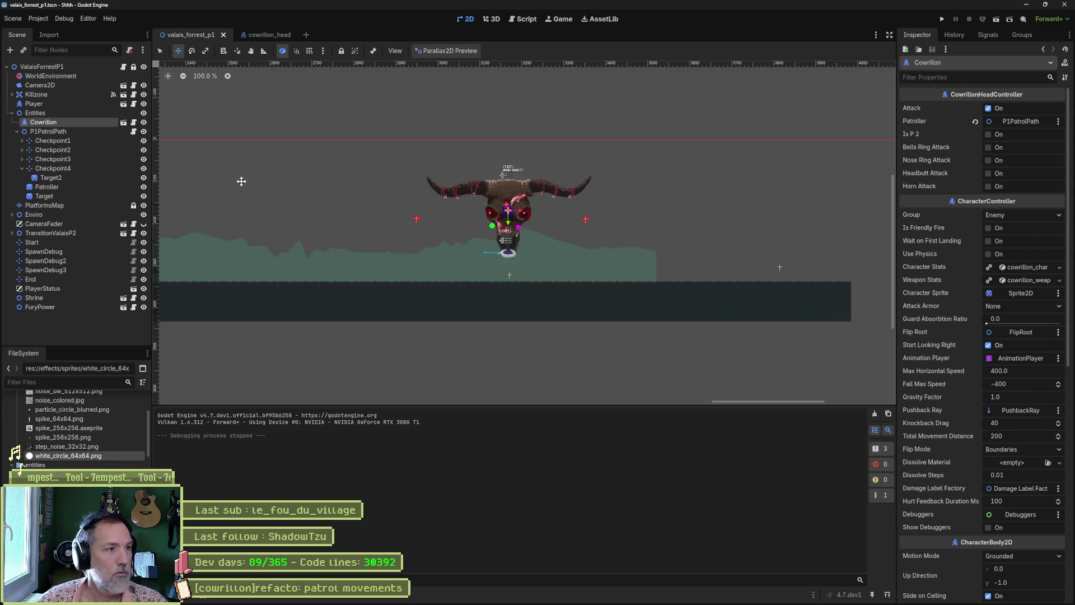
left_click(78, 141)
scroll(513, 233, "up", 5)
mouse_move(336, 174)
left_mouse_down()
mouse_move(603, 127)
mouse_move(606, 111)
left_mouse_up()
left_click(53, 149)
mouse_move(416, 188)
left_mouse_down()
mouse_move(339, 190)
mouse_move(195, 129)
left_mouse_up()
left_click(98, 160)
left_click_drag(666, 226, 430, 224)
left_click(53, 168)
left_click_drag(432, 179, 622, 203)
Save and run the scene to test the patrol, then stop the game.
key("F6")
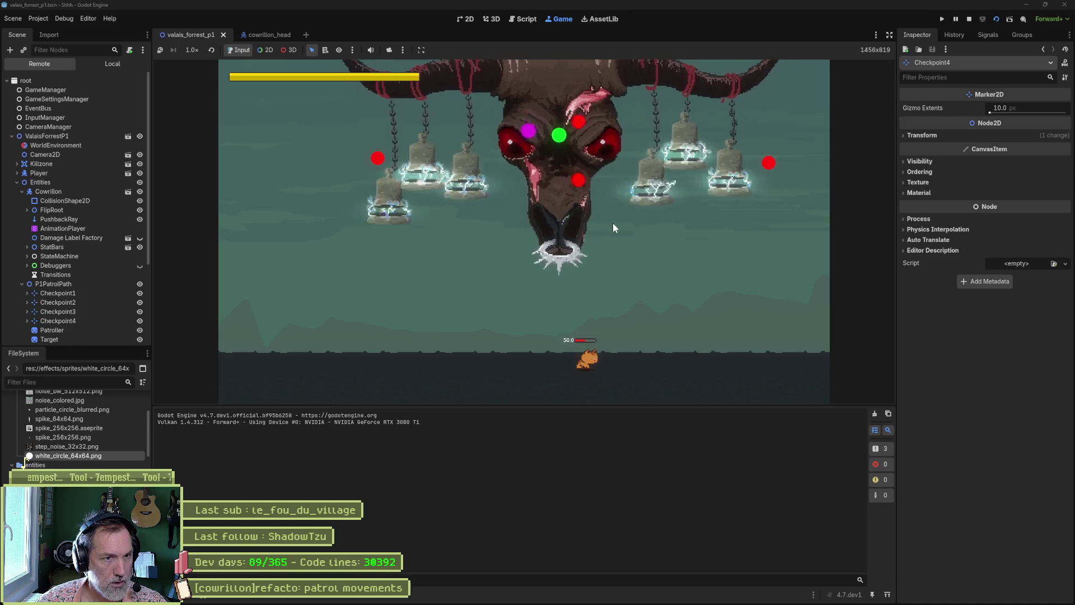
key("F8")
left_click(75, 133)
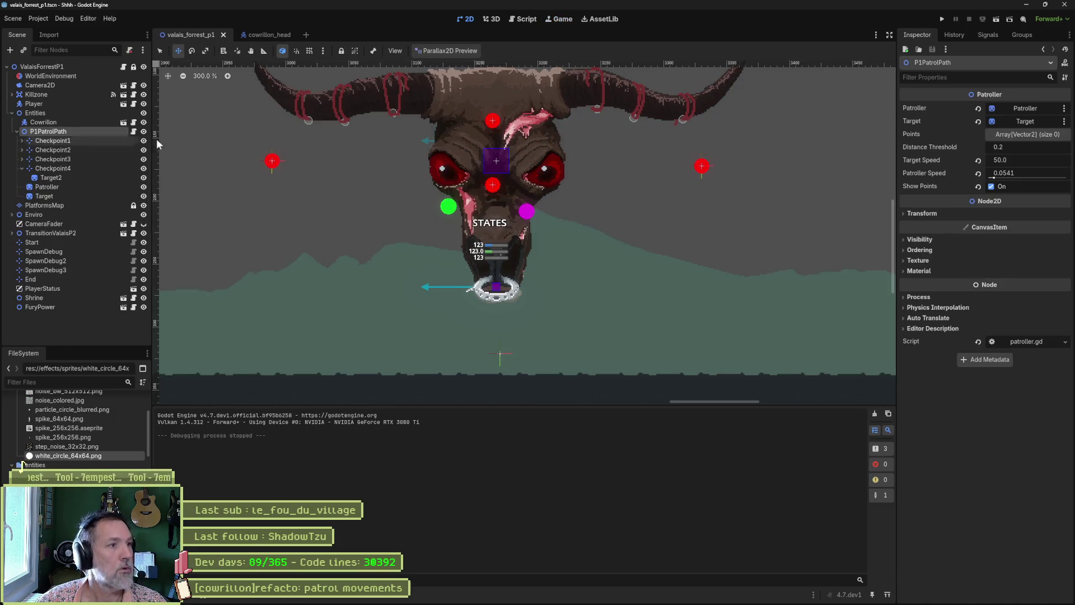
Turn off Show Points on P1PatrolPath, test-run the scene, then switch to the r/godot thread.
left_click(992, 187)
key("F6")
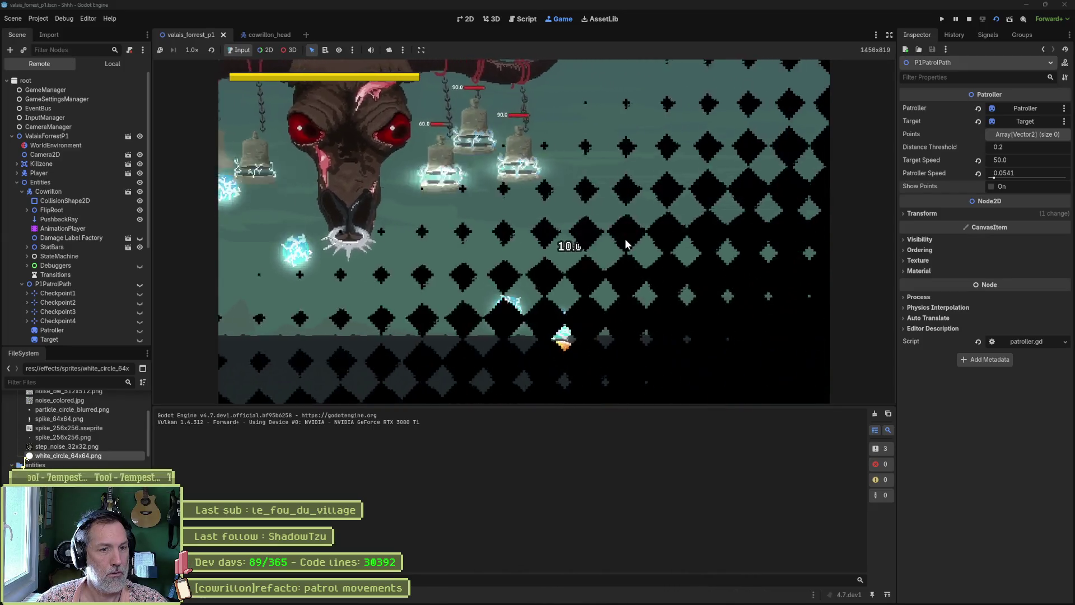
key("F8")
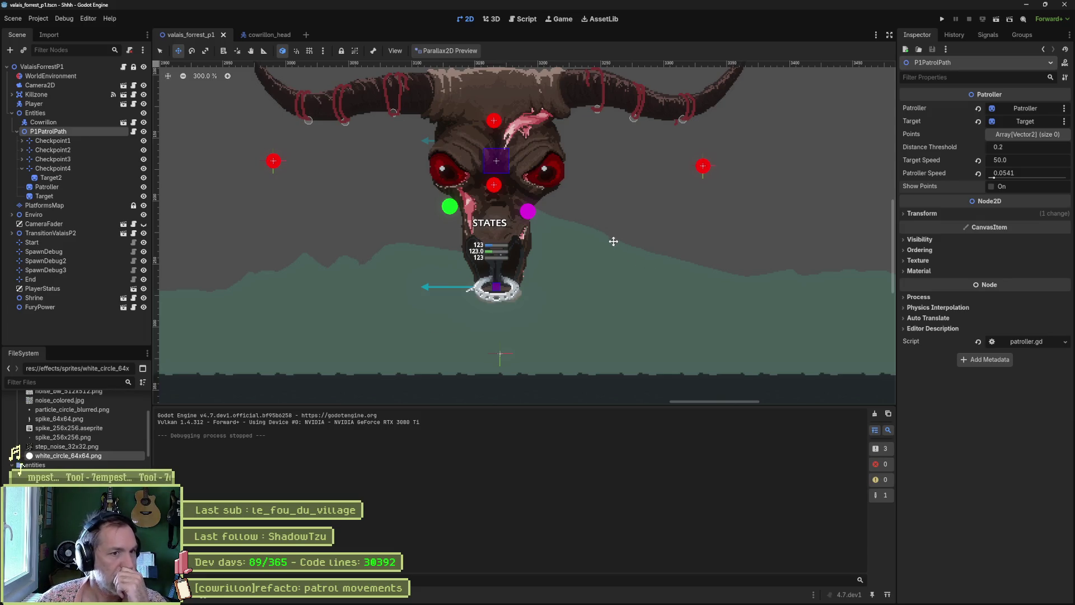
left_click_drag(594, 191, 594, 220)
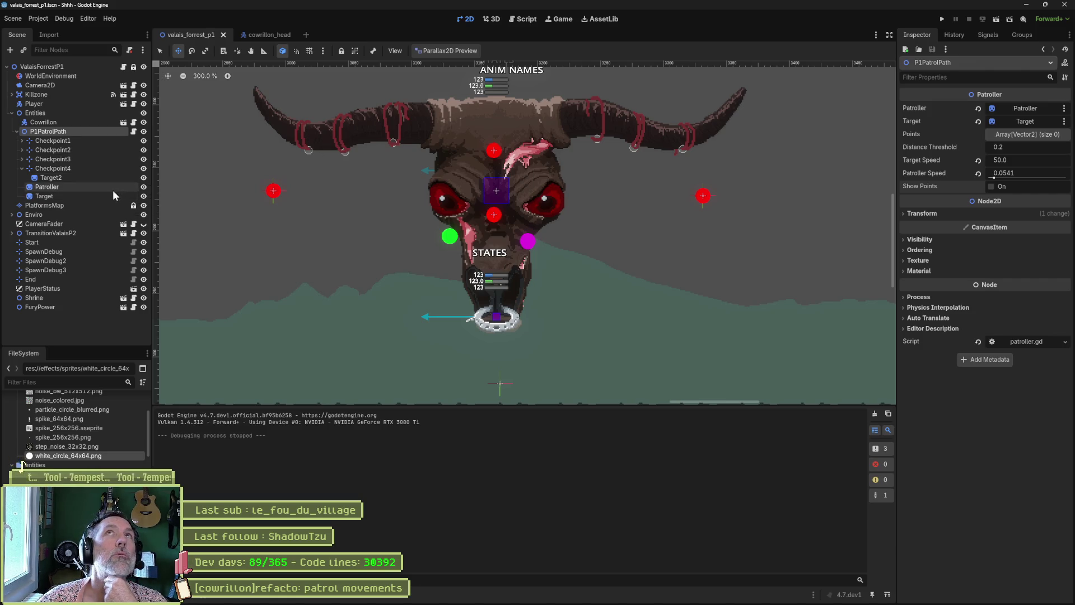
left_click(450, 598)
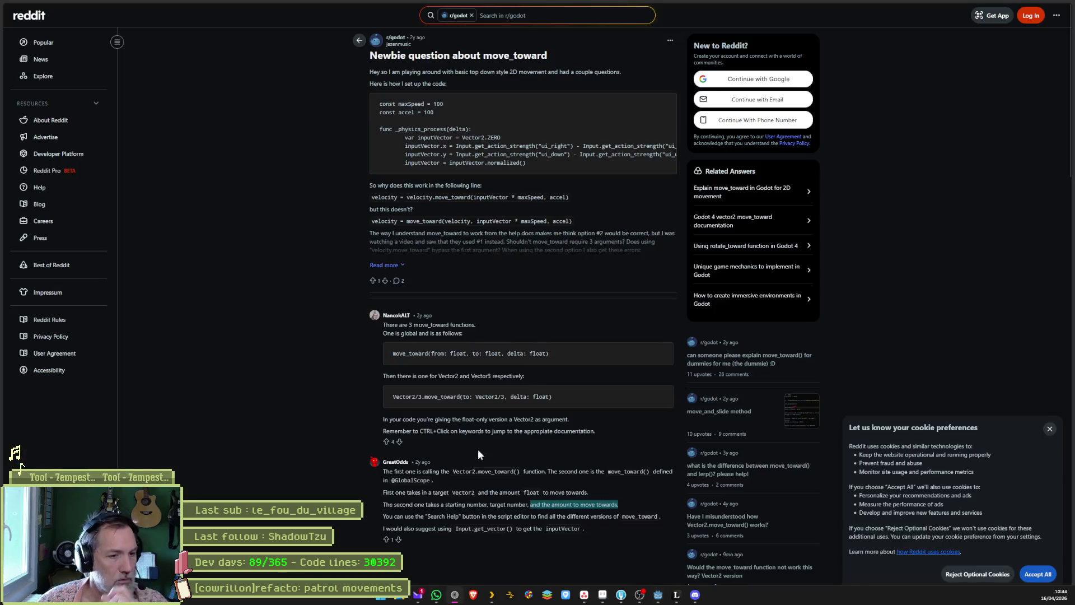
mouse_move(55, 165)
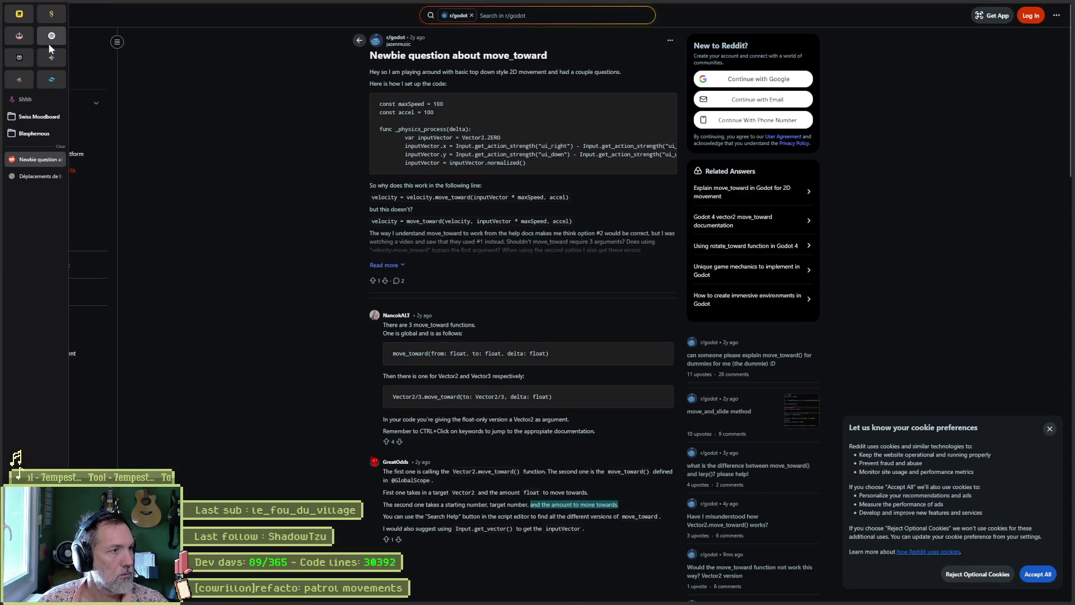
left_click(48, 44)
type("dans godot, z")
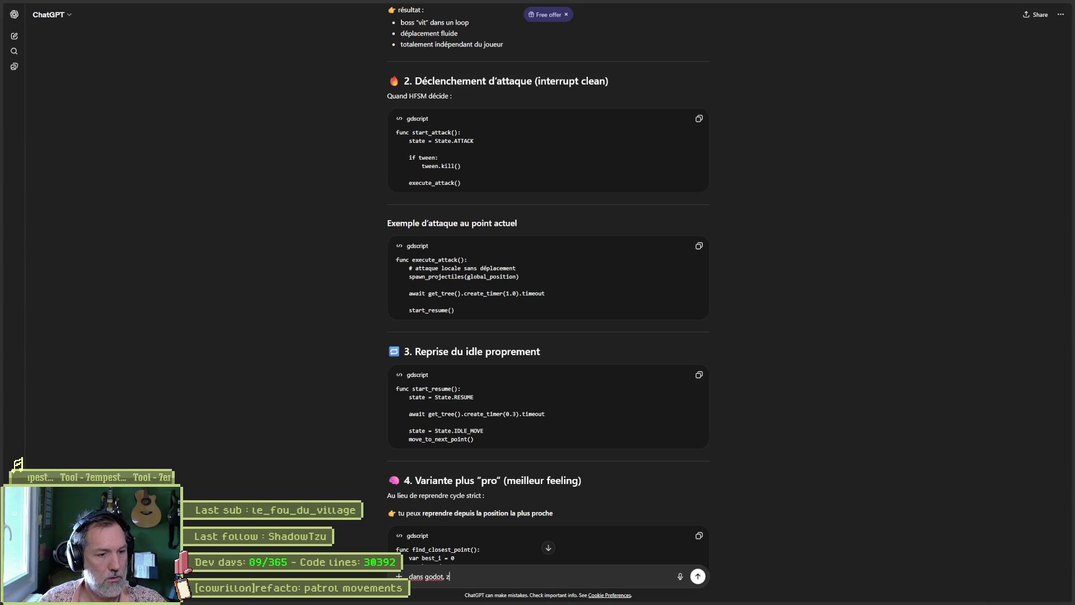
type("'a moyen")
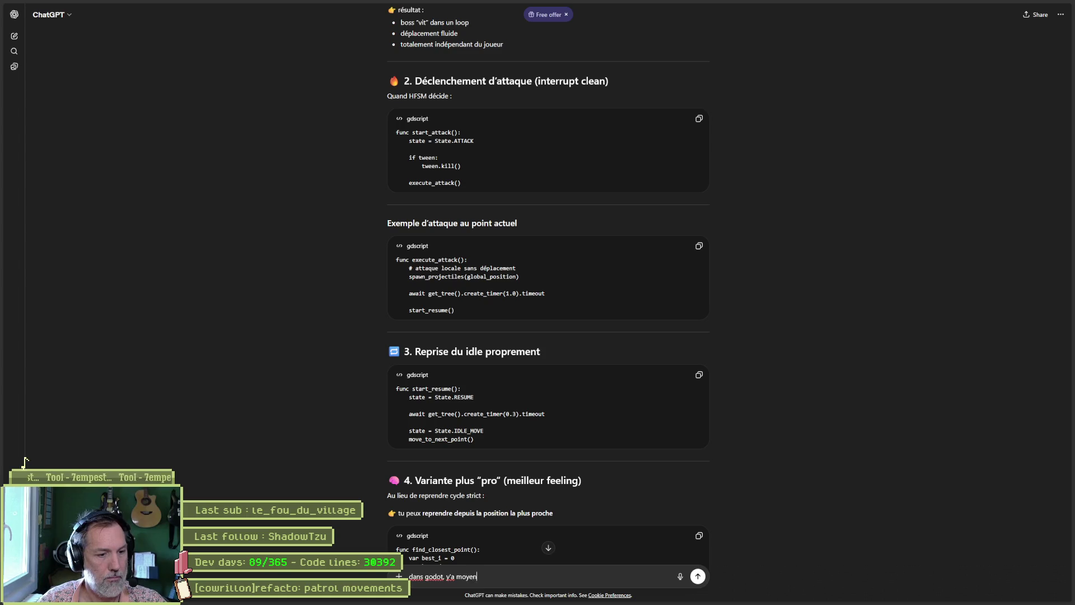
type("er u")
type("noeud")
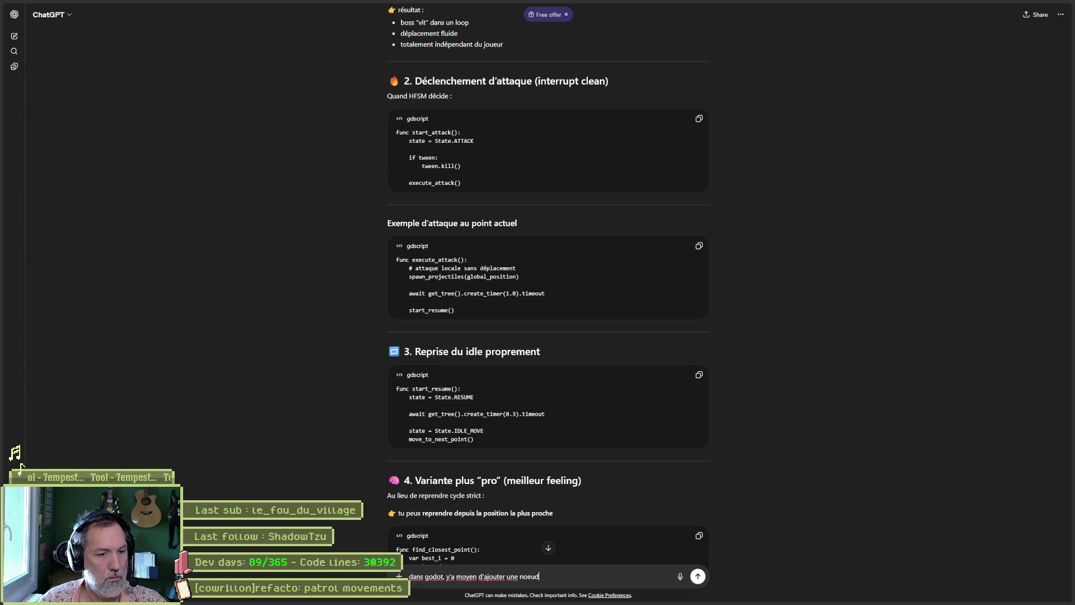
type(" enfants editable ?")
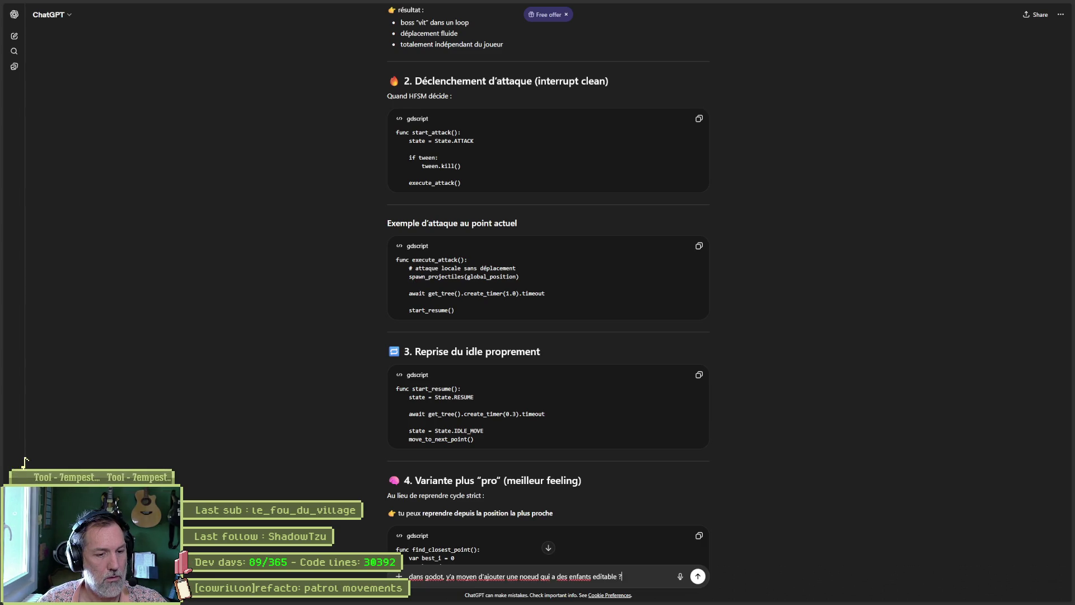
key("Return")
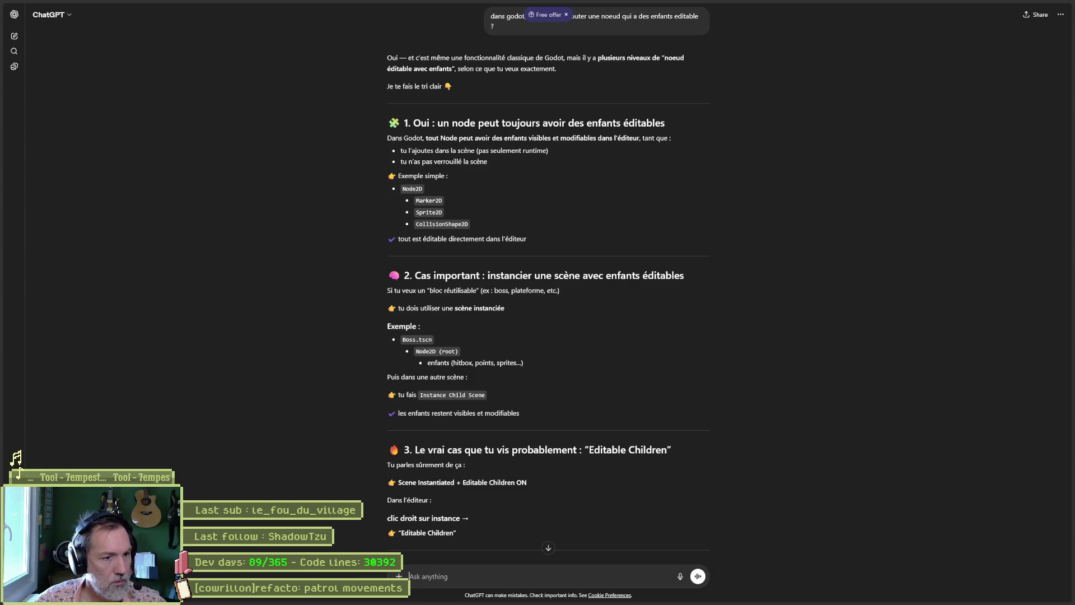
scroll(499, 458, "down", 2)
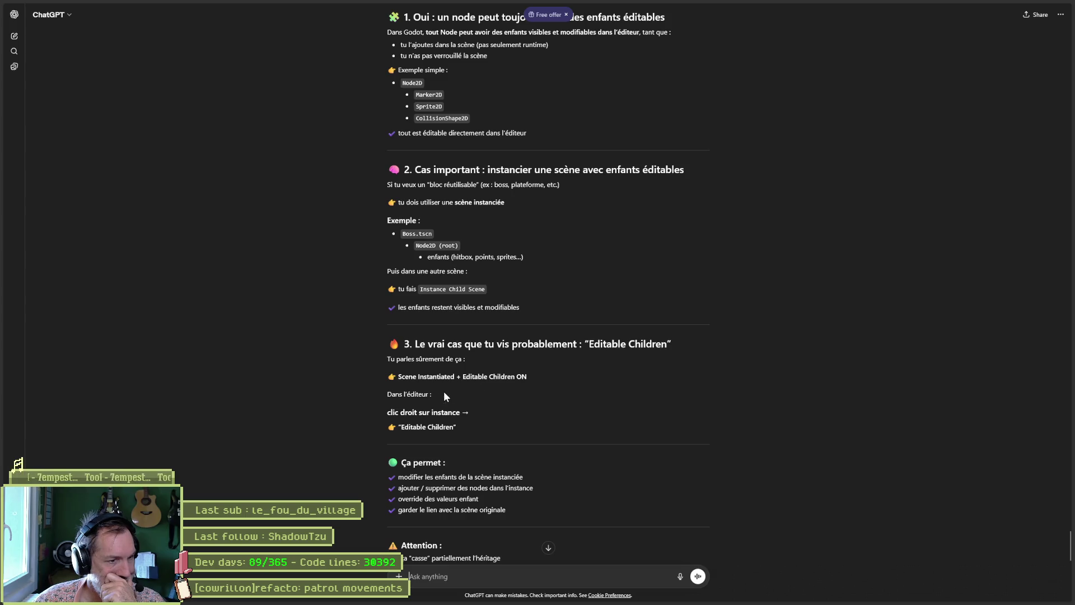
scroll(444, 431, "down", 3)
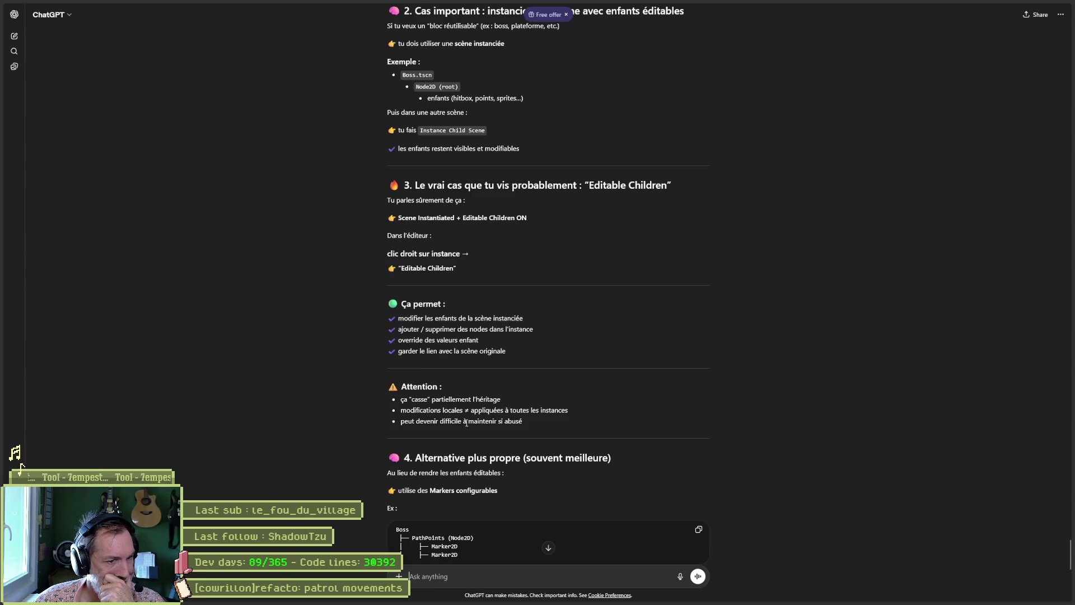
scroll(448, 423, "down", 1)
scroll(478, 420, "down", 2)
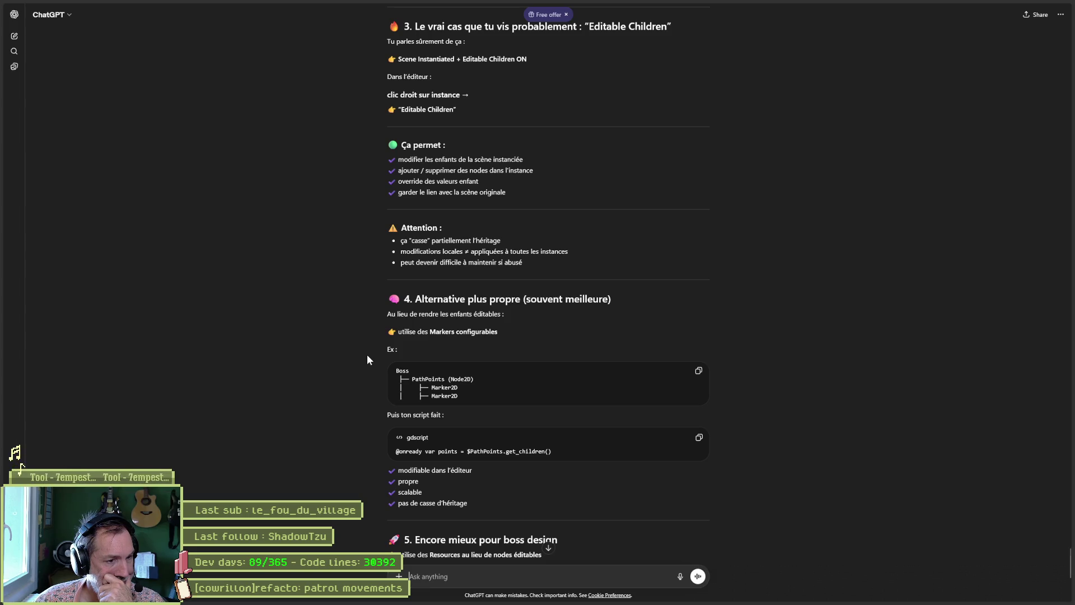
scroll(367, 355, "down", 4)
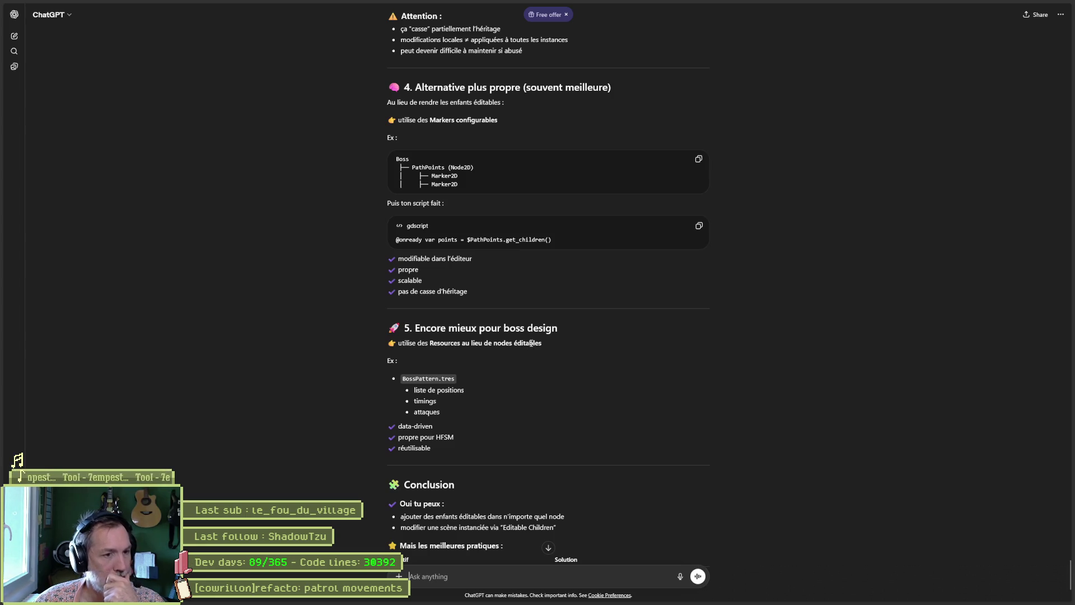
mouse_move(591, 601)
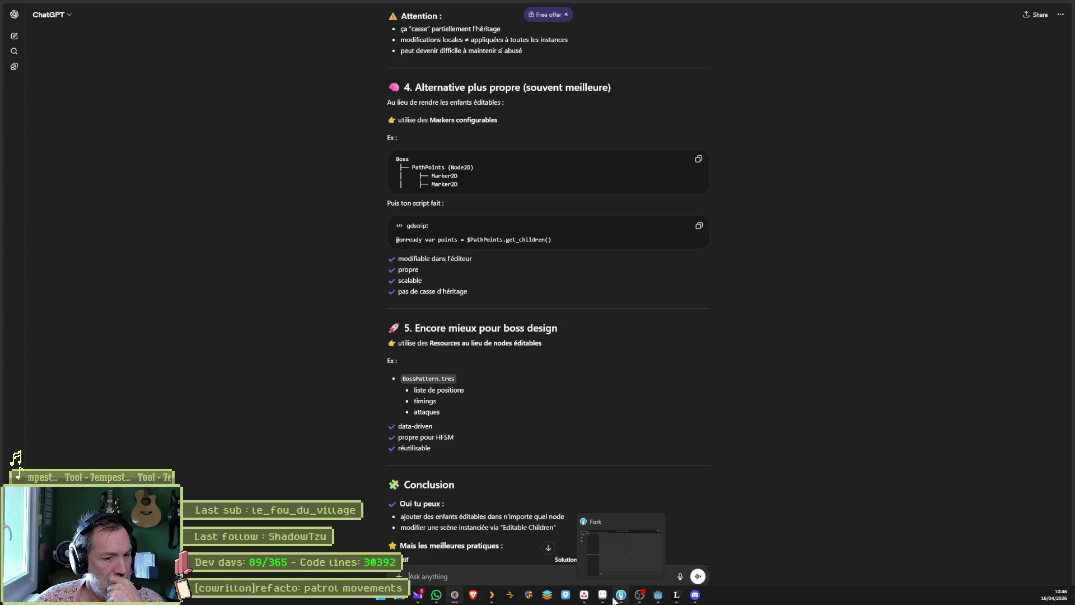
left_click(658, 594)
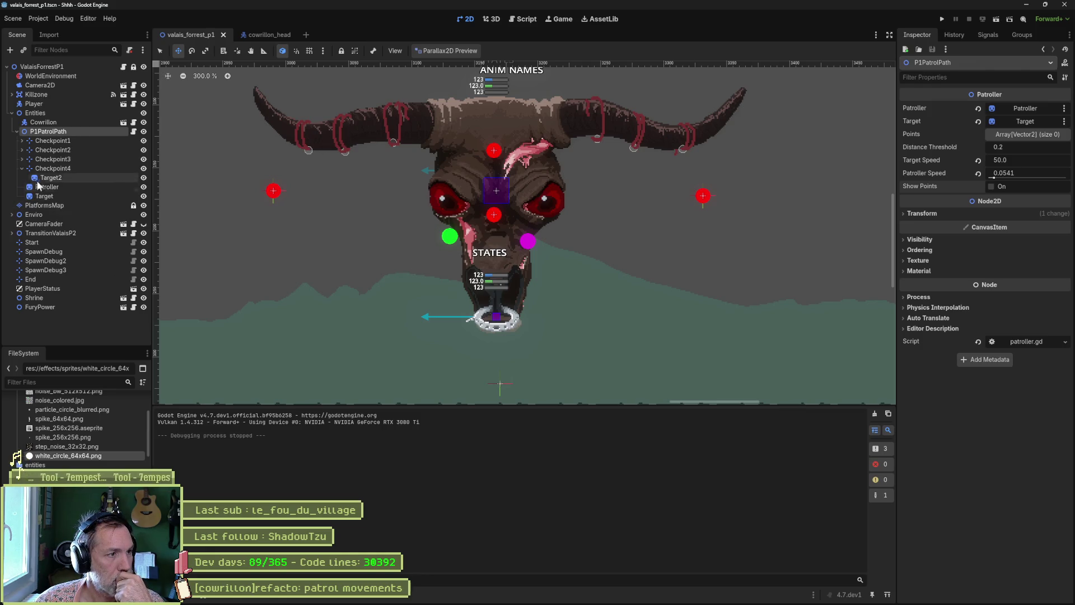
Collapse Checkpoint4, save valais_forrest_p1, and switch to the Asana patrol movements refactor task.
left_click(22, 168)
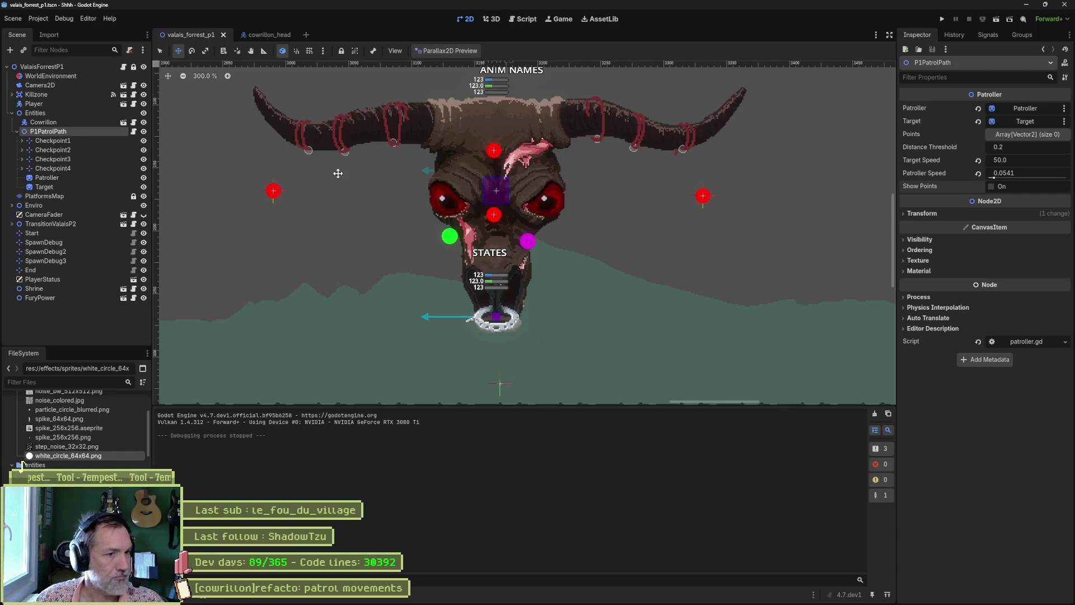
key("ctrl+s")
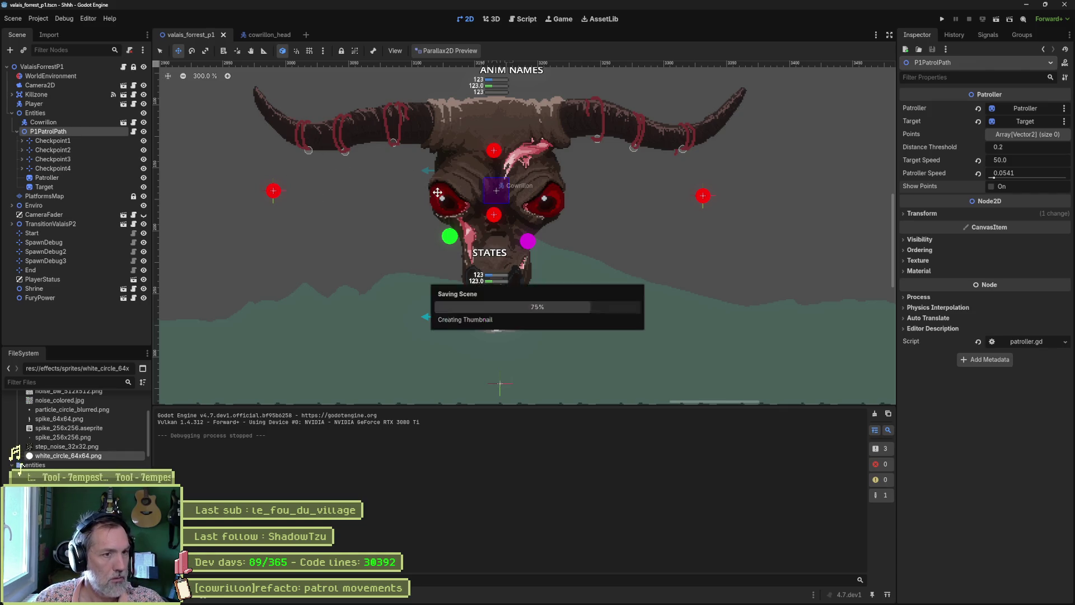
left_click(579, 597)
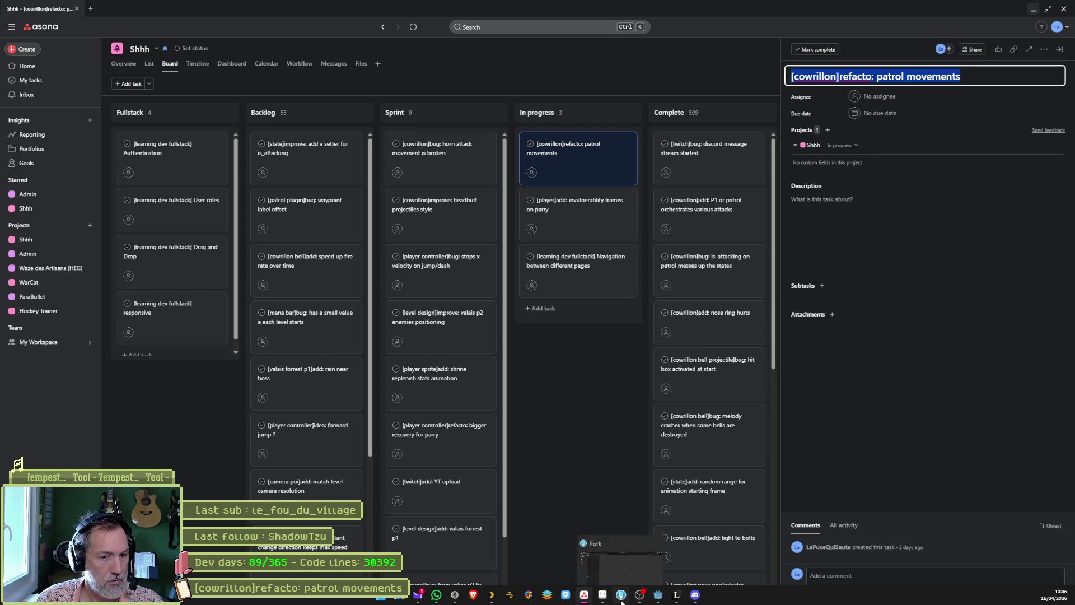
Review Fork's diffs for patroller.gd, cowrillon_headbutt_state.gd and cowrillon_p1_patrol_state.gd.
left_click(622, 601)
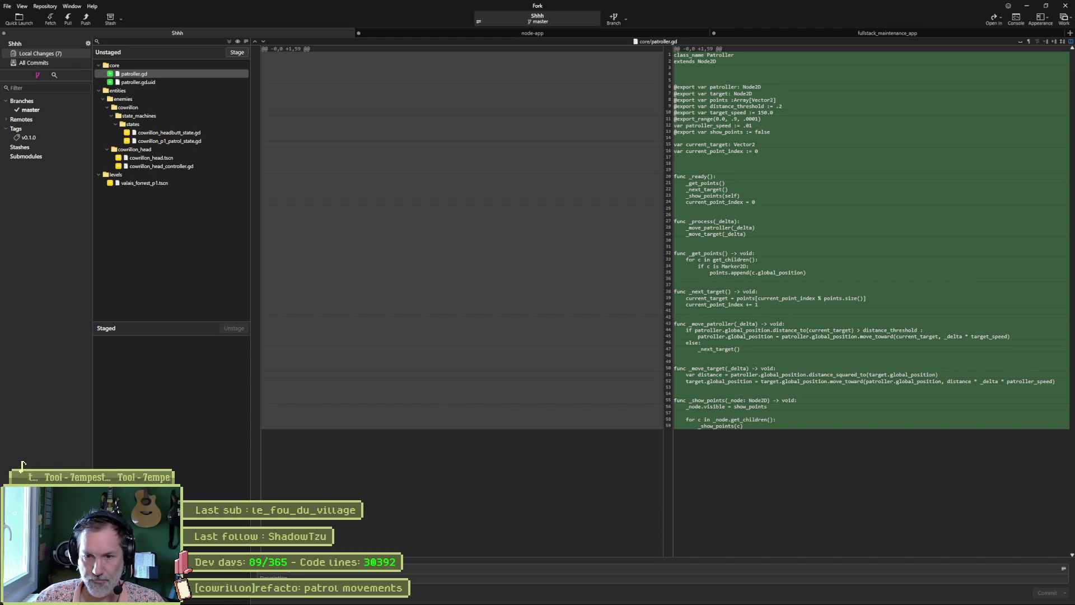
mouse_move(866, 274)
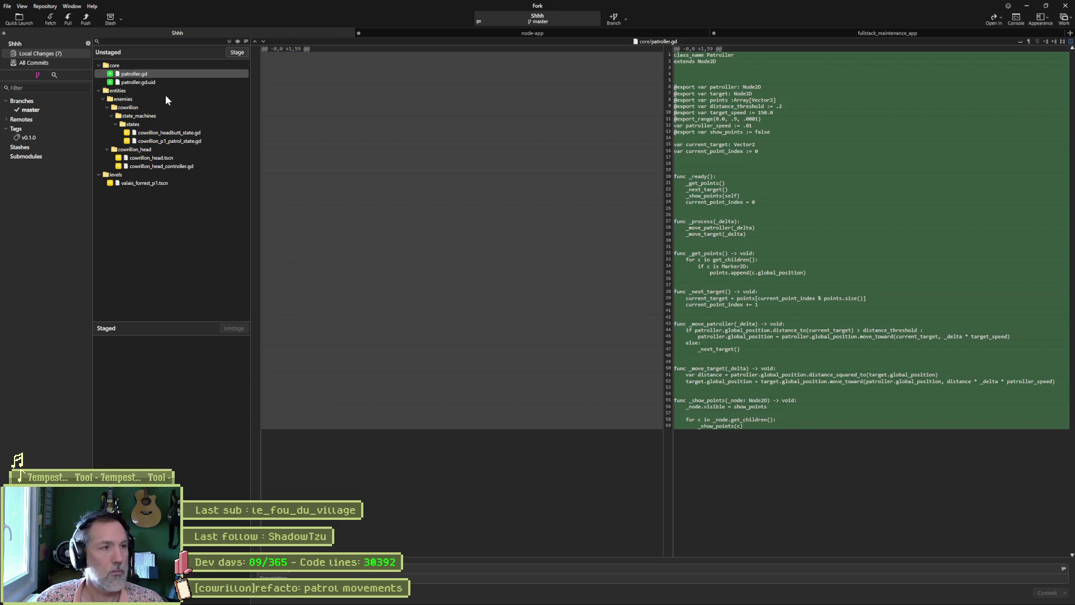
left_click(172, 134)
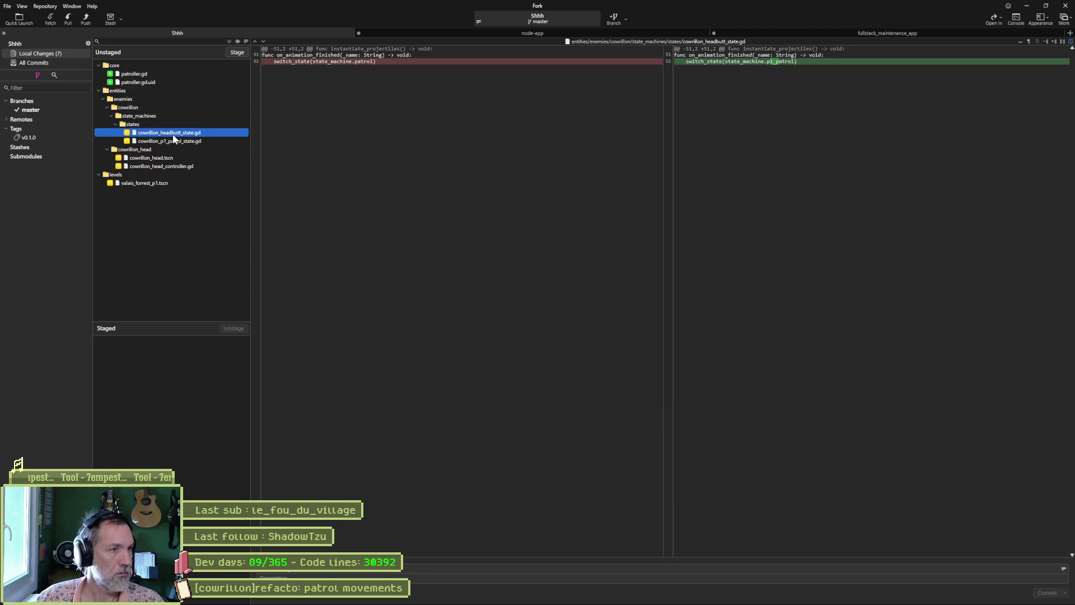
left_click(191, 140)
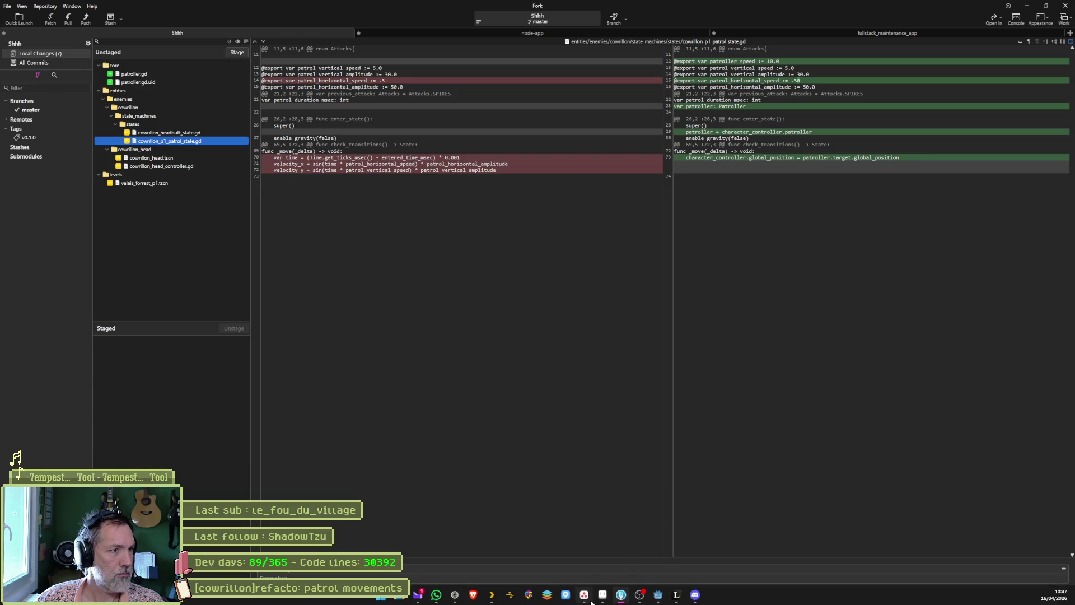
Return to Godot and open cowrillon_p1_patrol_state.gd.
mouse_move(589, 600)
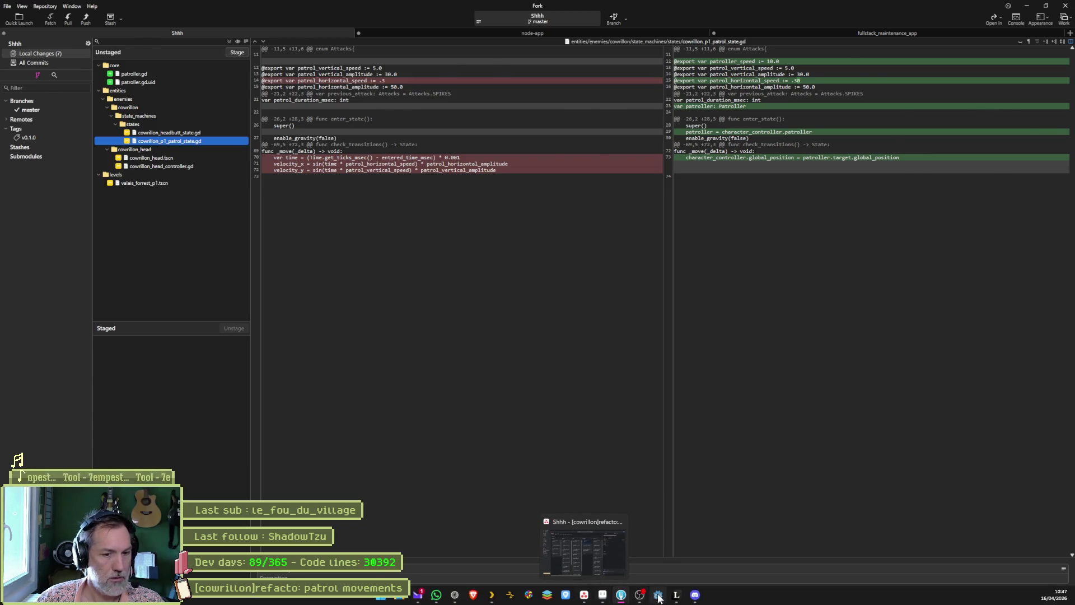
left_click(658, 595)
left_click(524, 19)
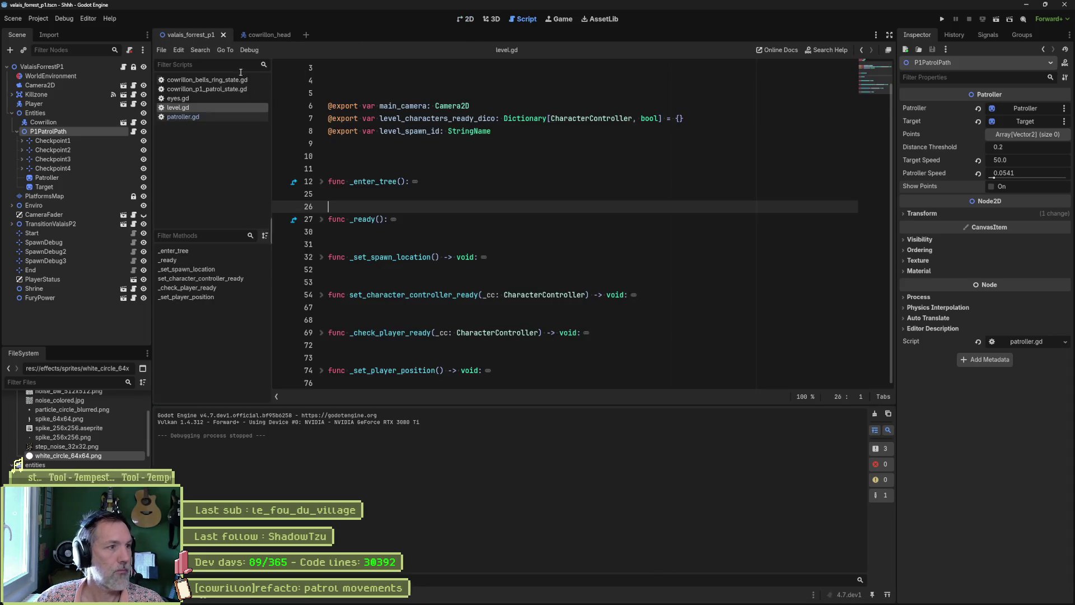
Search the project for patrol_vertical_speed, then delete it and the patrol amplitude and horizontal speed lines.
left_click(218, 88)
scroll(502, 240, "up", 2)
scroll(501, 239, "up", 5)
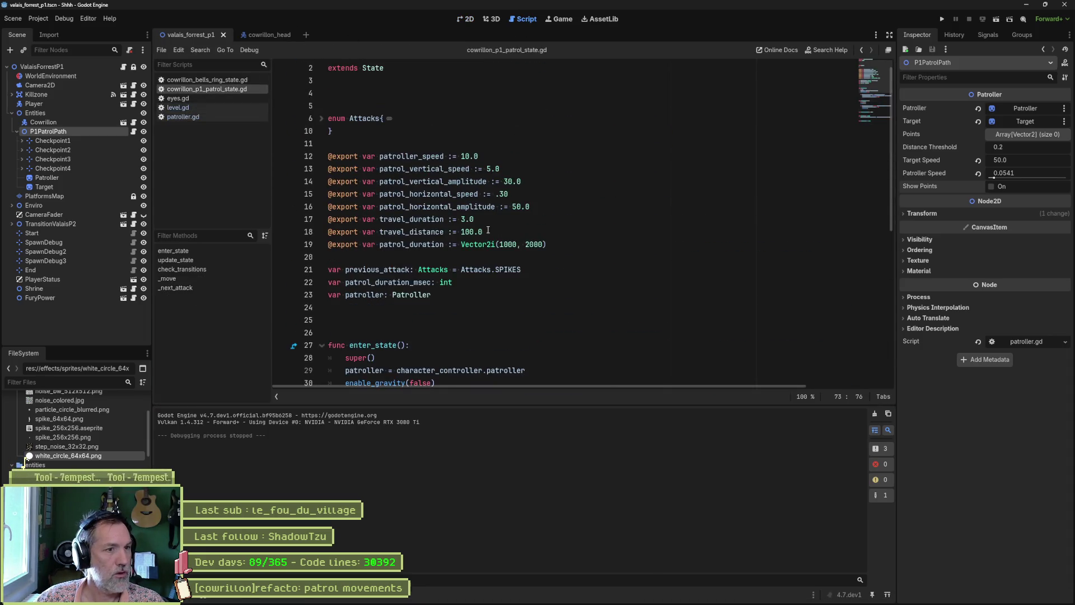
double_click(424, 168)
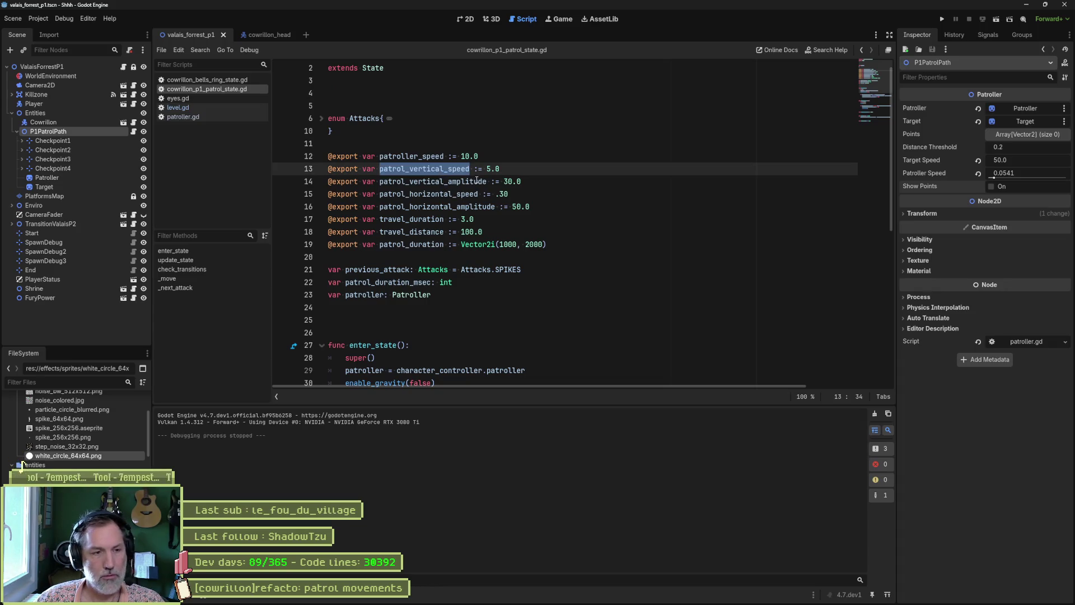
key("ctrl+shift+f")
left_click(553, 342)
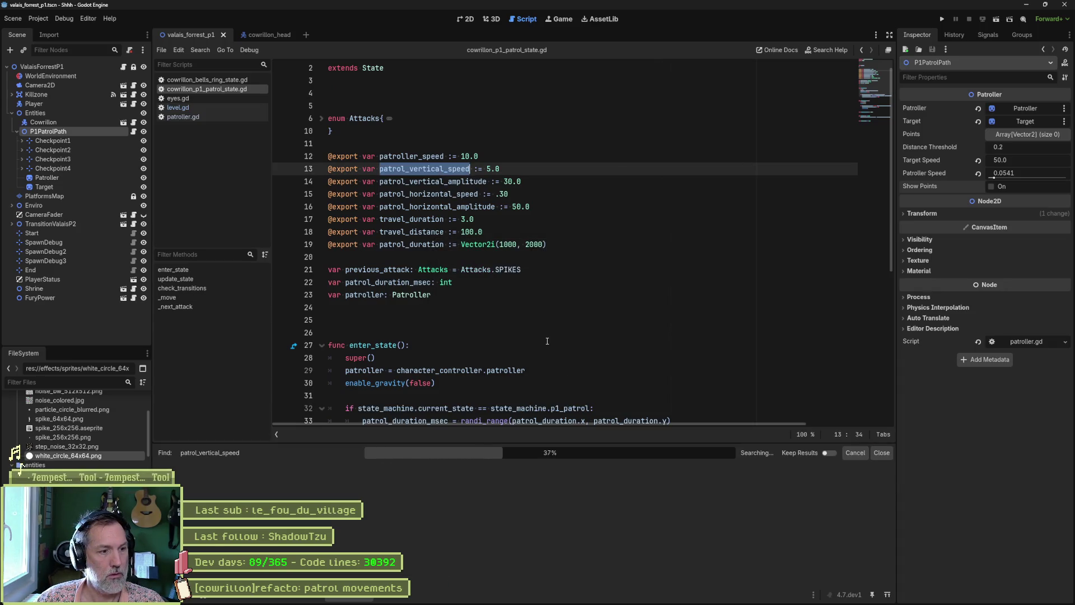
left_click(503, 169)
key("ctrl+shift+k")
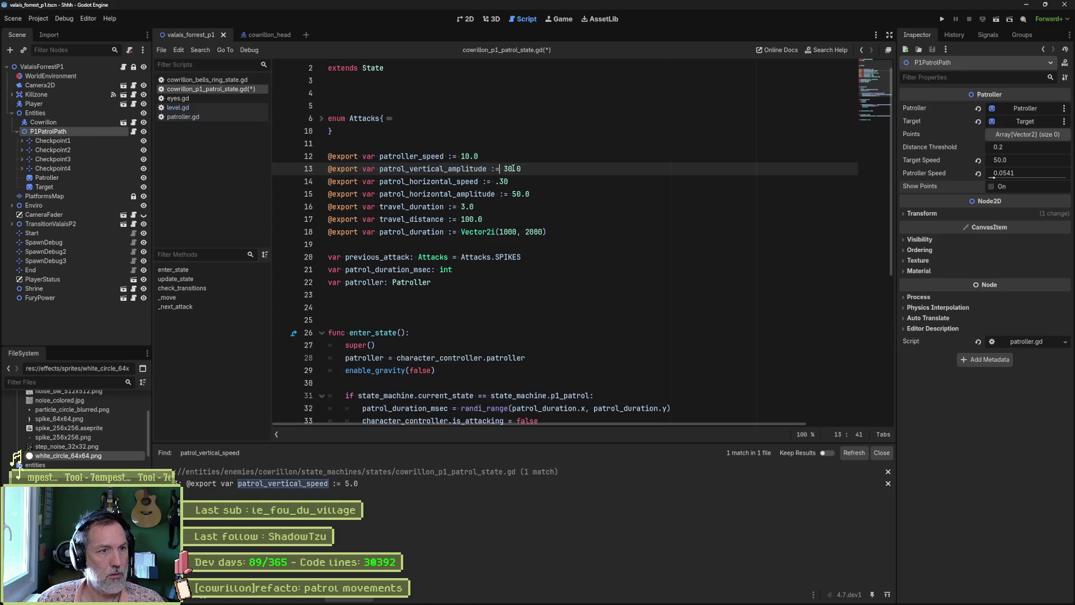
key("ctrl+shift+k")
key("ctrl+shift+k")
key("ctrl+shift+k")
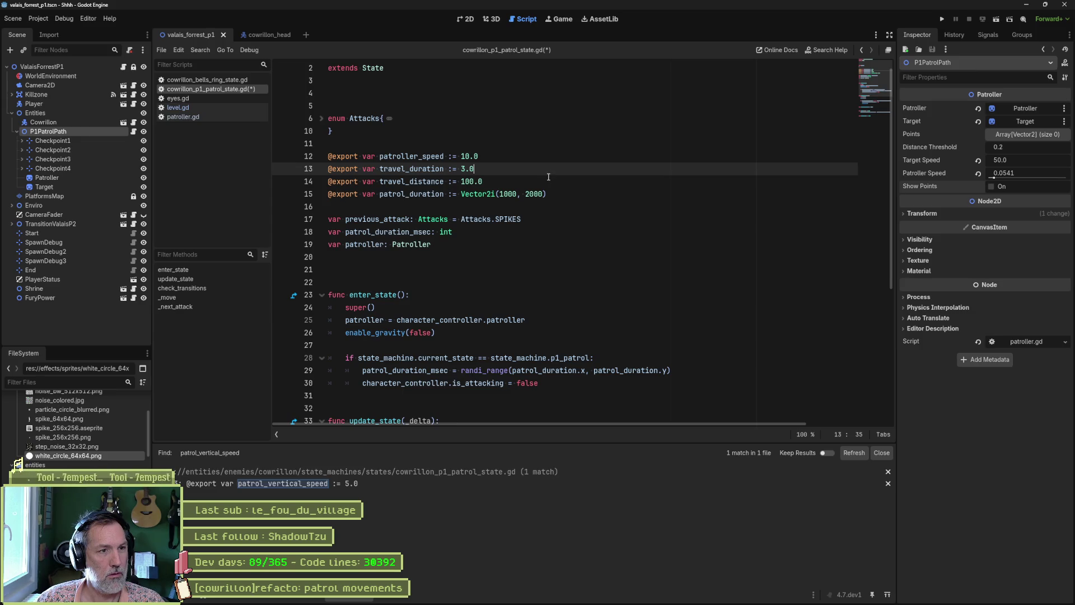
Search for travel_distance, then delete the travel_distance, travel_duration and remaining obsolete export lines.
double_click(446, 196)
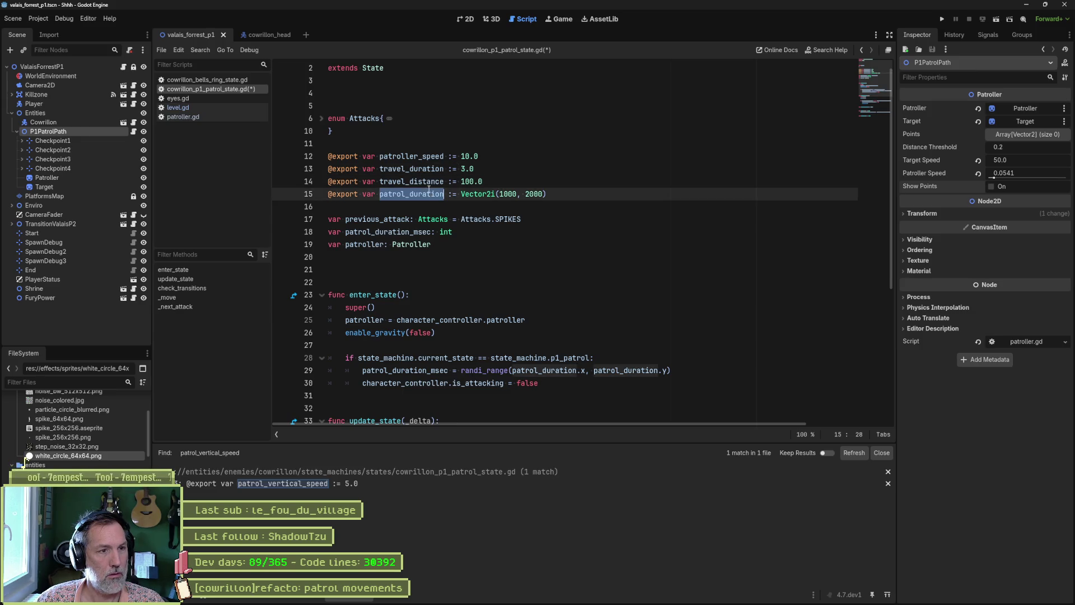
double_click(427, 182)
key("ctrl+shift+f")
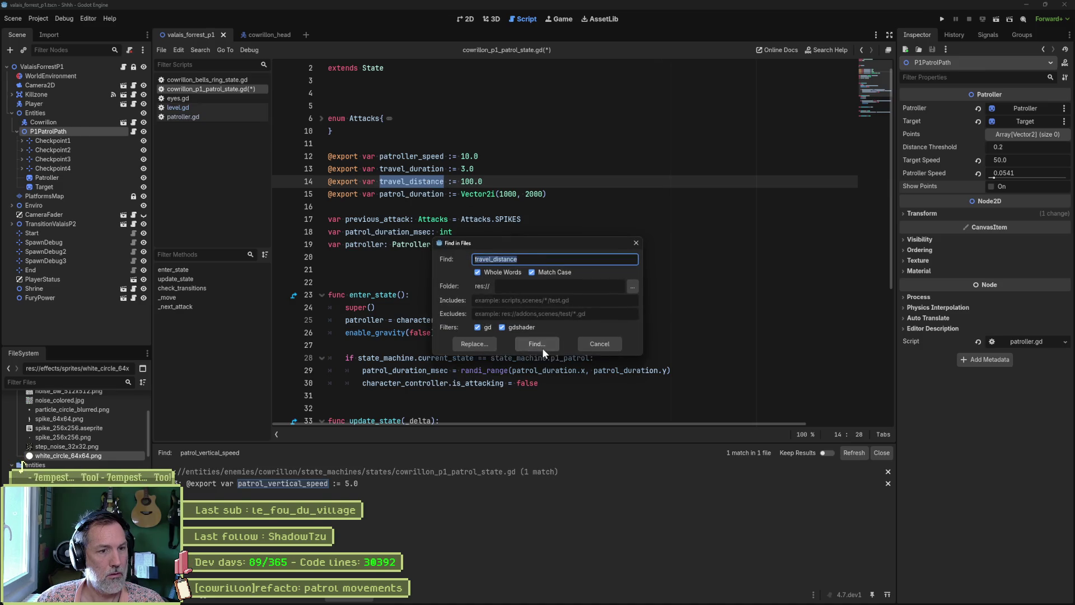
left_click(542, 346)
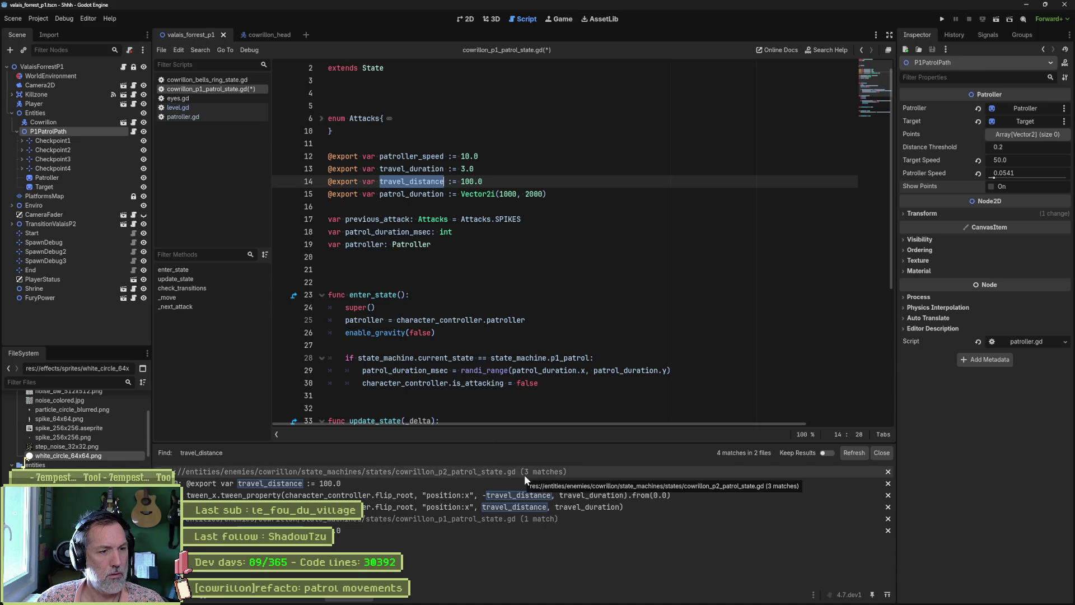
left_click(494, 178)
key("ctrl+shift+k")
left_click(485, 168)
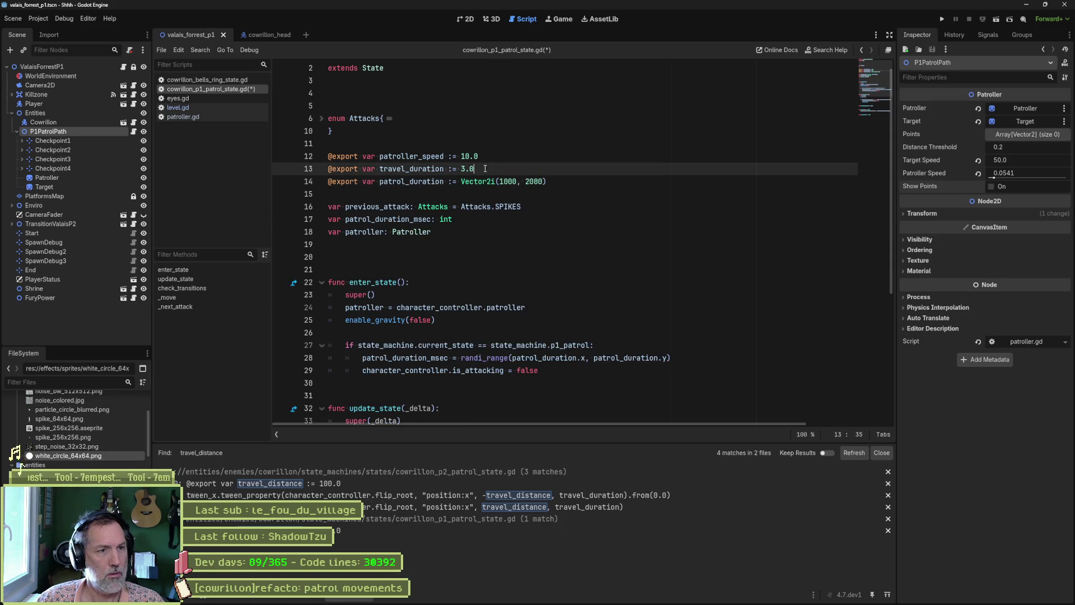
key("ctrl+shift+k")
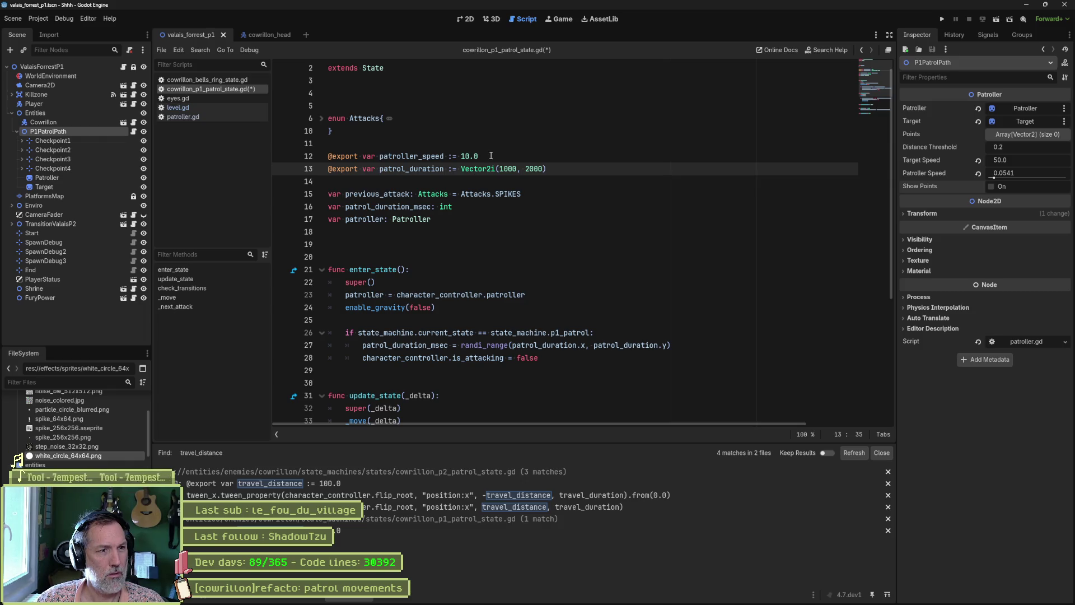
left_click(492, 157)
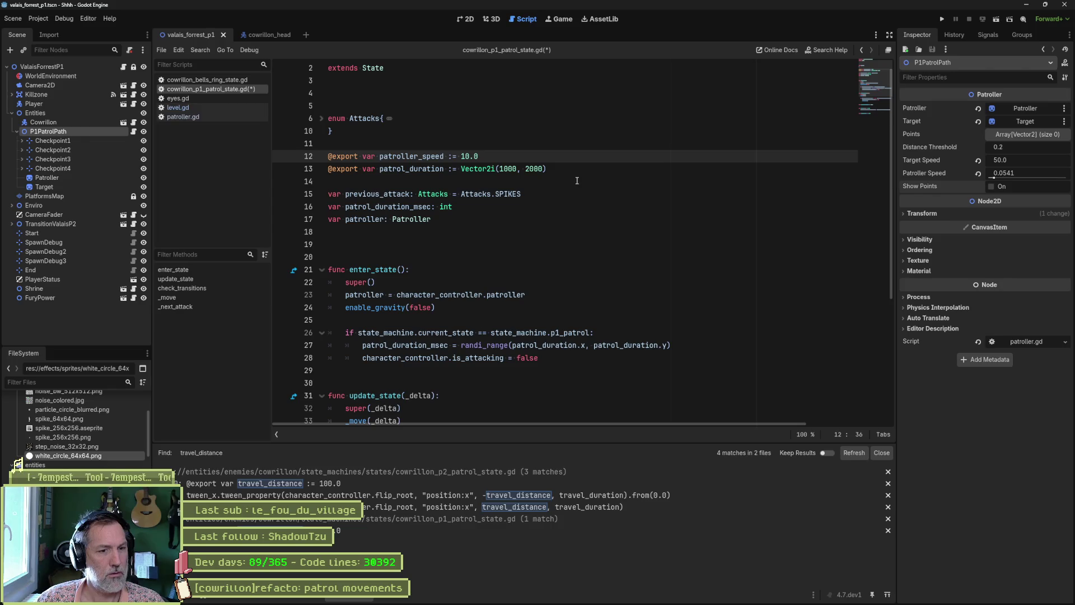
key("ctrl+shift+k")
key("ctrl+shift+k")
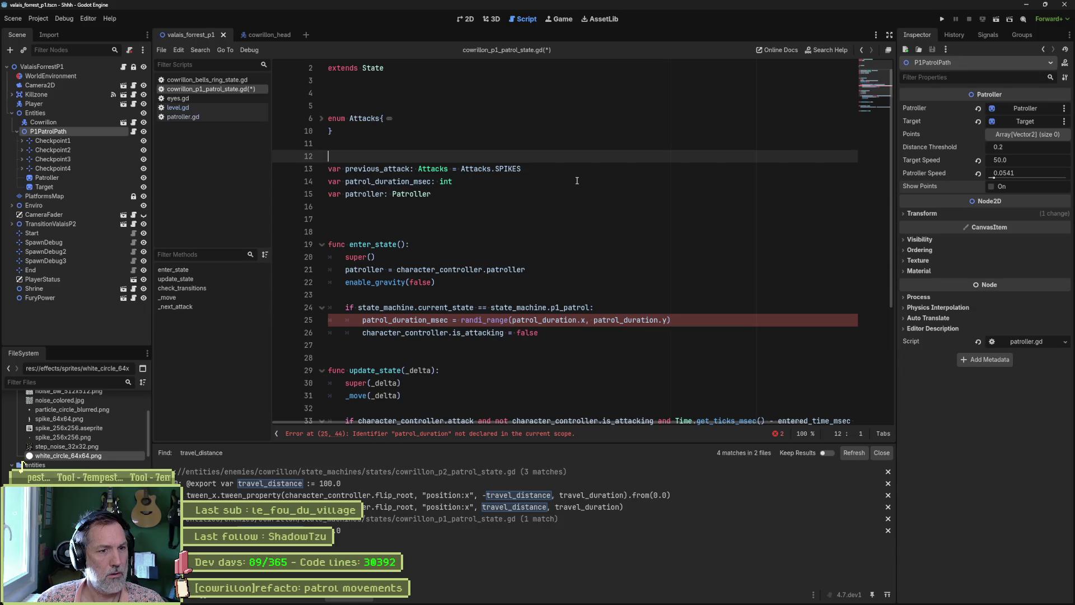
Delete the old patrol_duration_msec declaration and its random patrol duration assignment.
double_click(442, 318)
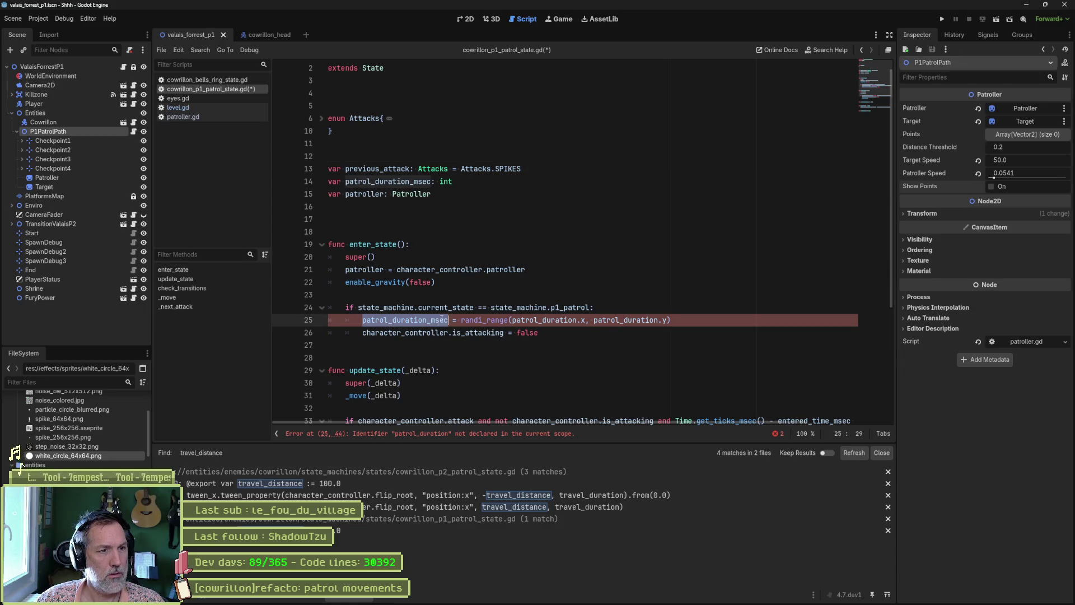
scroll(619, 301, "down", 4)
scroll(619, 301, "up", 4)
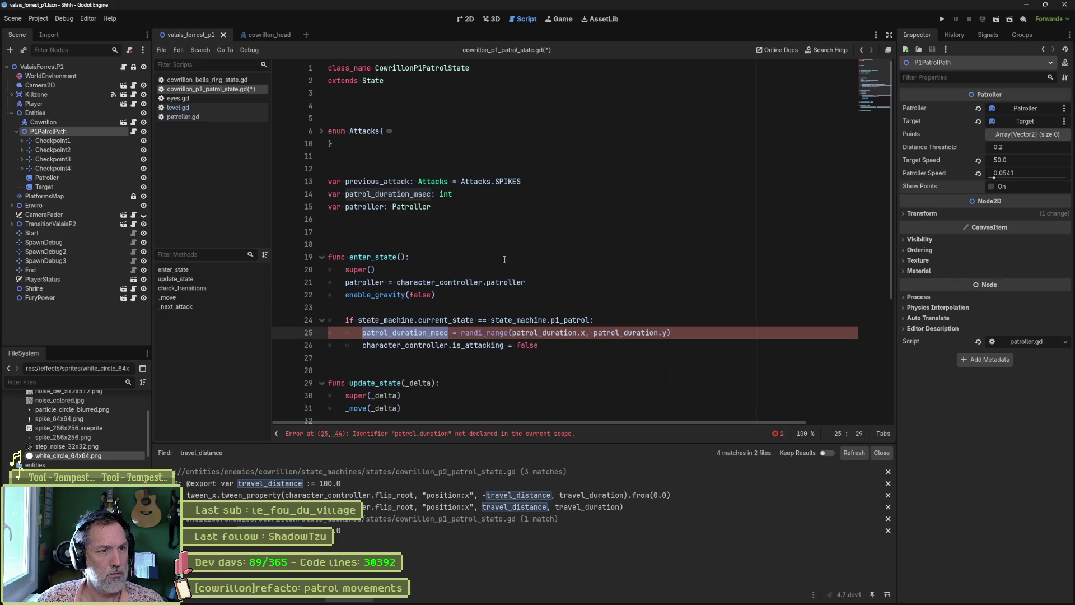
left_click(488, 195)
key("ctrl+shift+k")
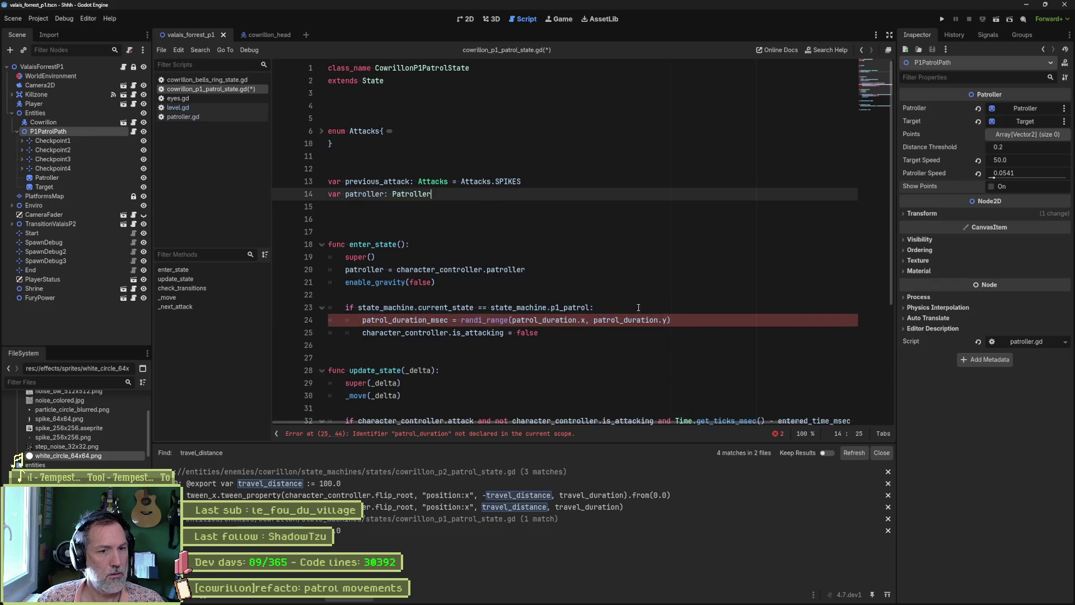
left_click(706, 318)
key("ctrl+shift+k")
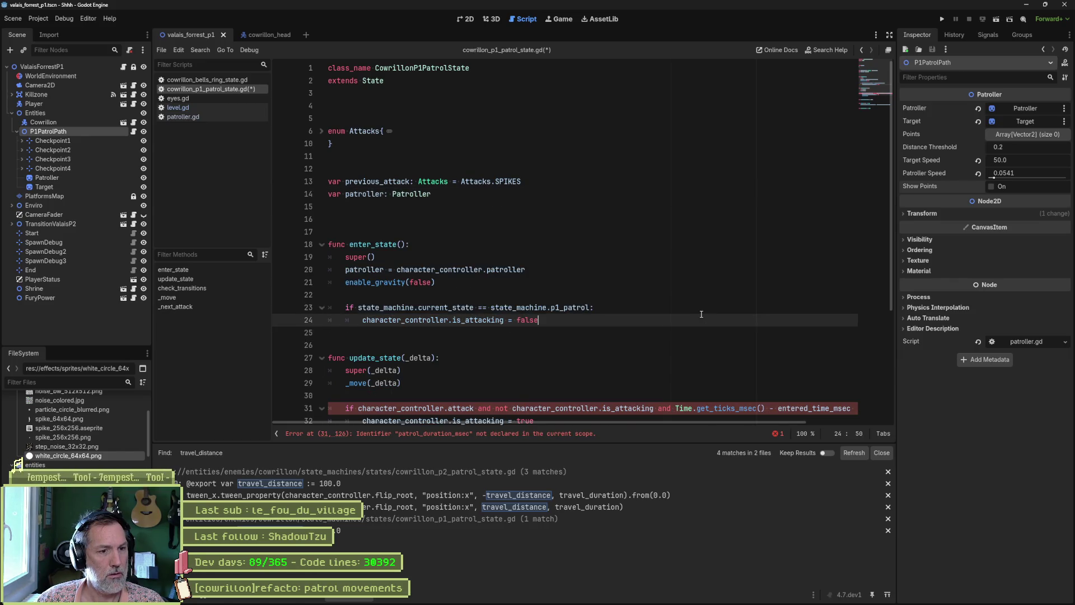
Paste the randi_range patrol_duration_msec assignment into enter_state, restore the patrol_duration export, and save.
scroll(611, 329, "down", 3)
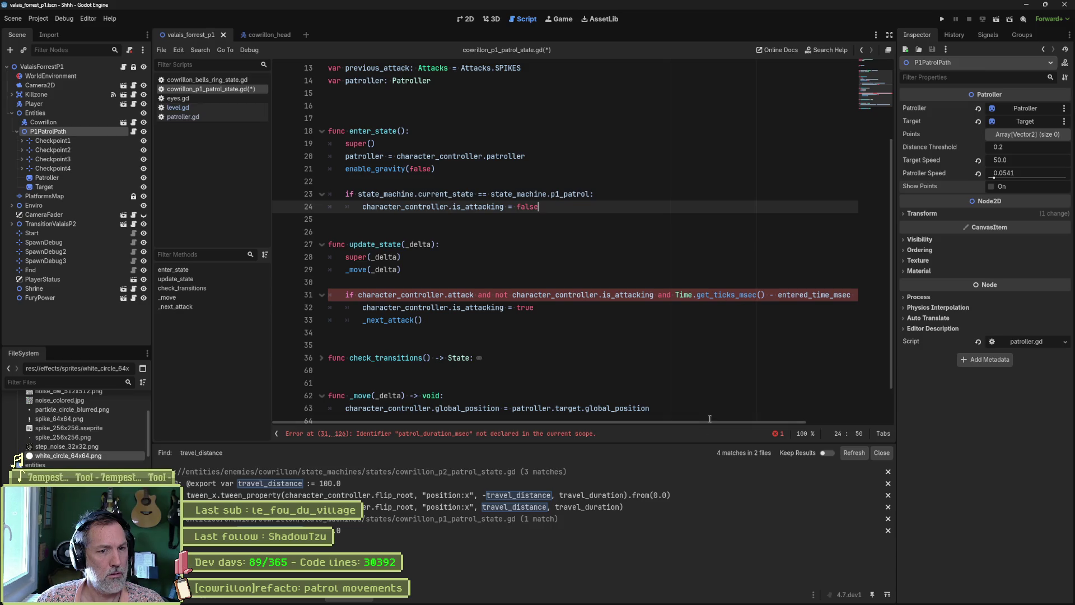
left_click_drag(715, 419, 798, 421)
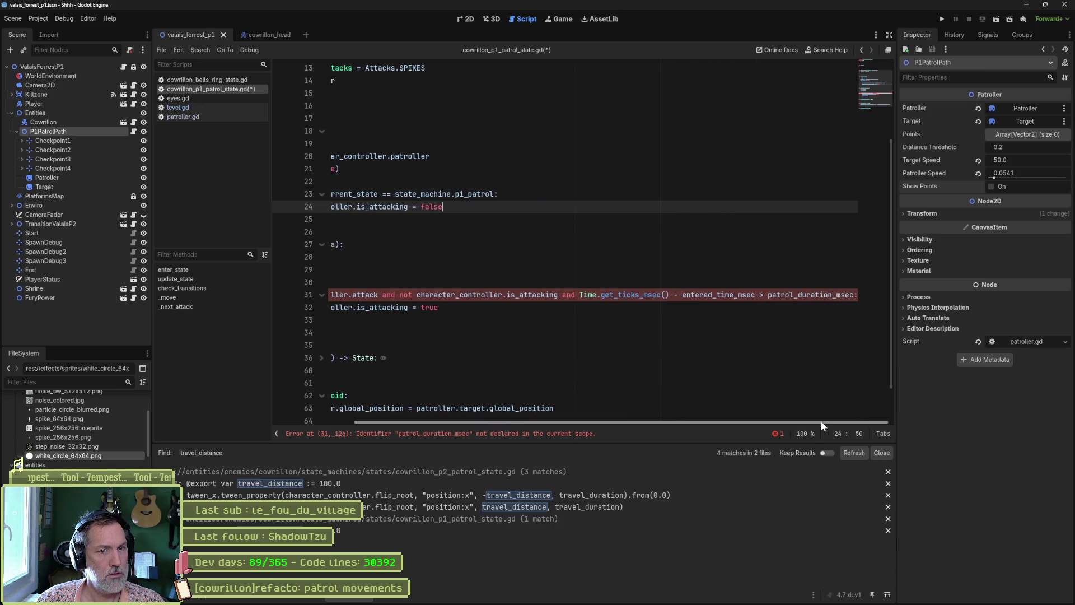
left_click_drag(801, 424, 555, 415)
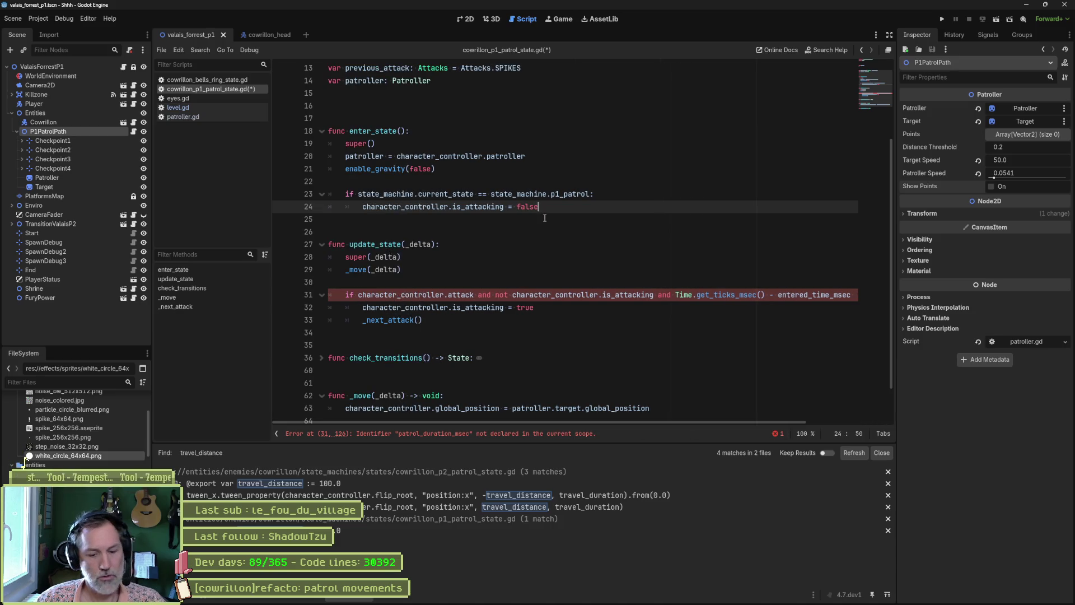
type("patrol_duration_msec = randi_range(patrol_duration.x, patrol_duration.y)")
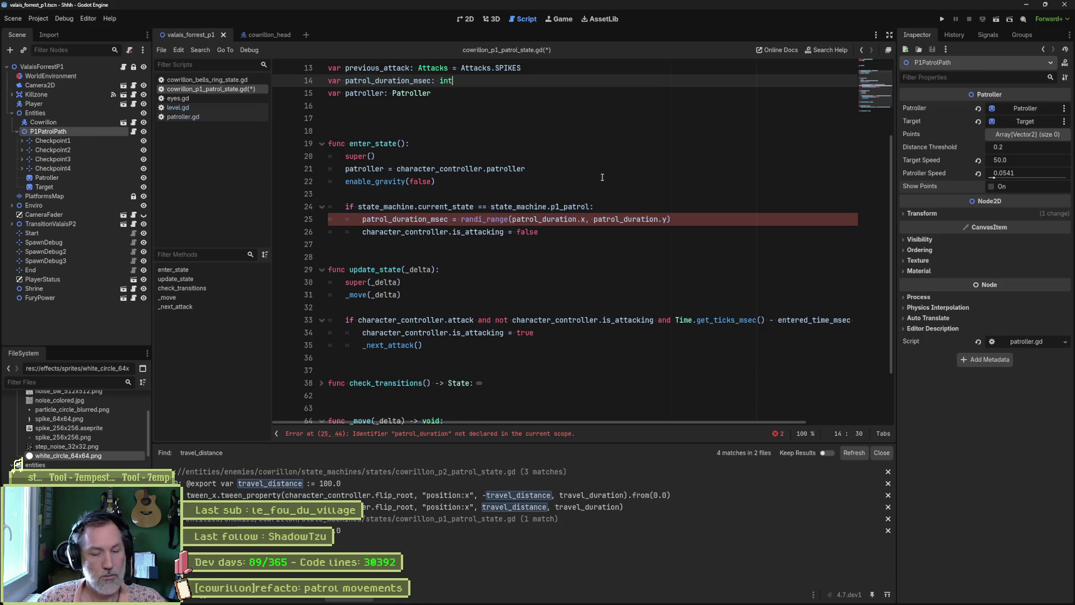
scroll(602, 178, "up", 3)
key("ctrl+z")
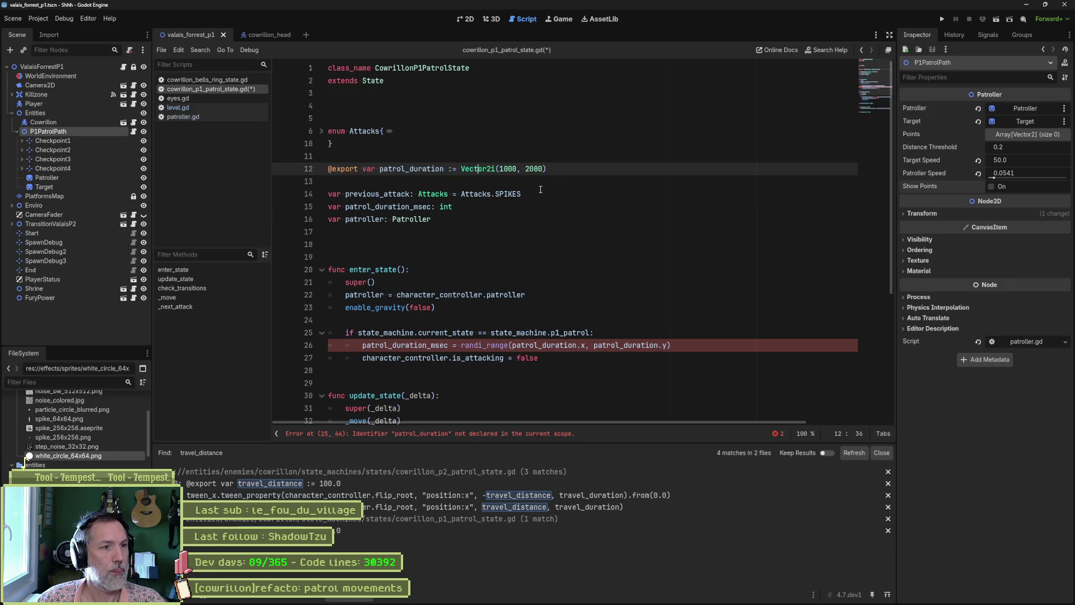
key("ctrl+s")
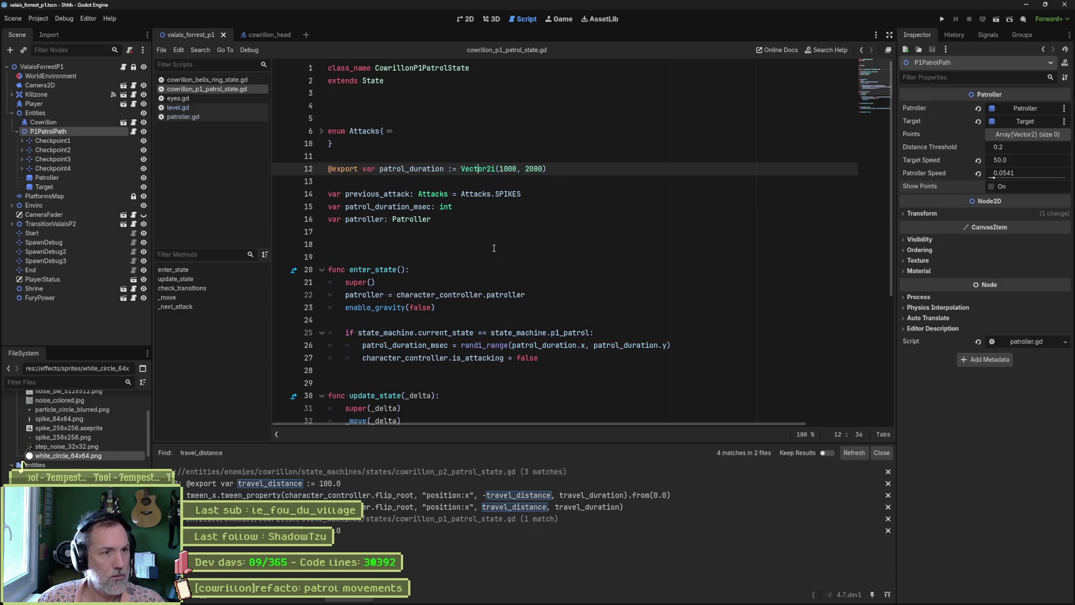
Select patrol_duration on line 12 and begin a project-wide rename.
scroll(487, 256, "down", 5)
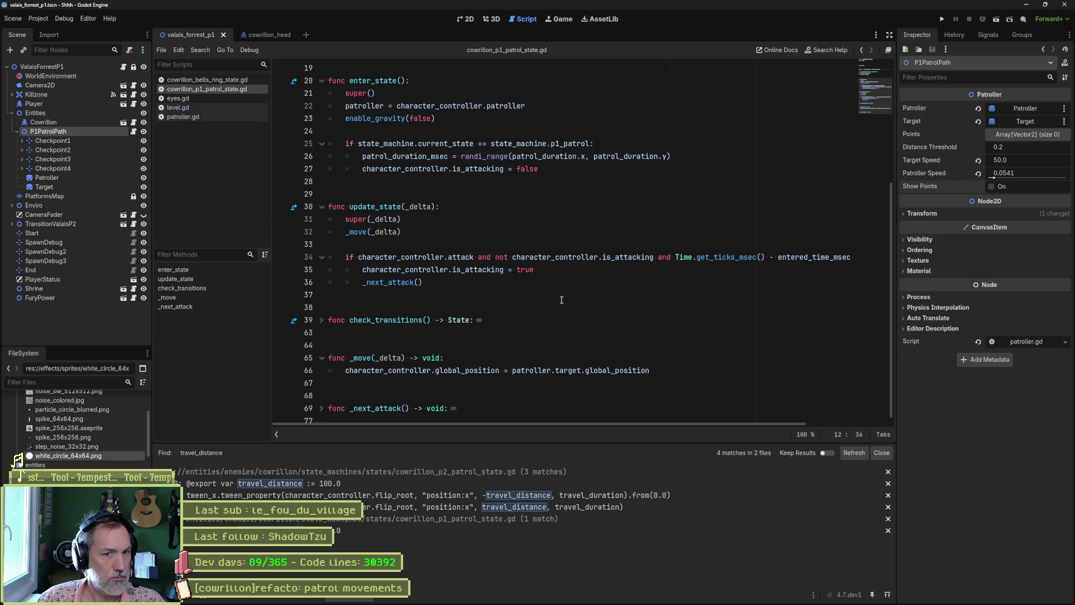
scroll(532, 252, "up", 5)
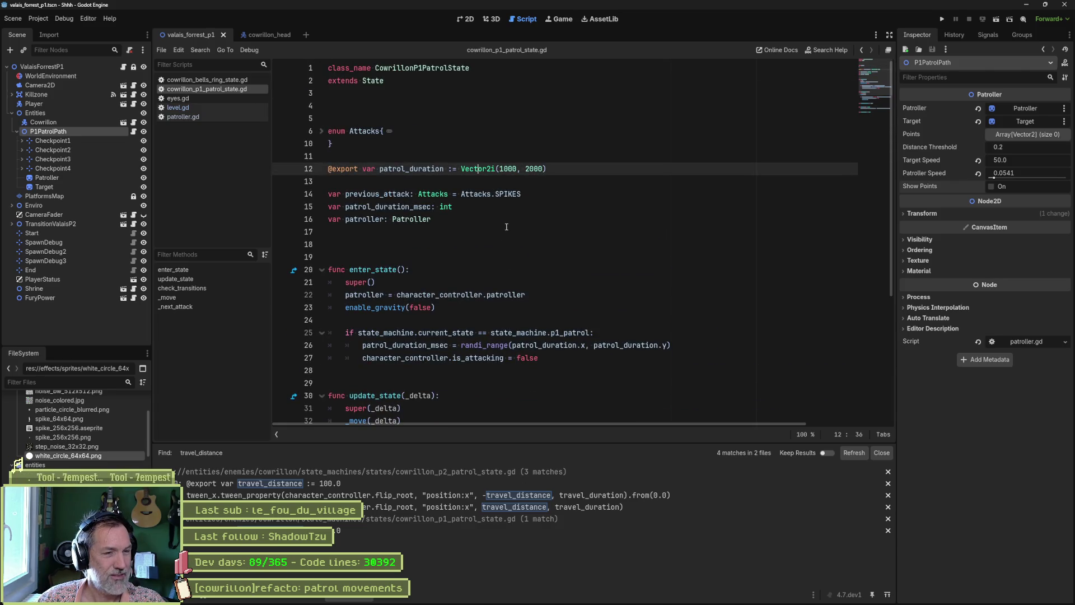
double_click(414, 169)
scroll(560, 235, "down", 3)
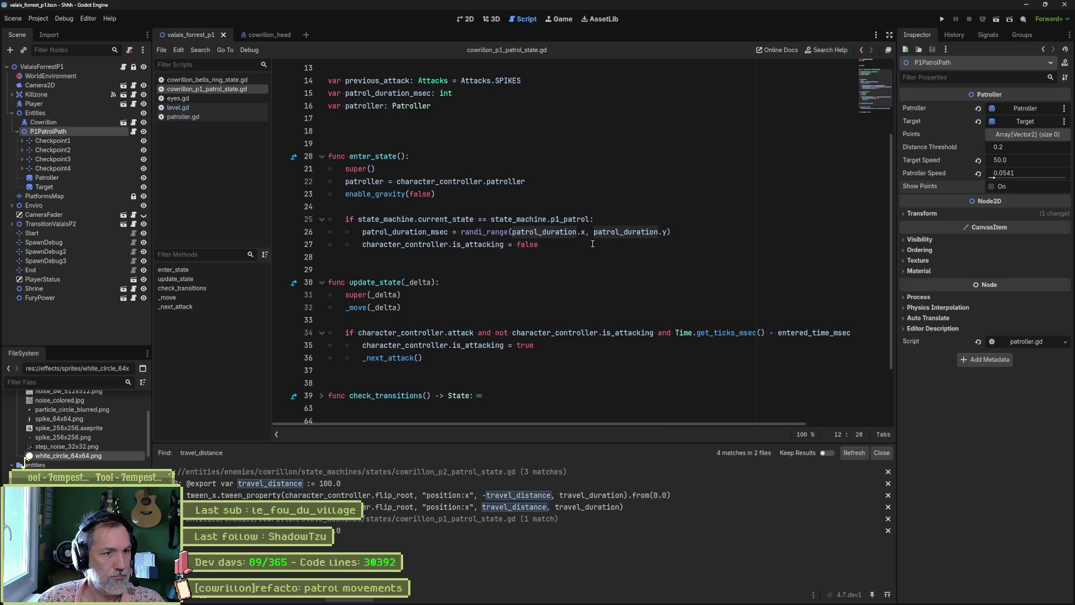
scroll(592, 243, "up", 3)
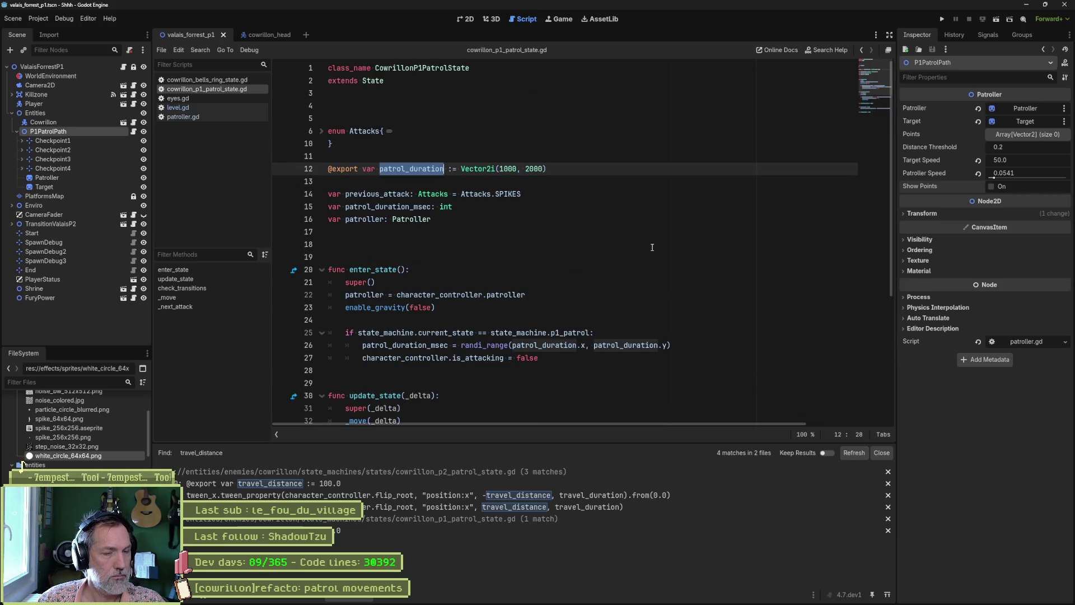
key("ctrl+shift+r")
Rename every patrol_duration match to attack_cooldown.
type("attack_cooldown")
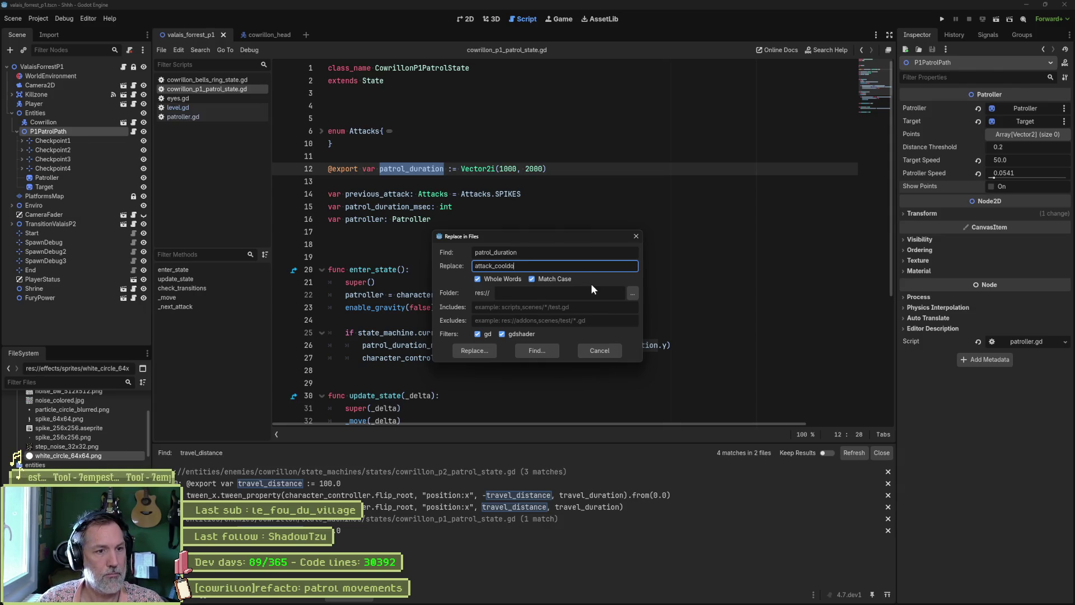
left_click(486, 350)
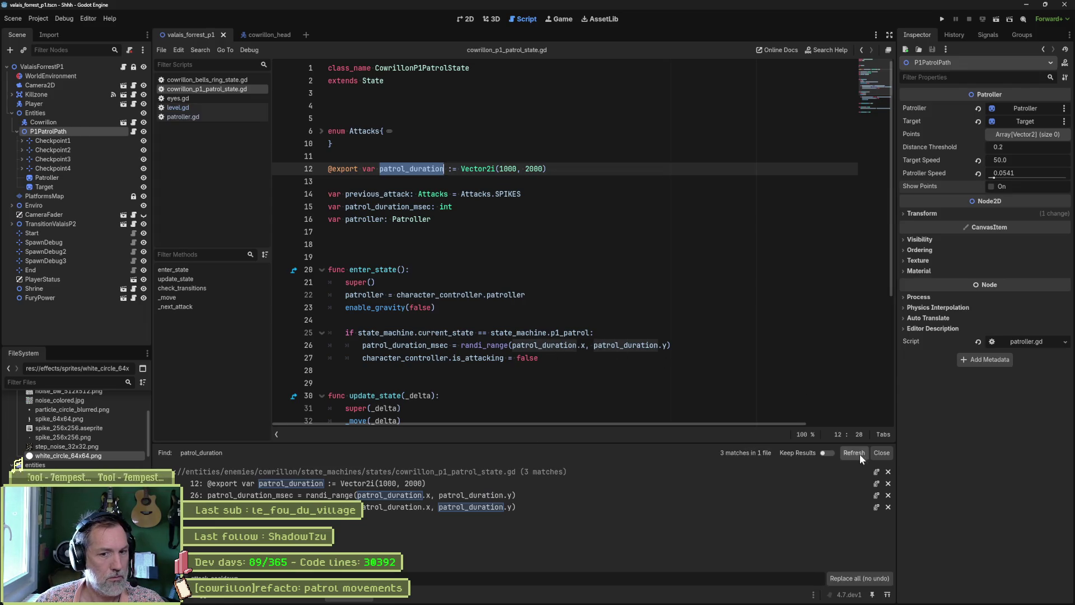
left_click(853, 577)
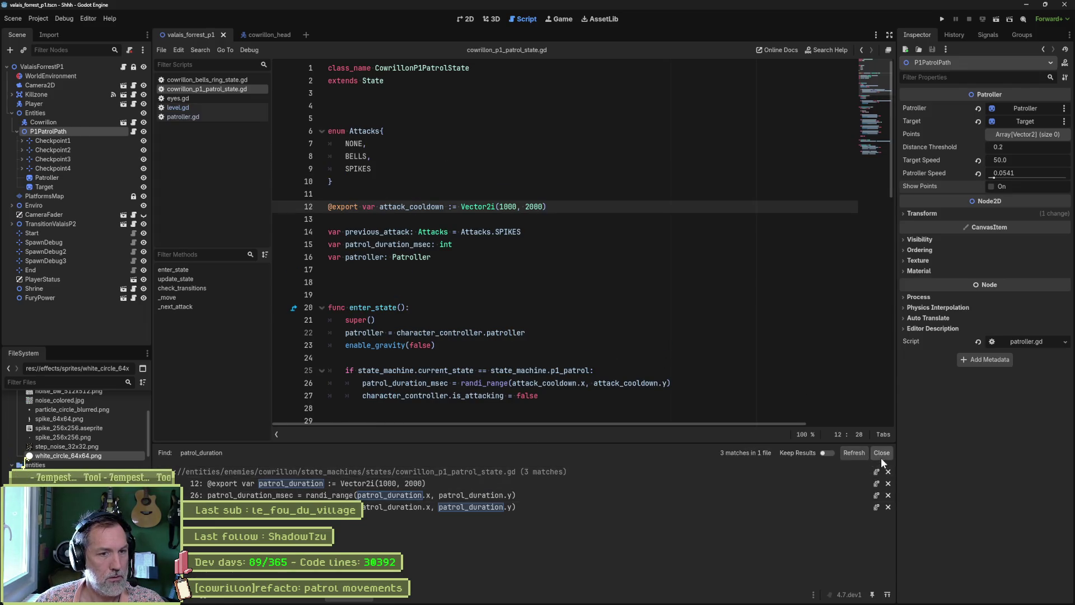
left_click(882, 454)
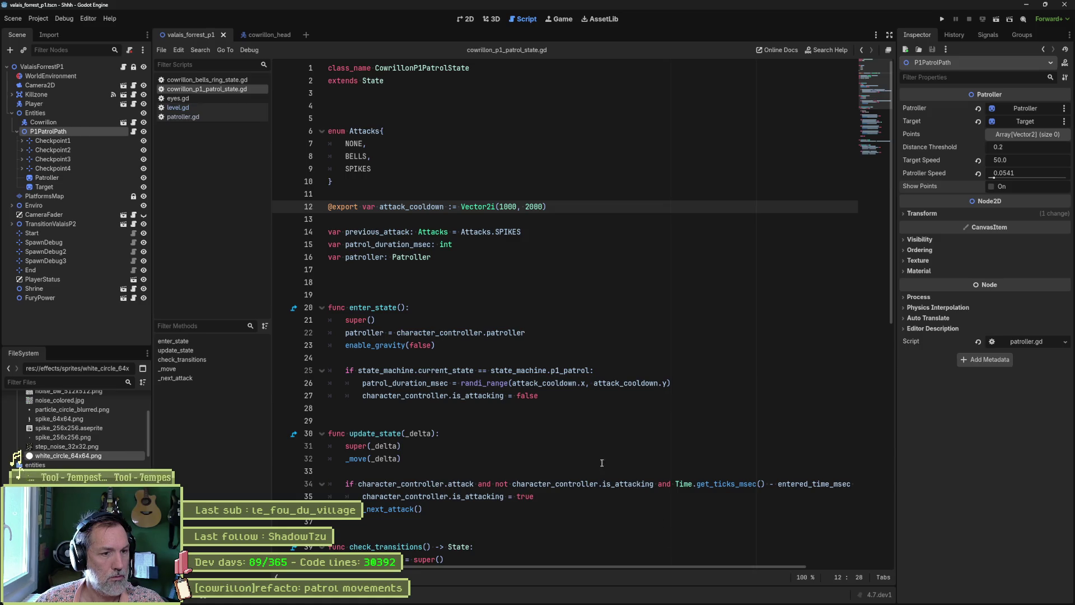
Rename every patrol_duration_msec match to attack_cooldown_msec, then switch to Fork.
double_click(541, 383)
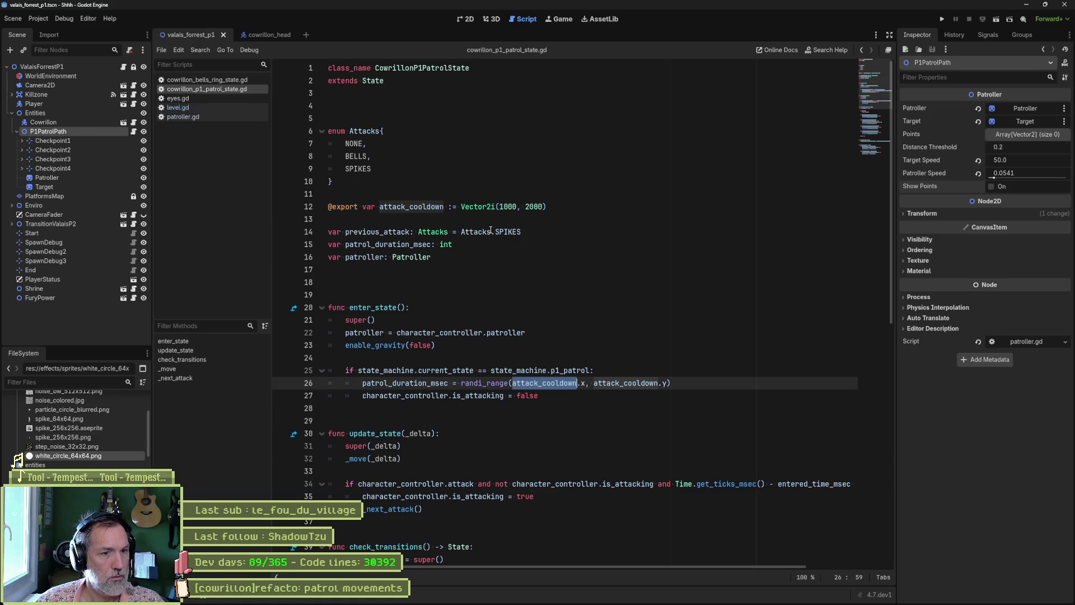
double_click(420, 384)
double_click(409, 246)
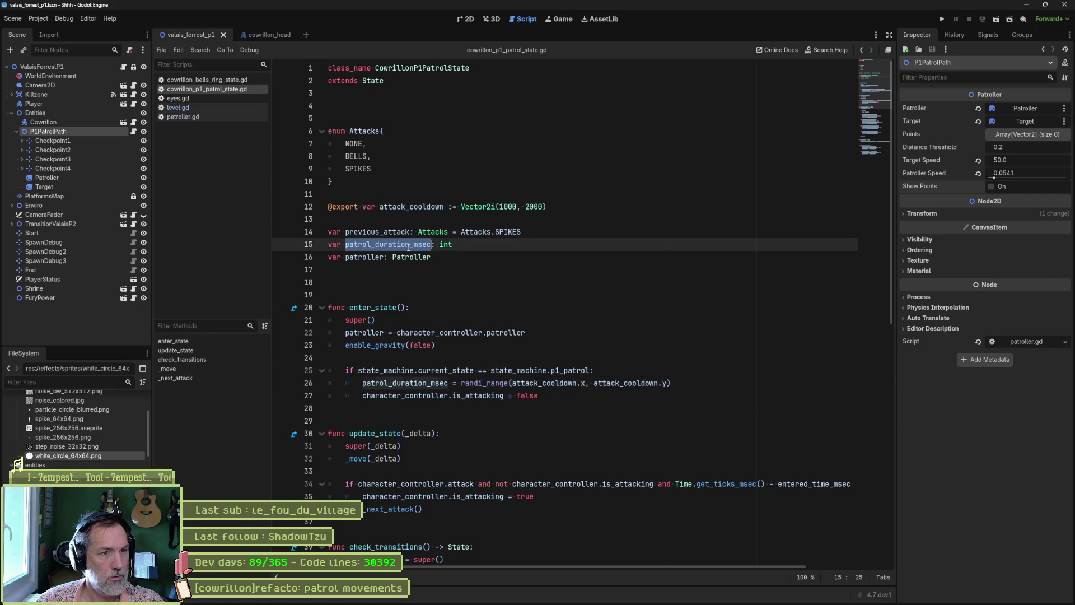
key("ctrl+shift+r")
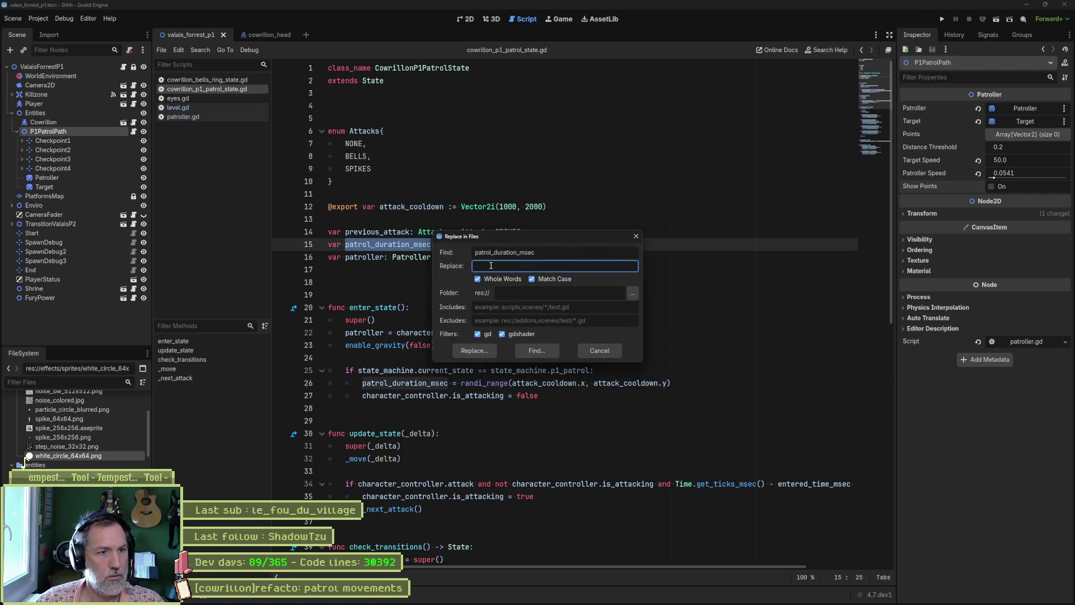
type("attack_cooldown_")
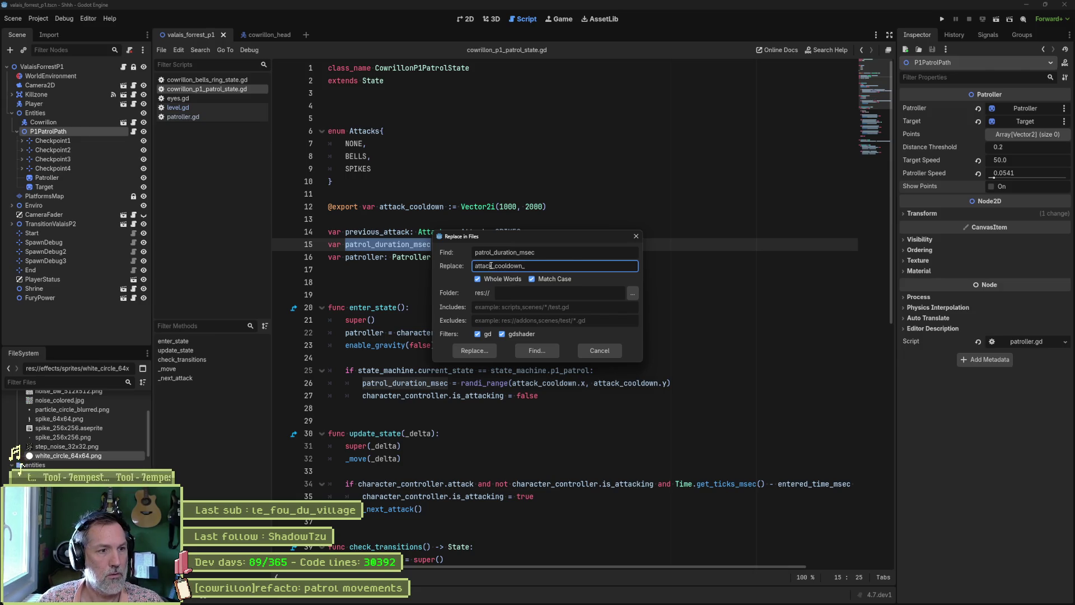
type("msec")
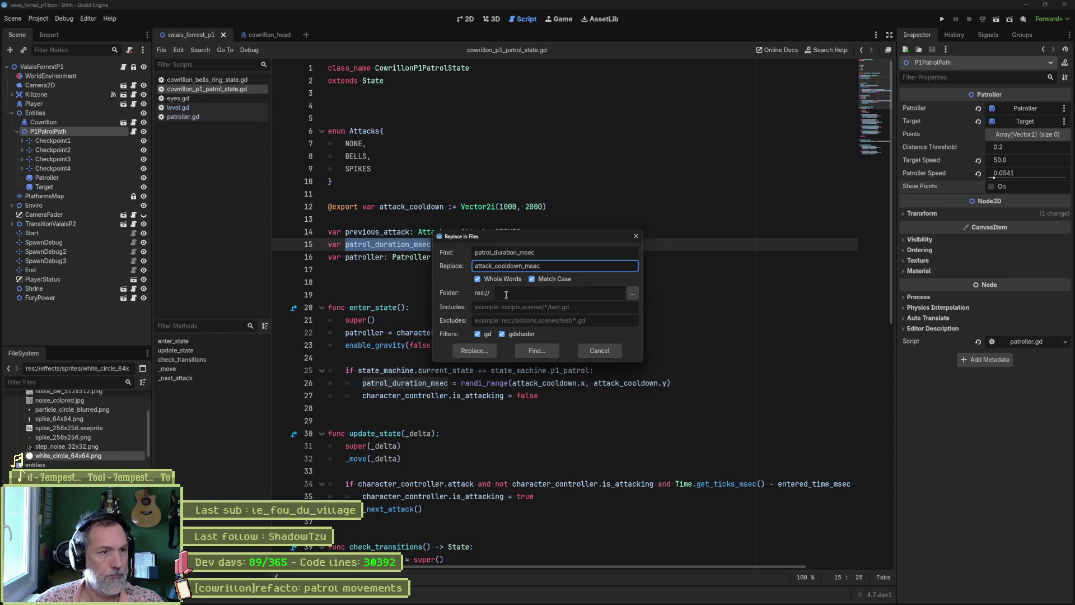
left_click(486, 351)
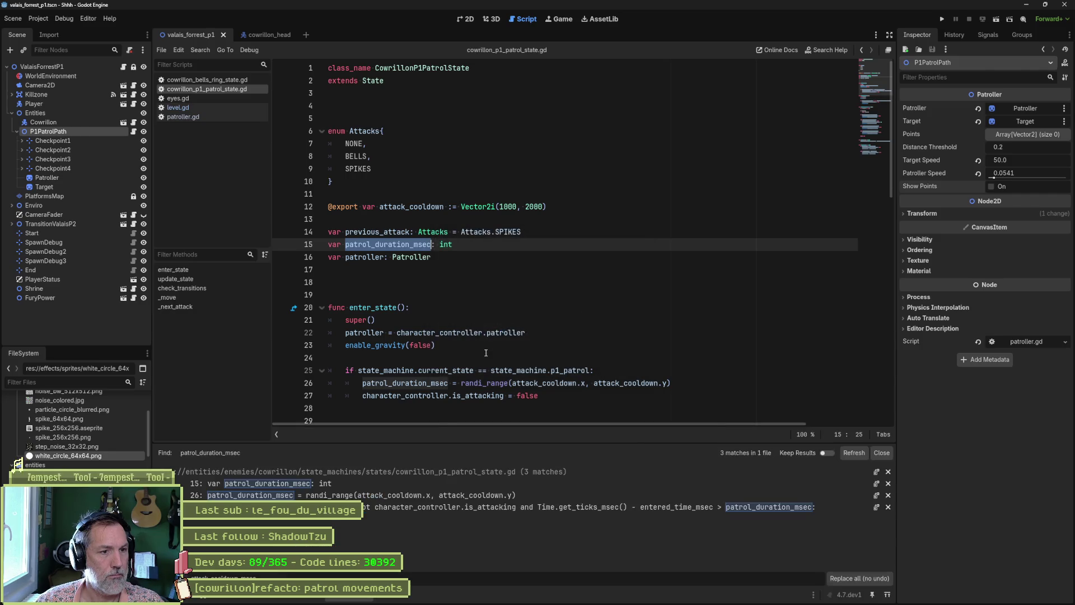
left_click(859, 578)
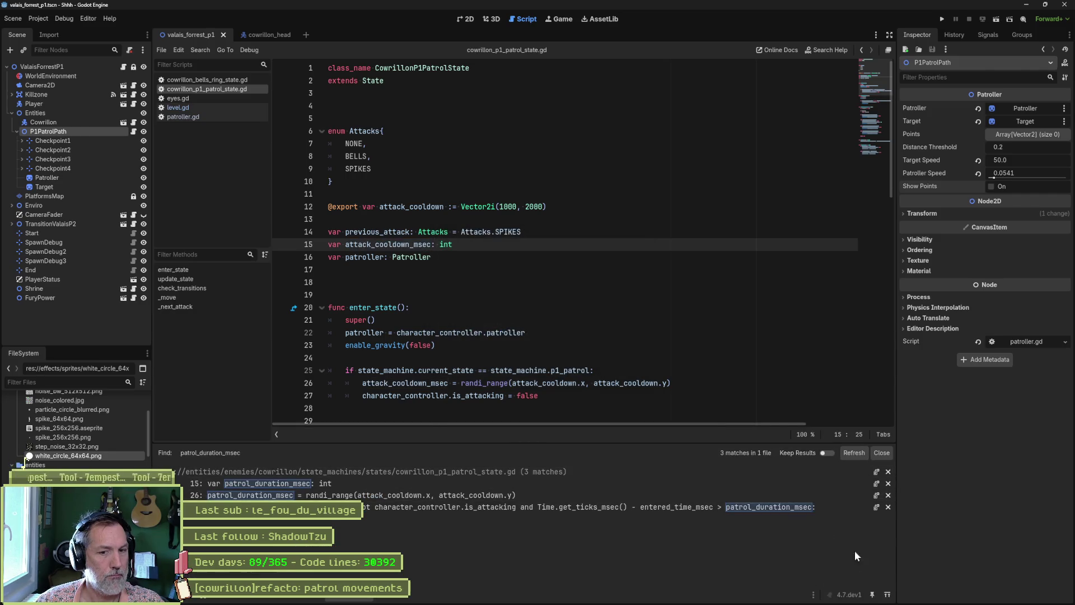
left_click(881, 452)
left_click(651, 350)
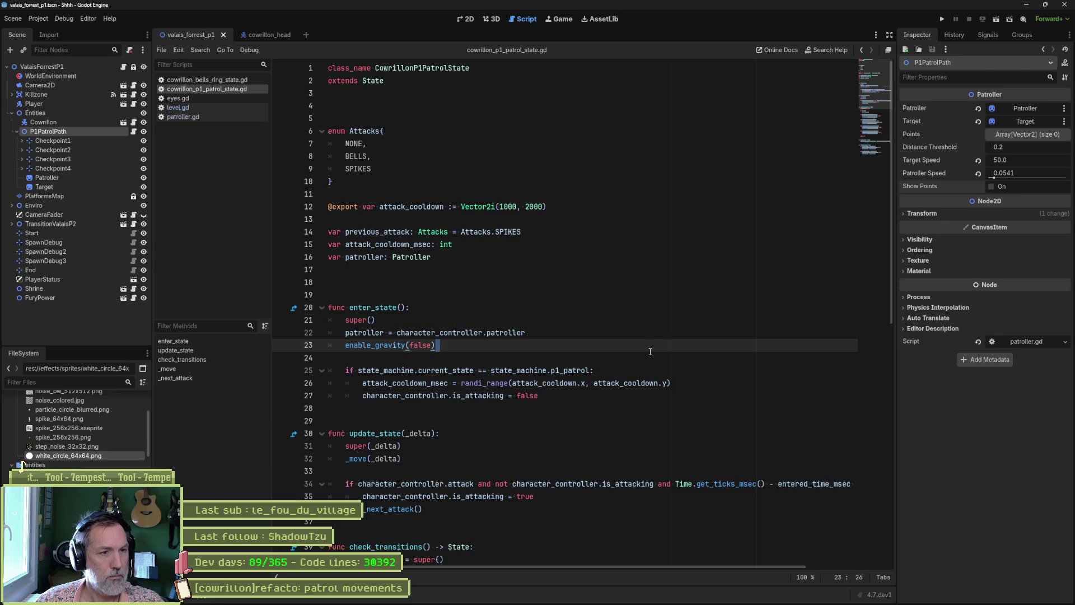
key("alt+Tab")
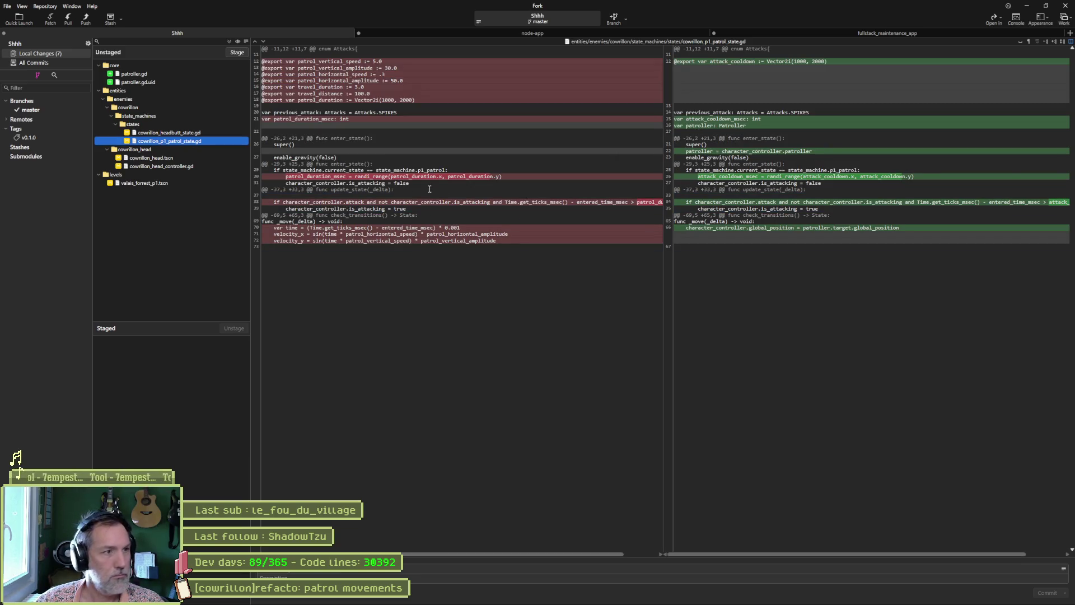
Review Fork's diffs for cowrillon_head_controller.gd and the new patroller.gd, then return to Godot.
left_click(192, 167)
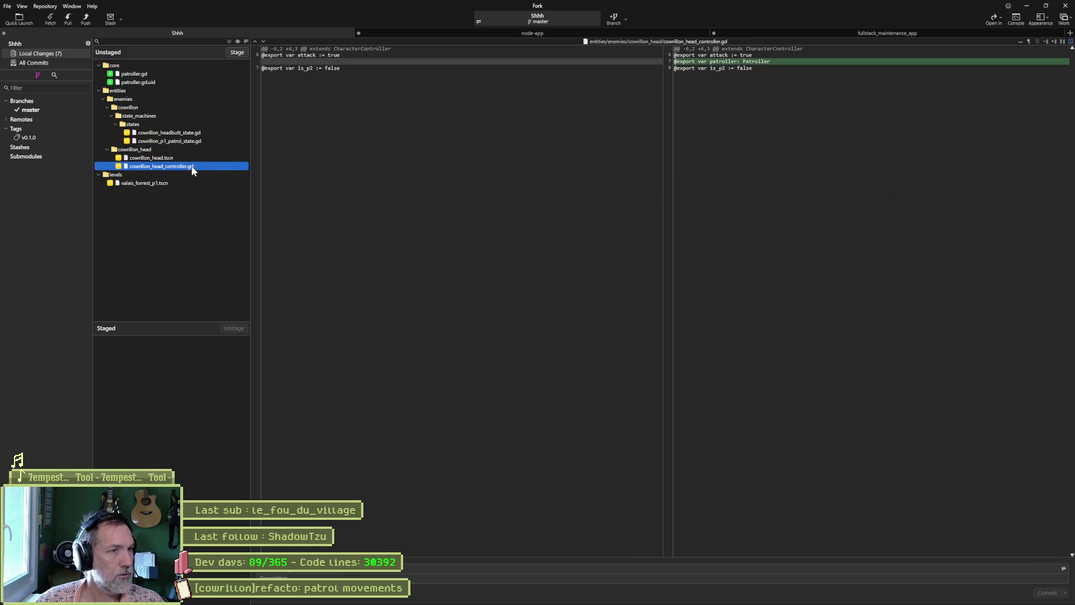
mouse_move(743, 64)
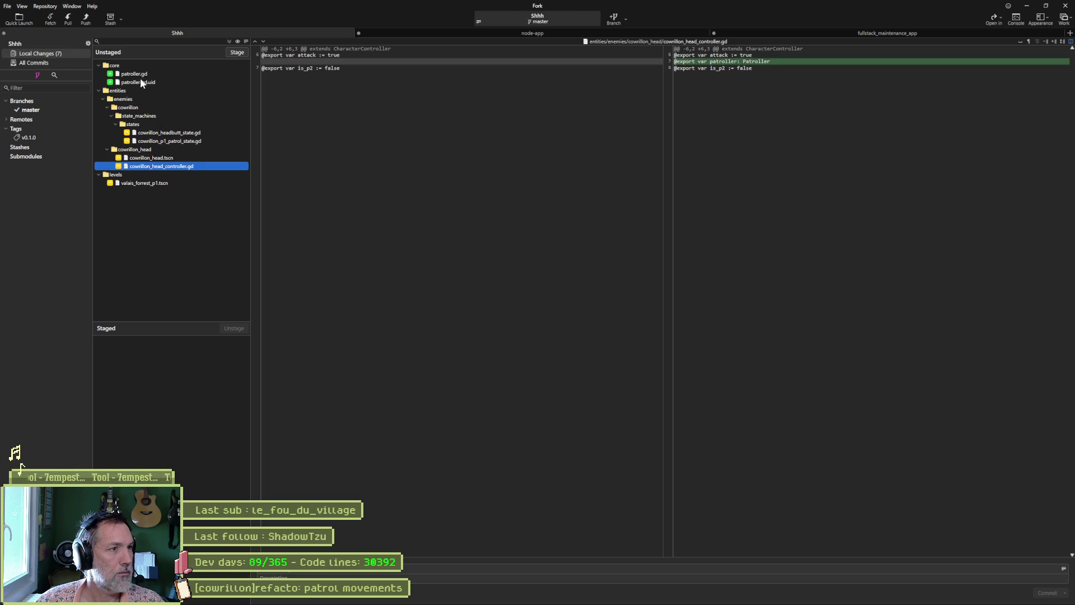
left_click(139, 74)
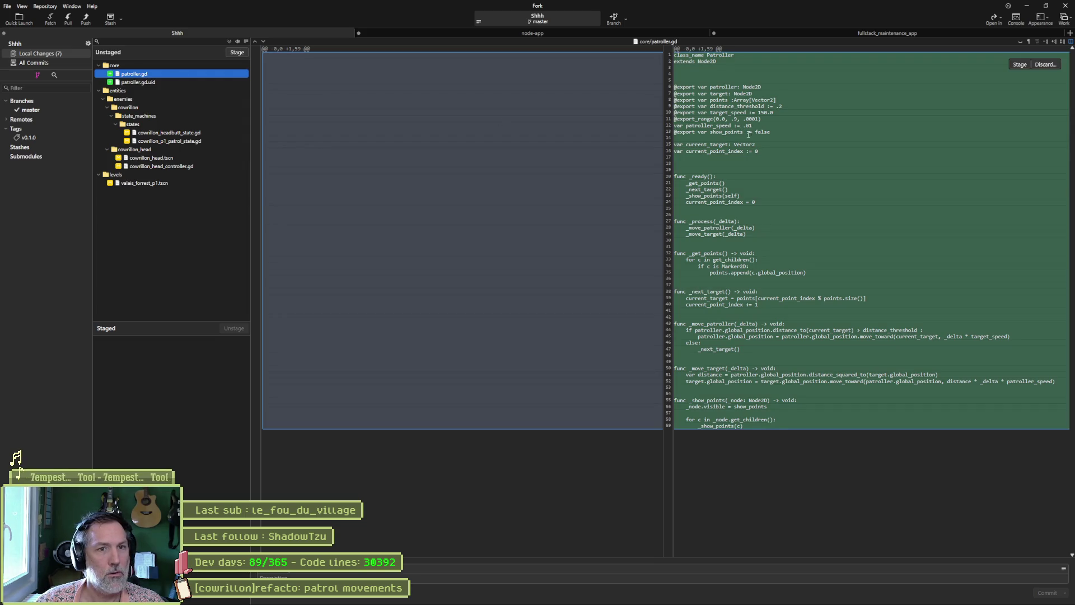
key("alt+Tab")
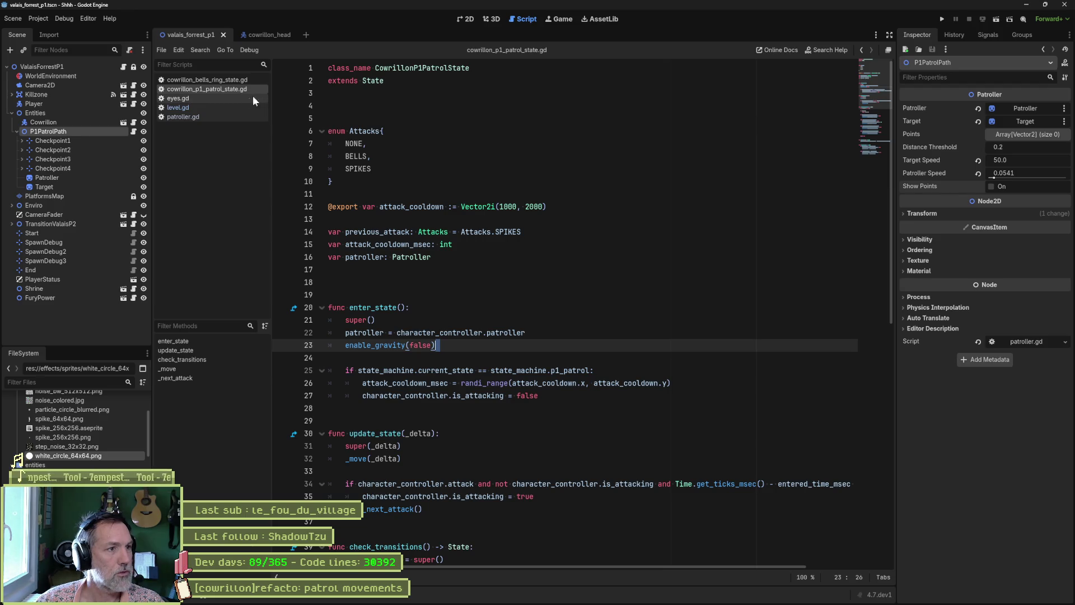
Open patroller.gd and search the project for uses of the patroller variable.
left_click(185, 117)
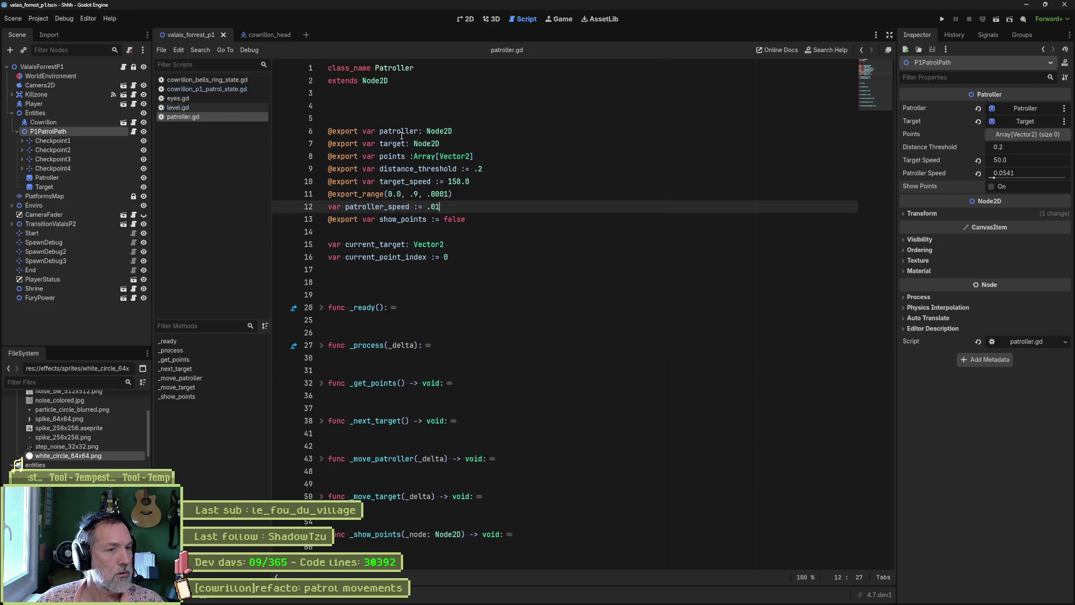
double_click(401, 132)
key("ctrl+shift+f")
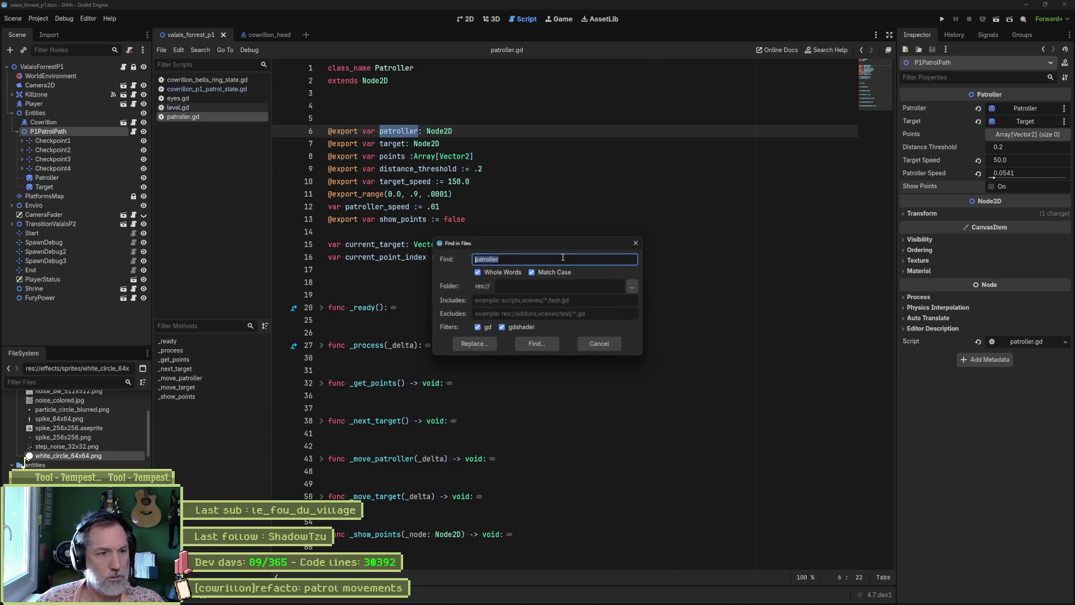
left_click(536, 343)
double_click(392, 145)
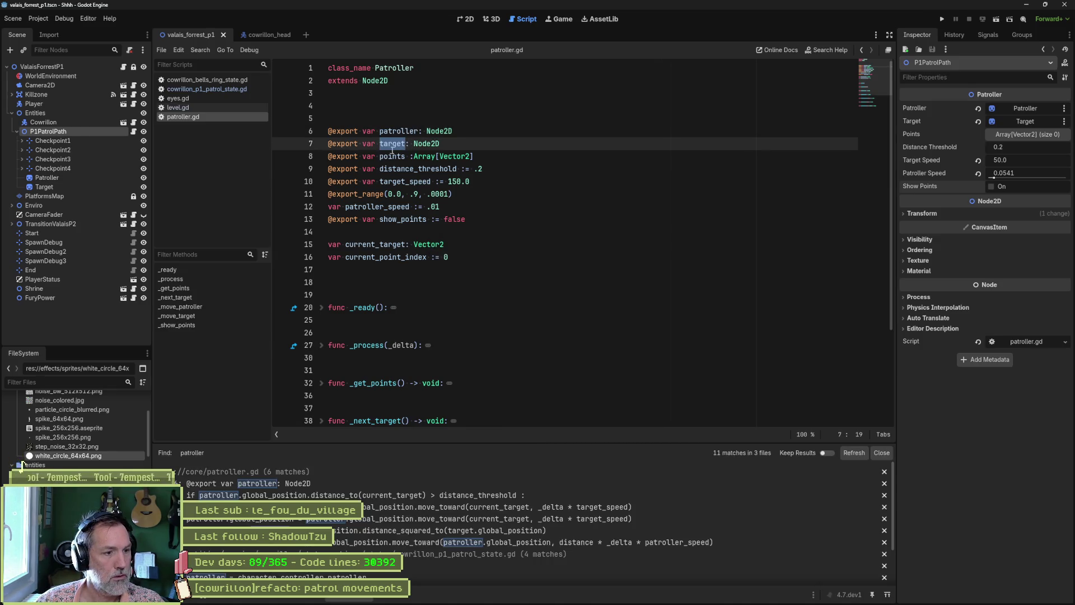
key("ctrl+shift+f")
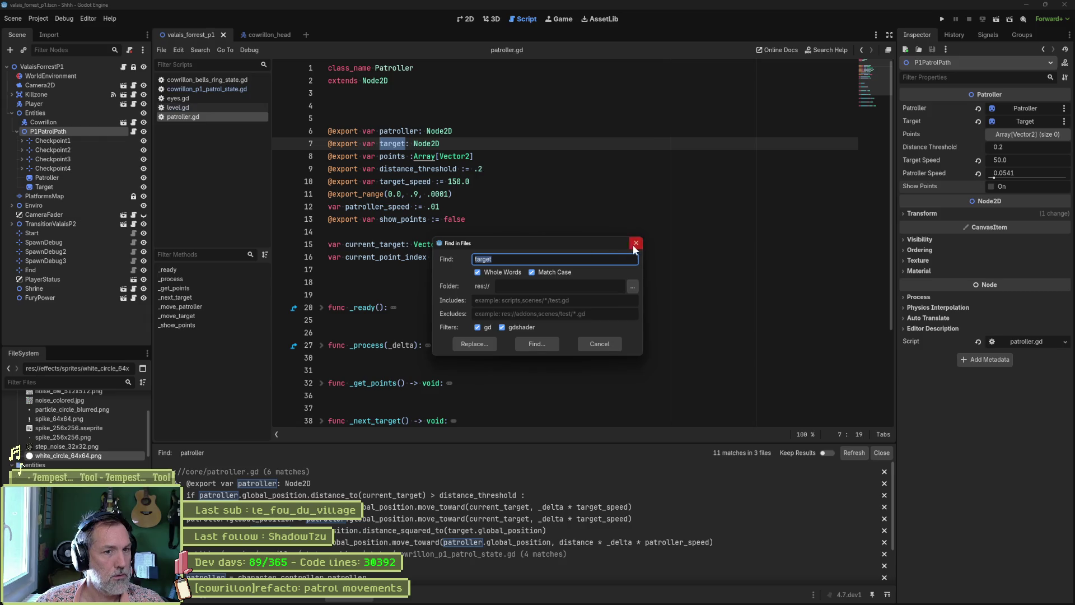
left_click(636, 243)
double_click(410, 169)
left_click(414, 180)
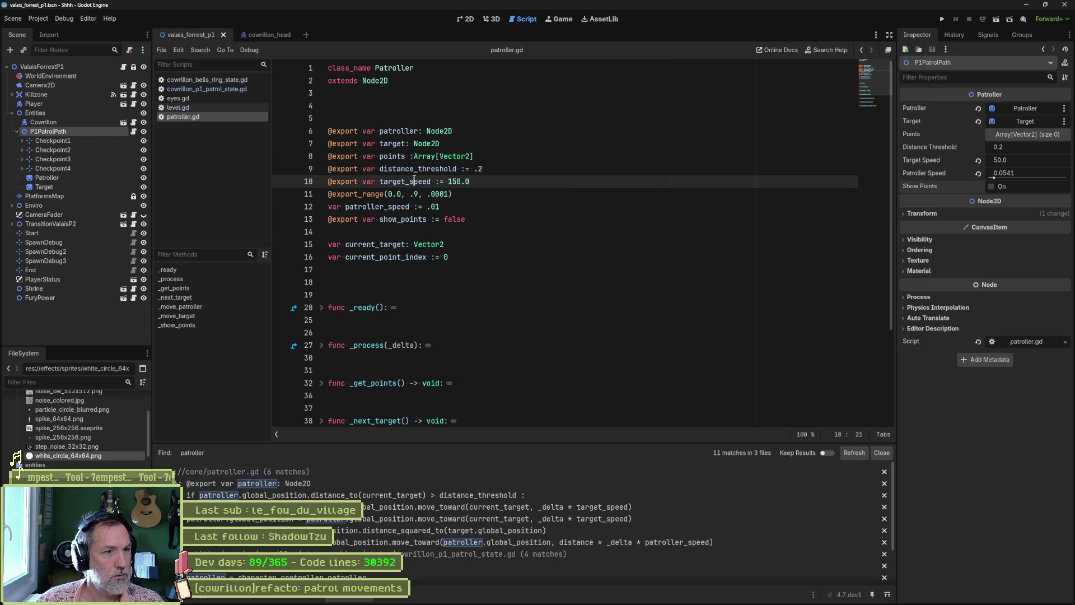
double_click(419, 181)
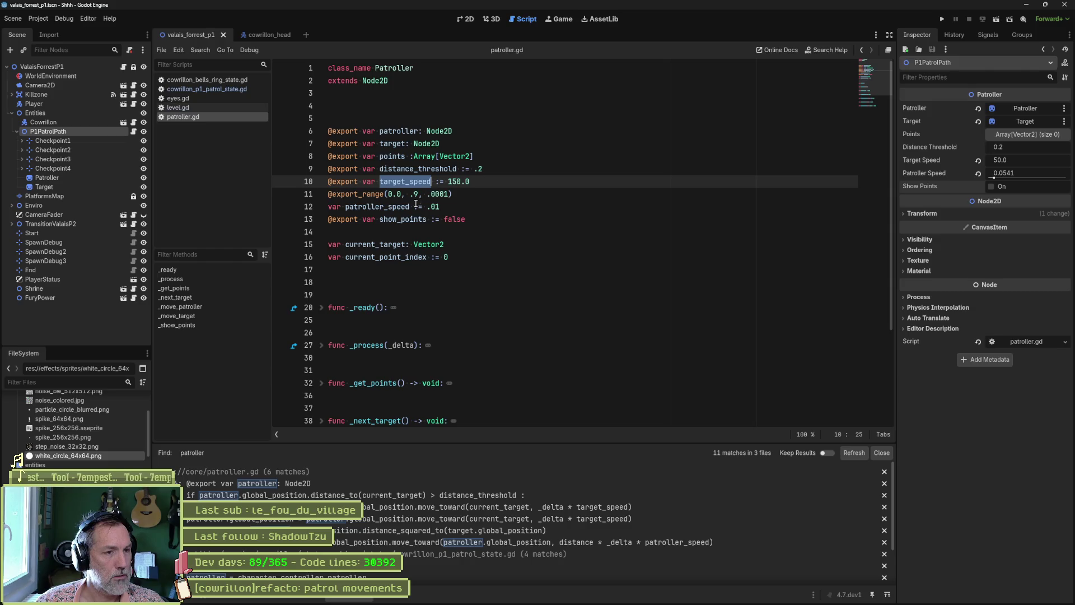
double_click(406, 207)
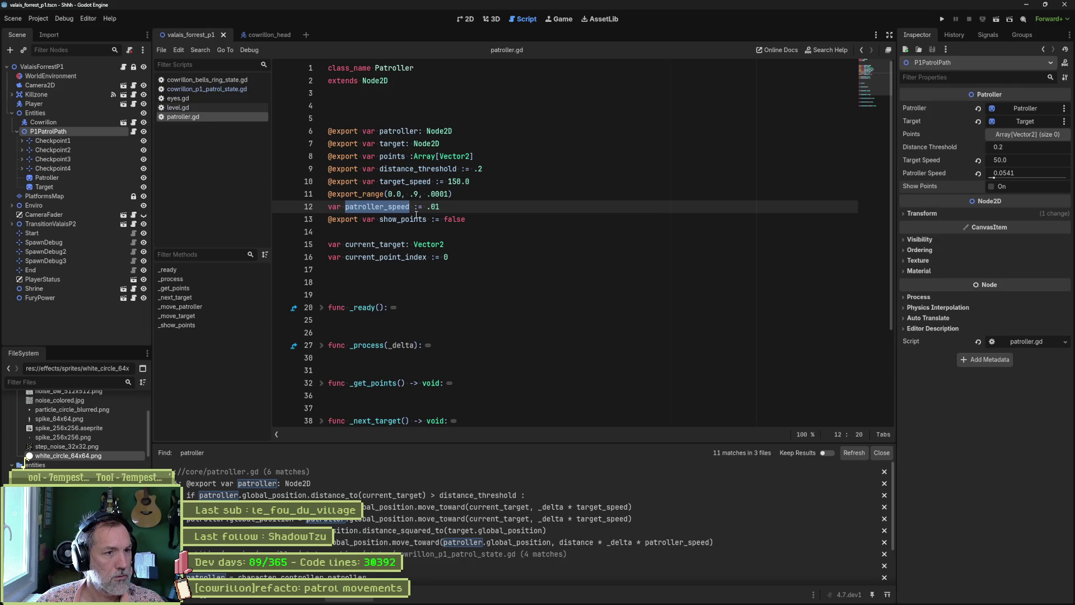
Find every project-wide use of target_speed and patroller_speed.
double_click(411, 181)
key("ctrl+shift+f")
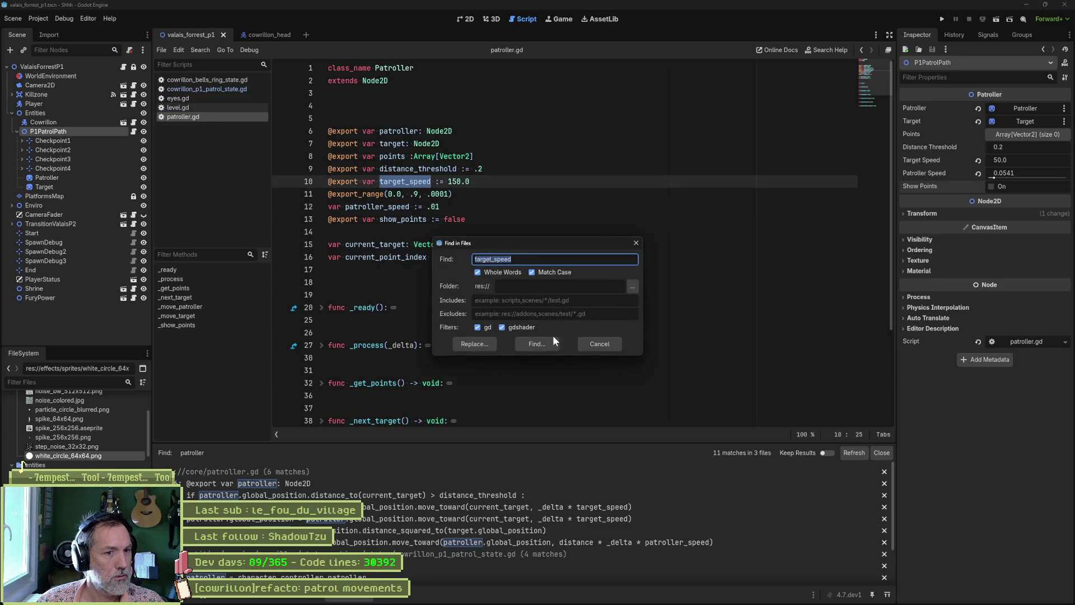
left_click(554, 343)
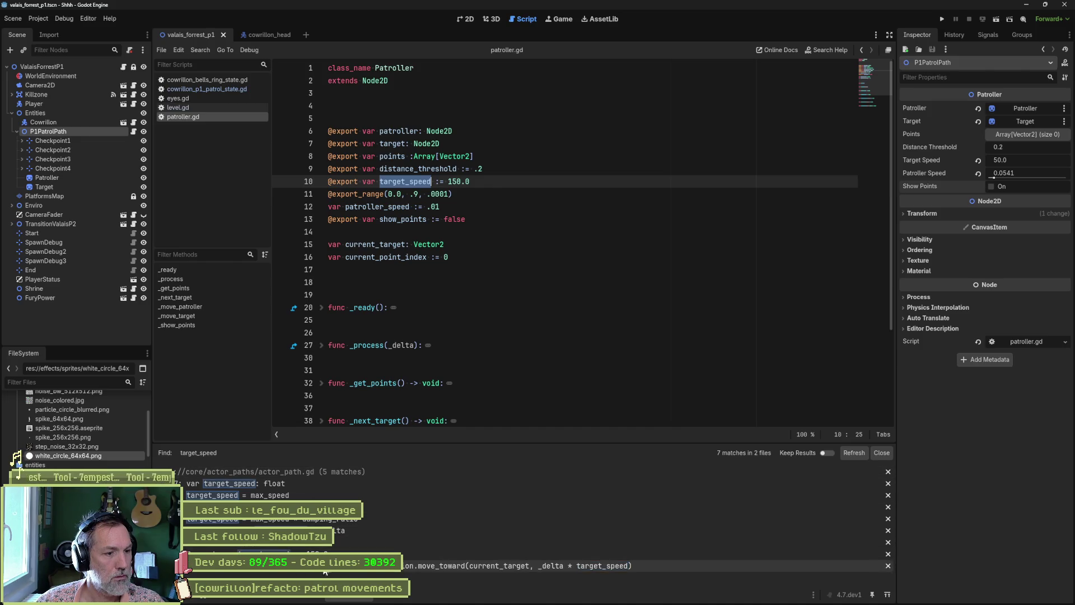
double_click(387, 207)
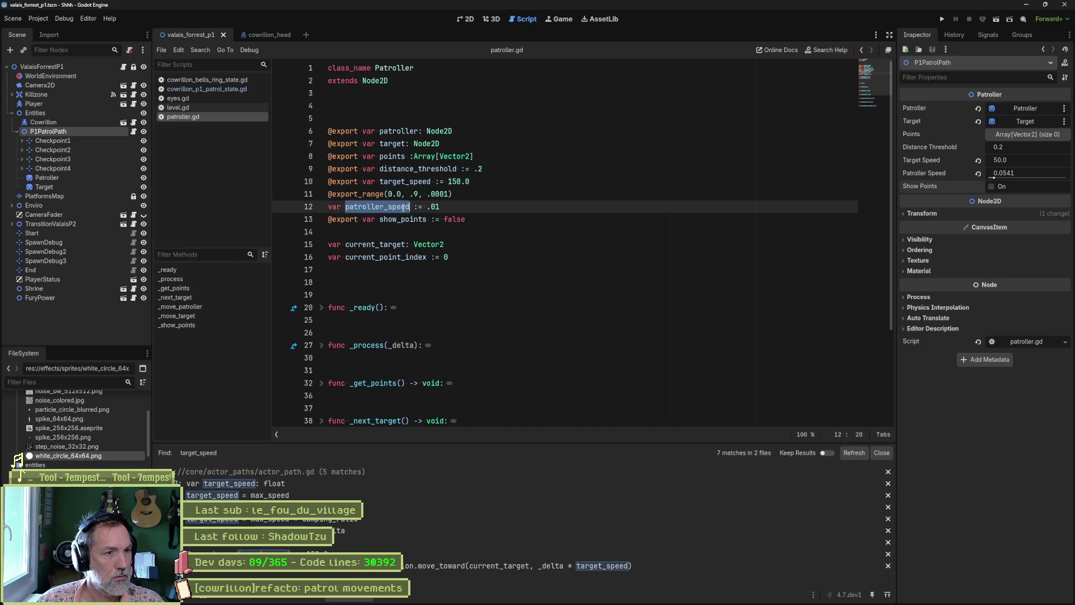
key("ctrl+shift+f")
left_click(539, 344)
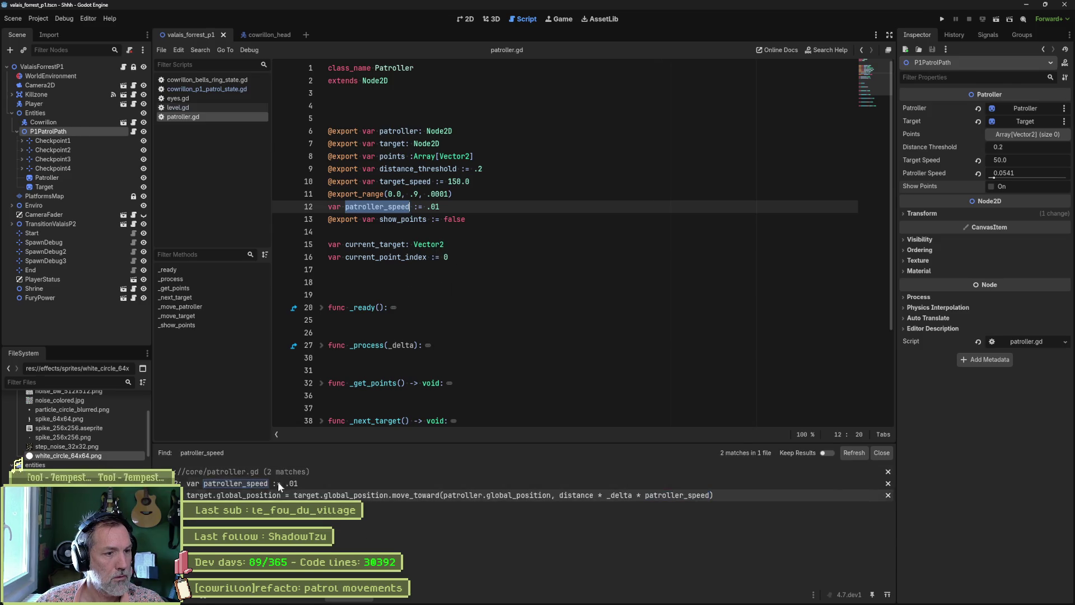
double_click(395, 220)
key("ctrl+shift+f")
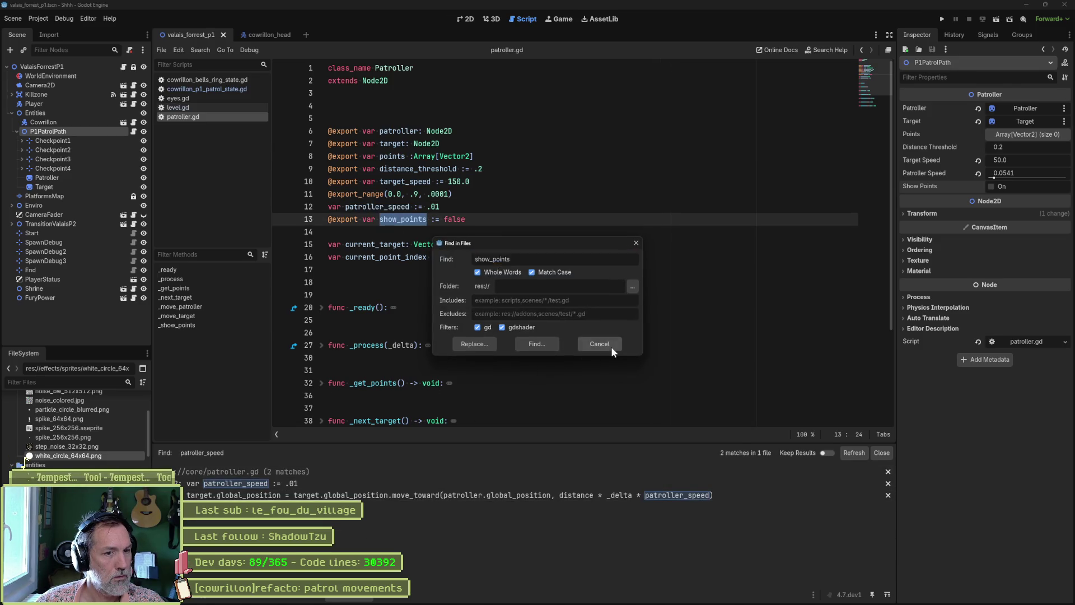
left_click(610, 346)
Find current_target's 4 matches in patroller.gd, save, and switch to Fork.
double_click(375, 245)
key("ctrl+shift+f")
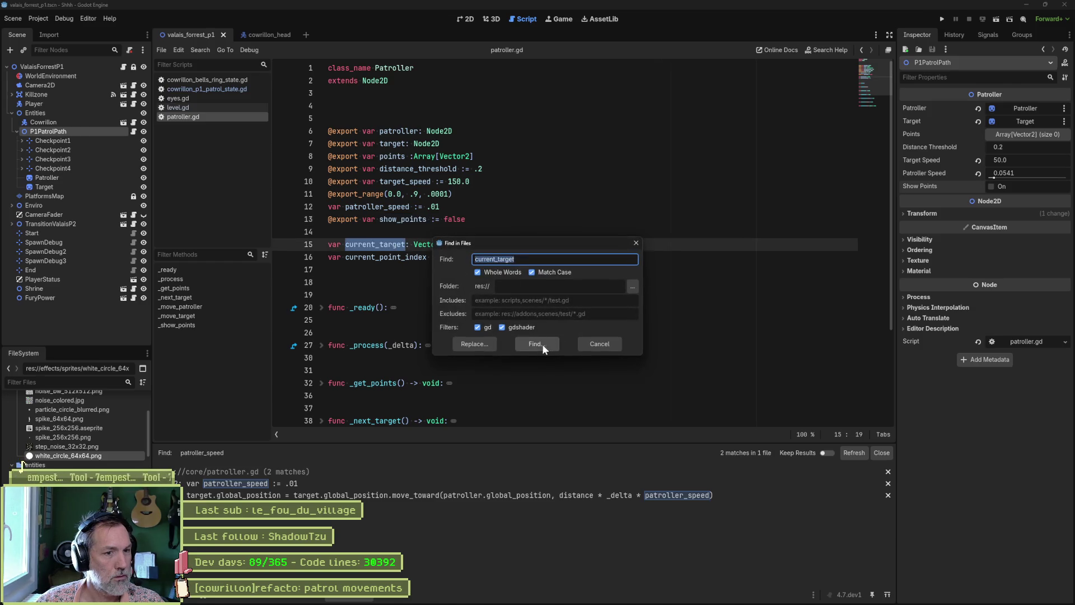
left_click(543, 344)
left_click(415, 264)
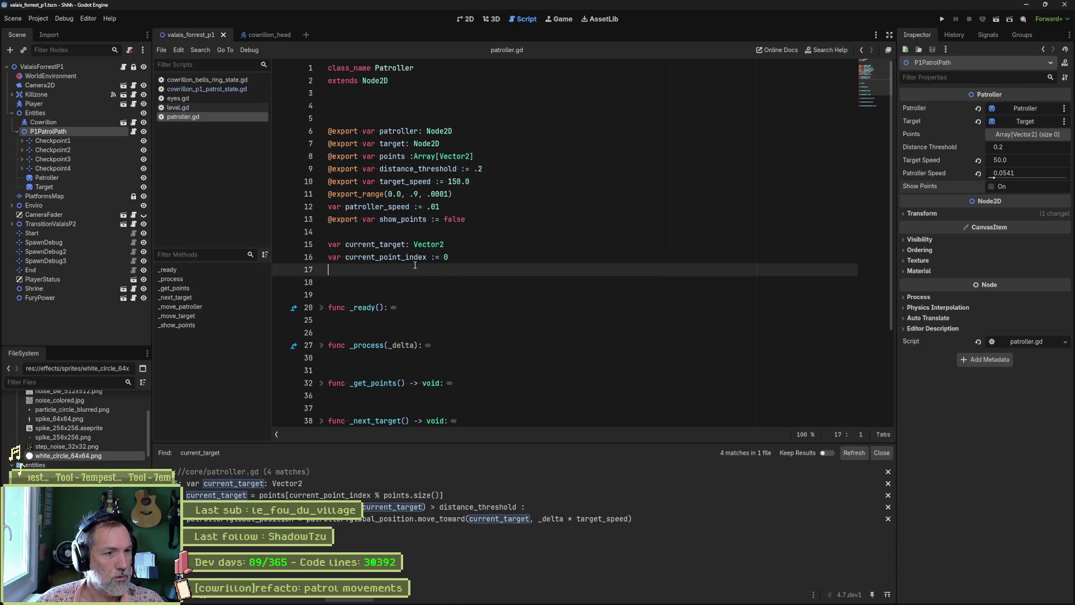
key("ctrl+s")
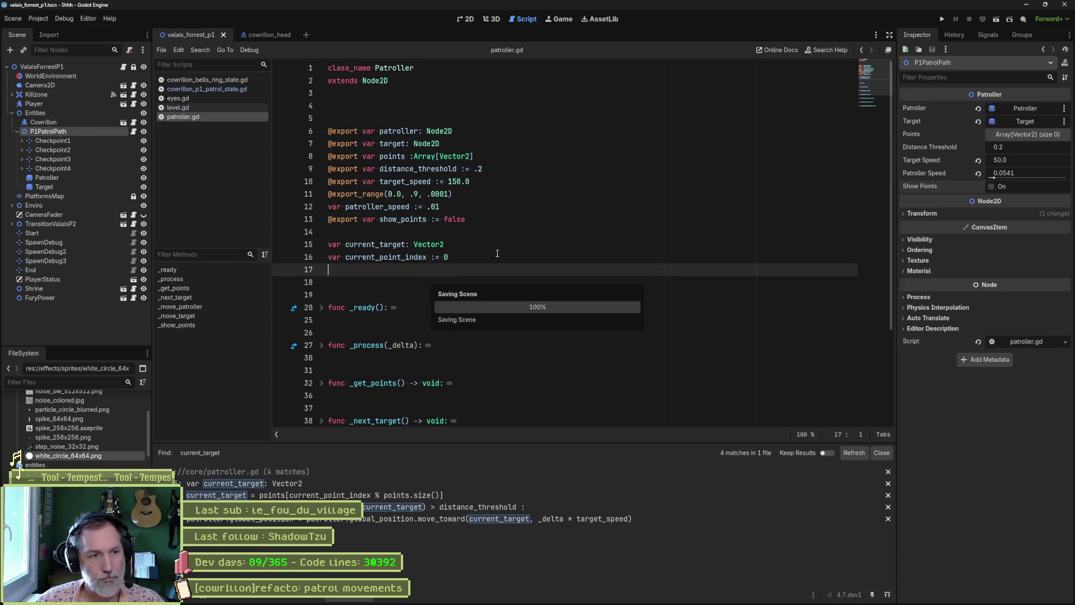
key("alt+Tab")
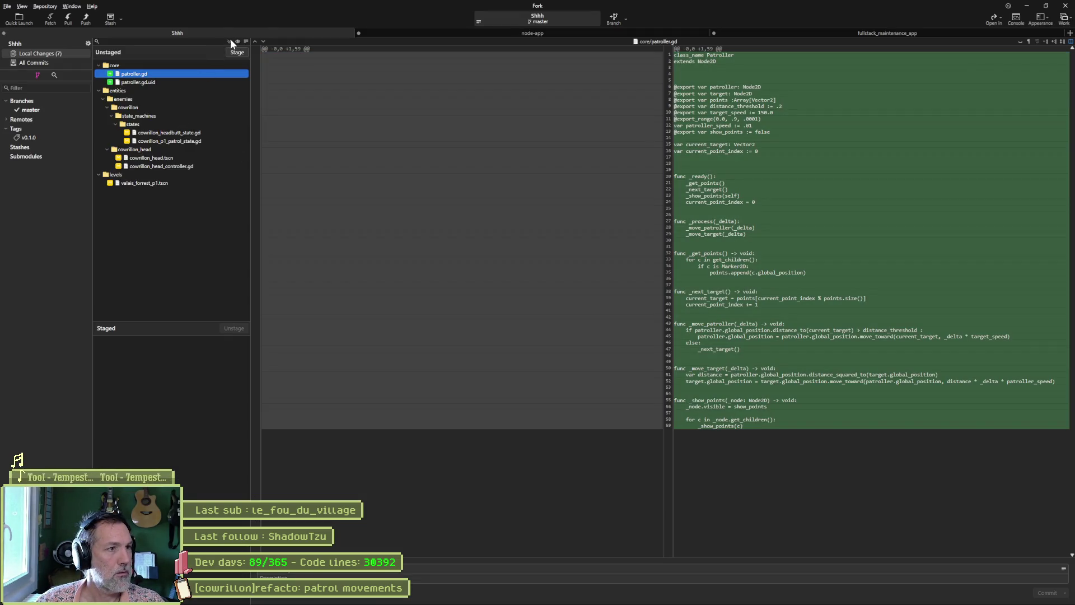
Stage all seven files and commit them as 'new Patroller script with a target following points'.
left_click(230, 41)
left_click(584, 593)
key("ctrl+c")
key("alt+Tab")
left_click(405, 569)
key("ctrl+v")
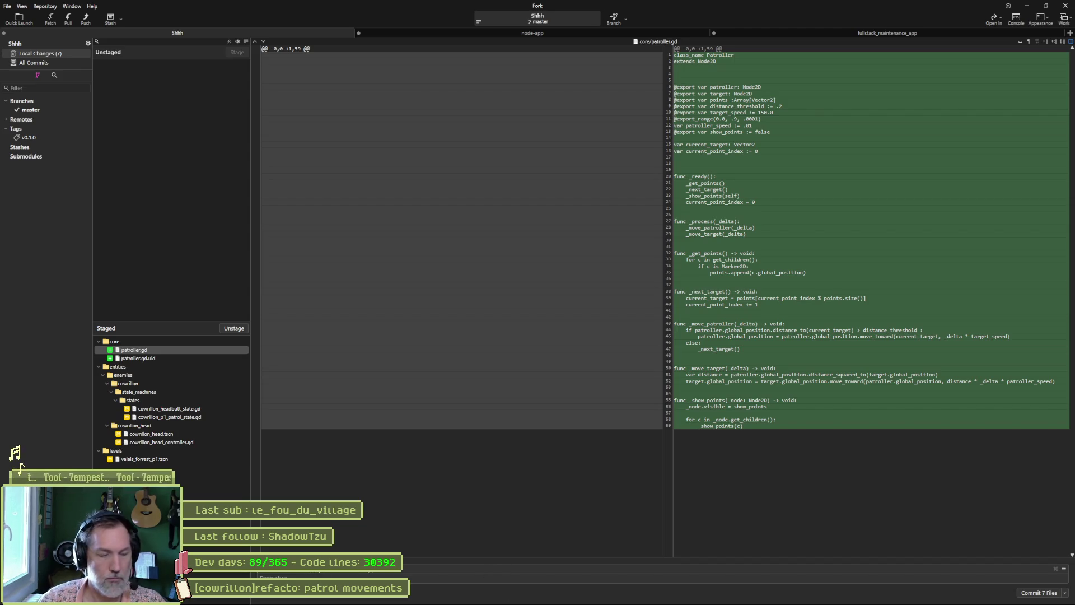
type("troller script")
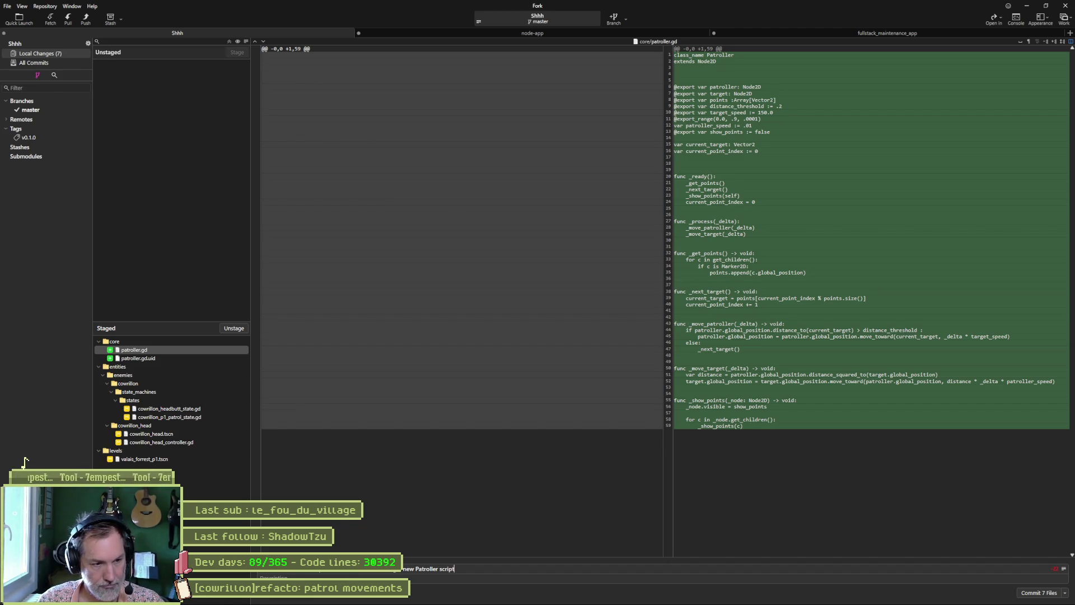
type("with a target folo")
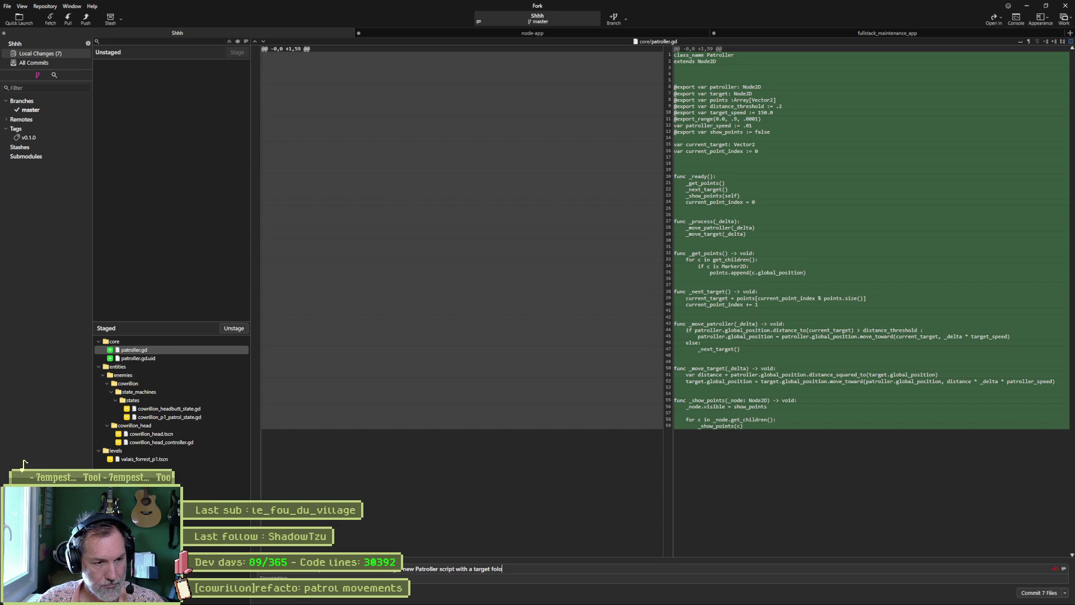
key("BackSpace")
type("lowing points")
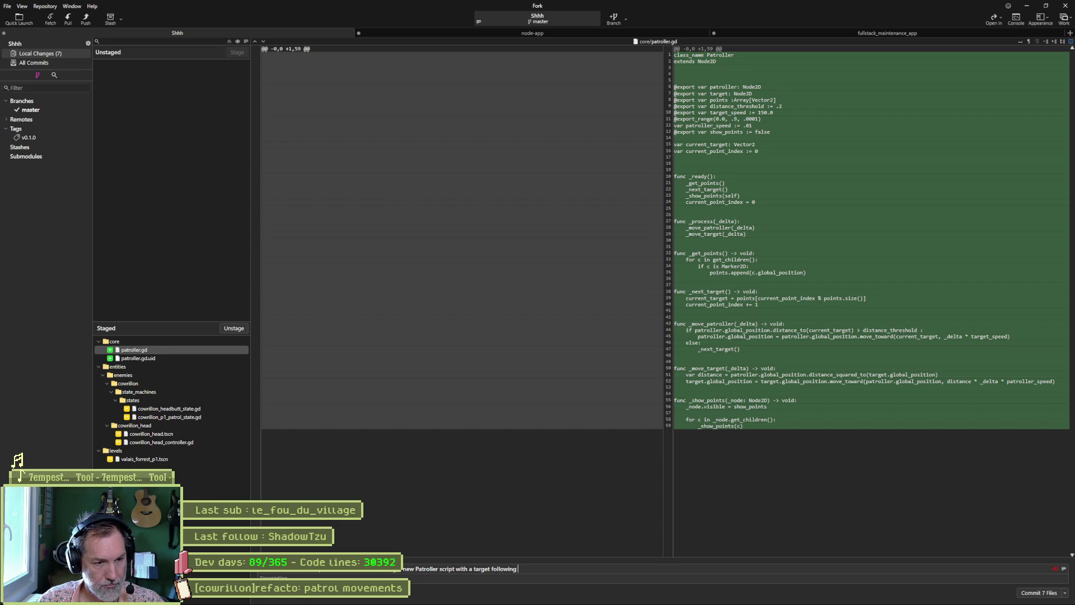
key("ctrl+Return")
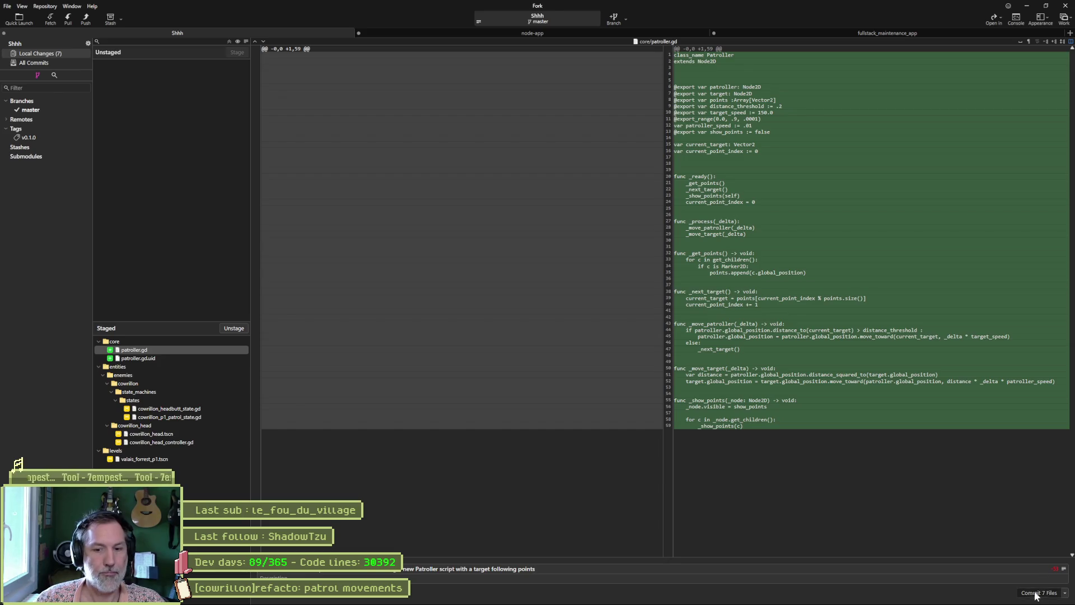
Push master to origin and move the Asana patrol movements task into Complete.
key("ctrl+shift+p")
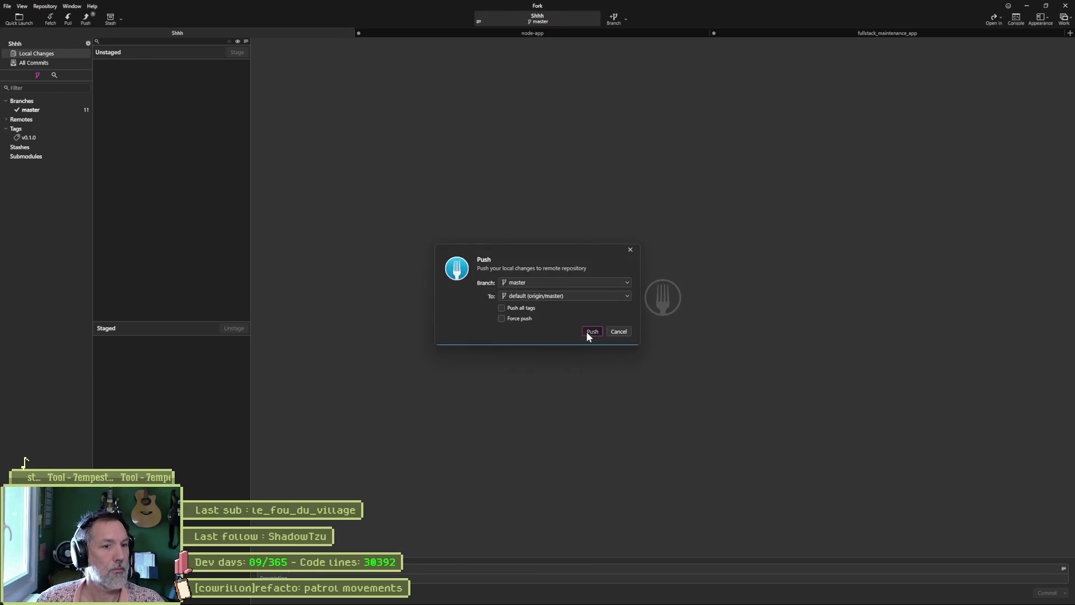
left_click(589, 331)
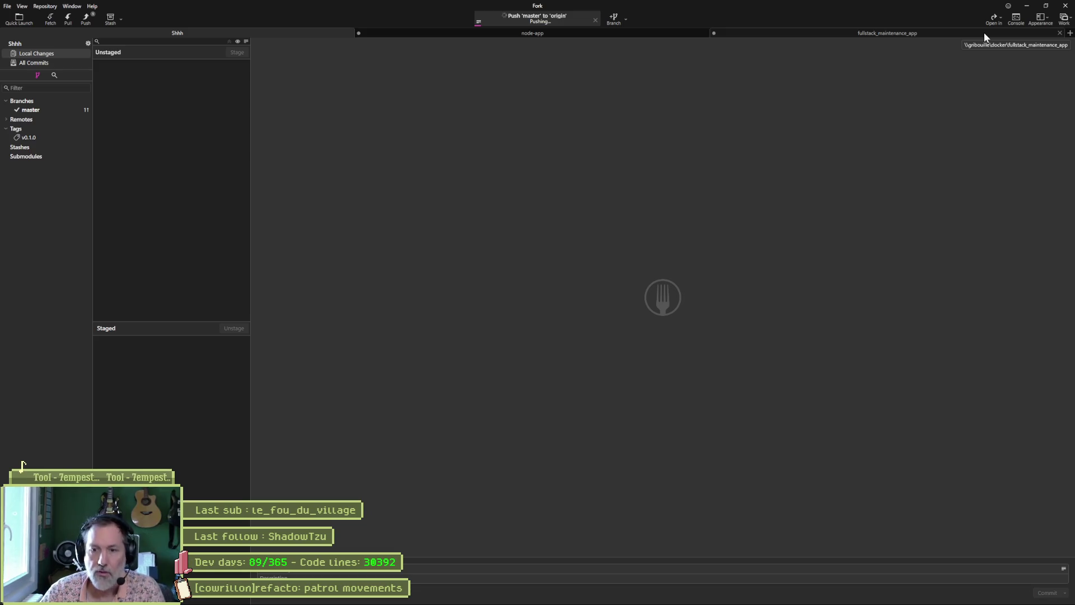
left_click(1028, 6)
left_click_drag(670, 146, 708, 149)
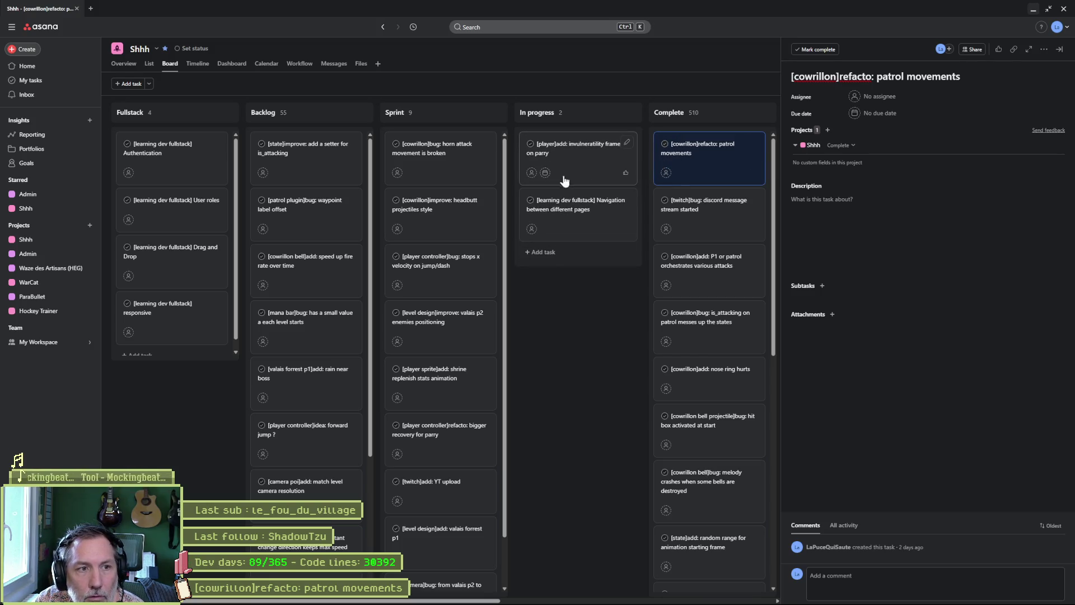
Add an In progress task named '[cowrillon]bug: bells physics is messy' and open its details.
left_click(617, 113)
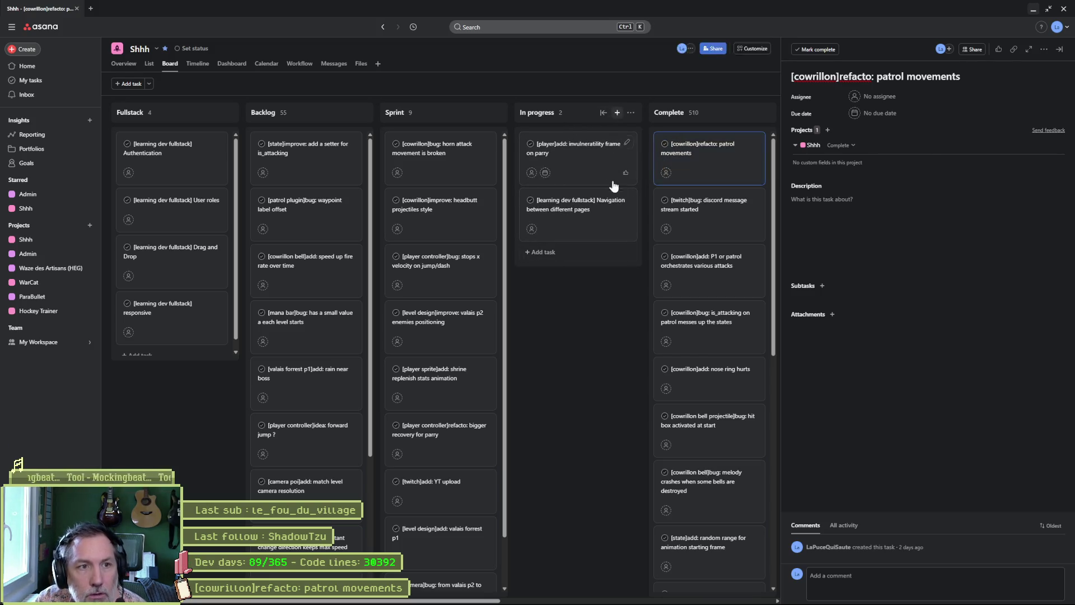
type("[cowril")
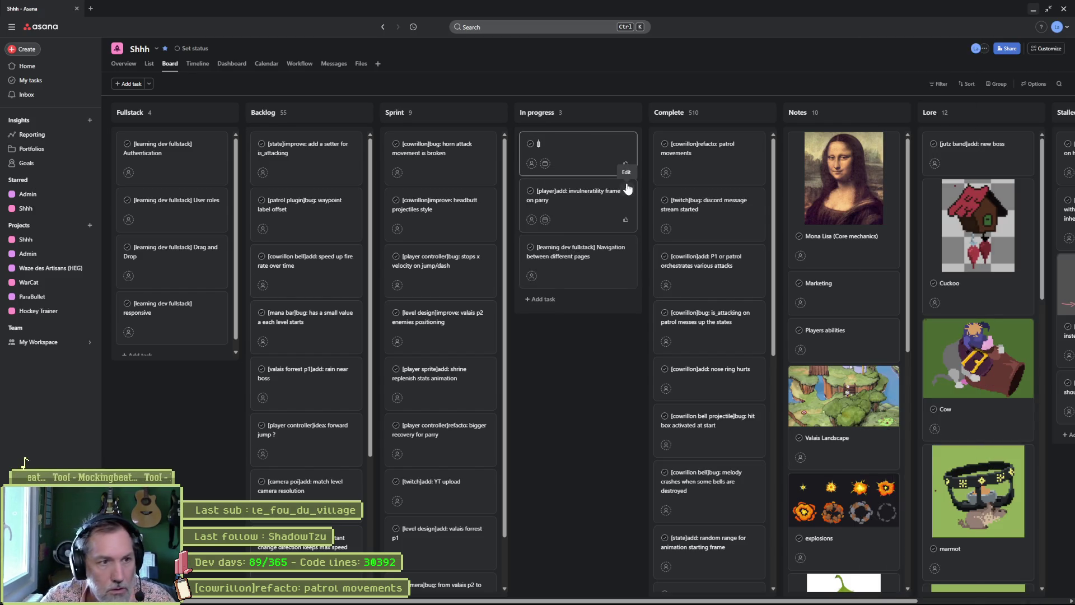
type("lon]bu")
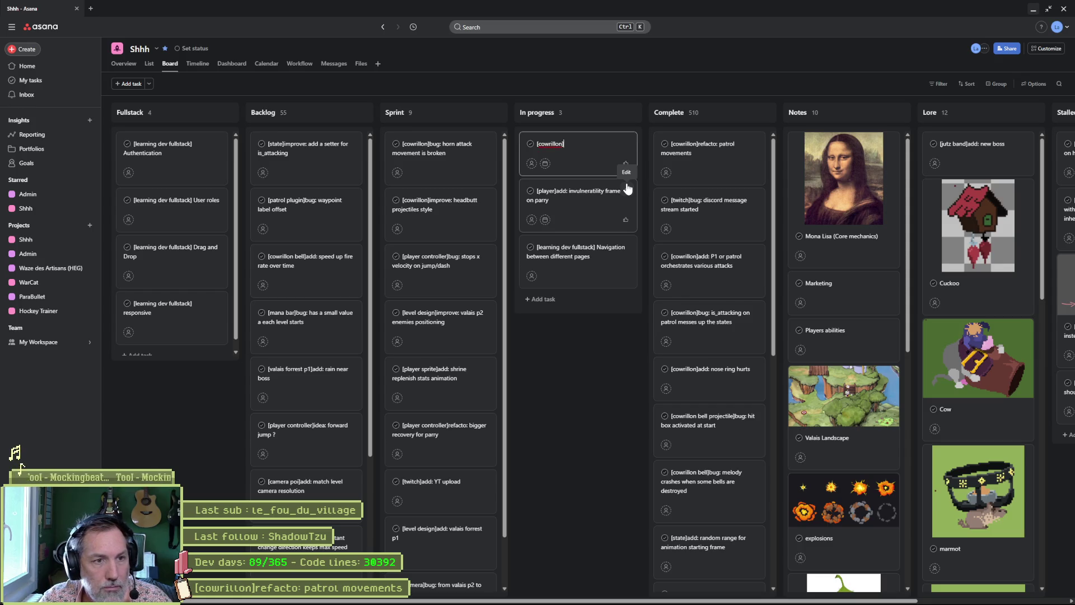
type("g: bells not ")
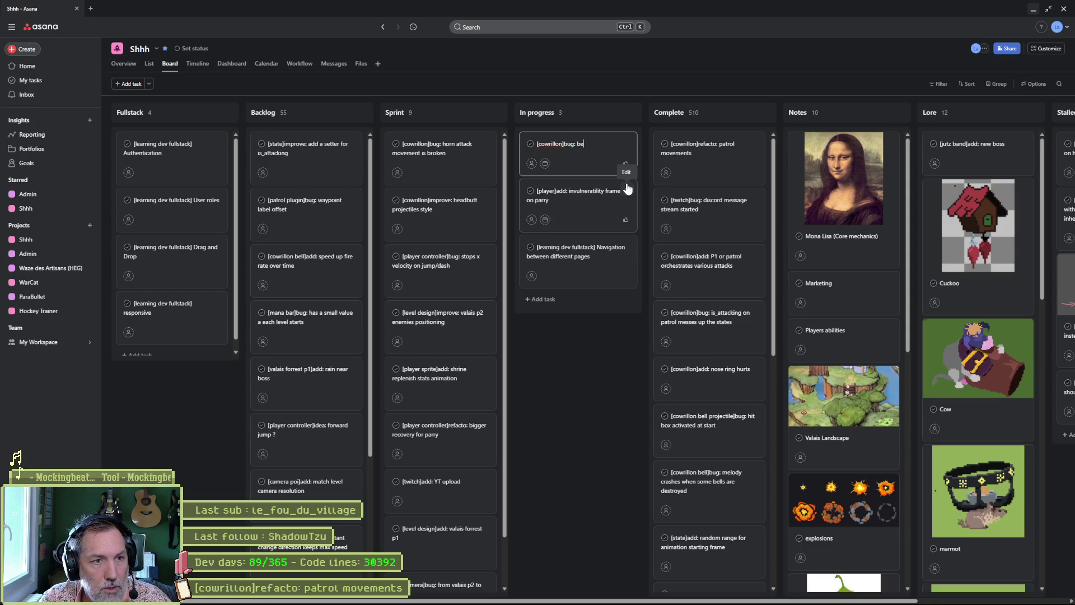
type("hang")
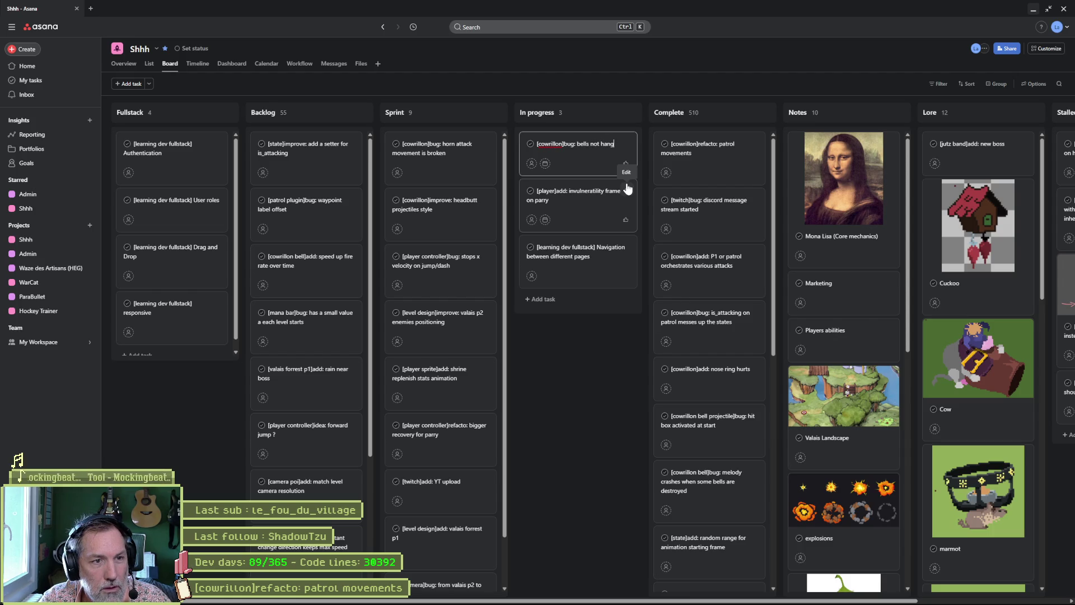
key("BackSpace")
key("BackSpace")
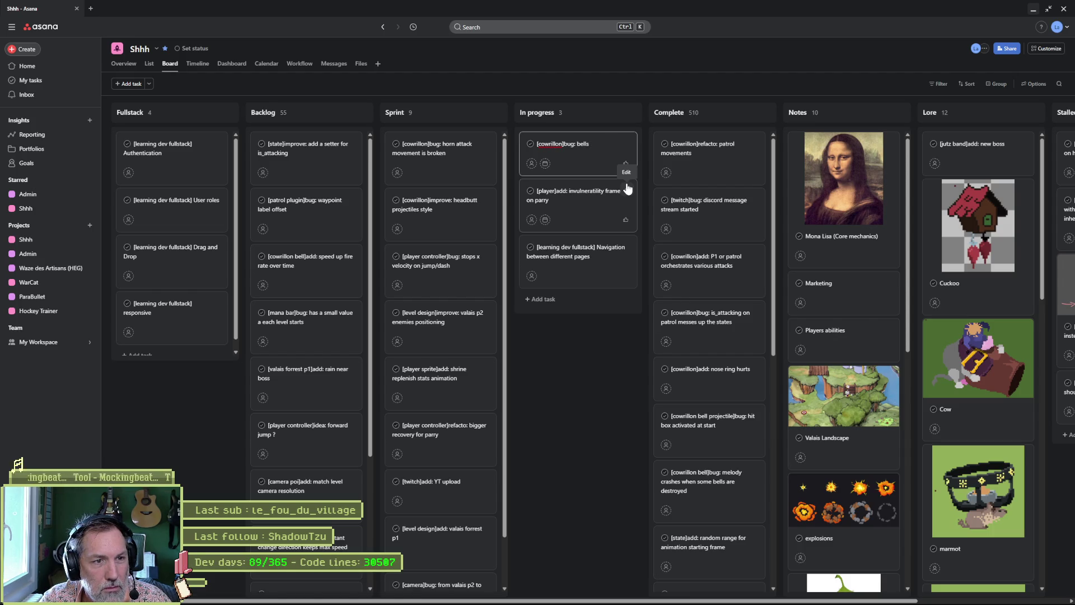
type("ysics ")
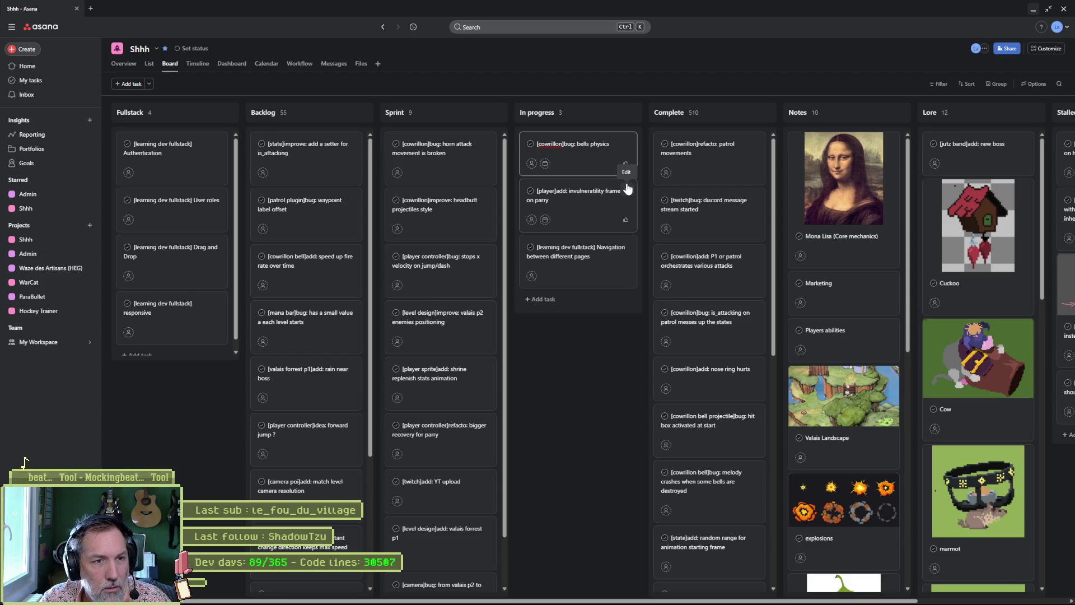
type("is messy")
key("Return")
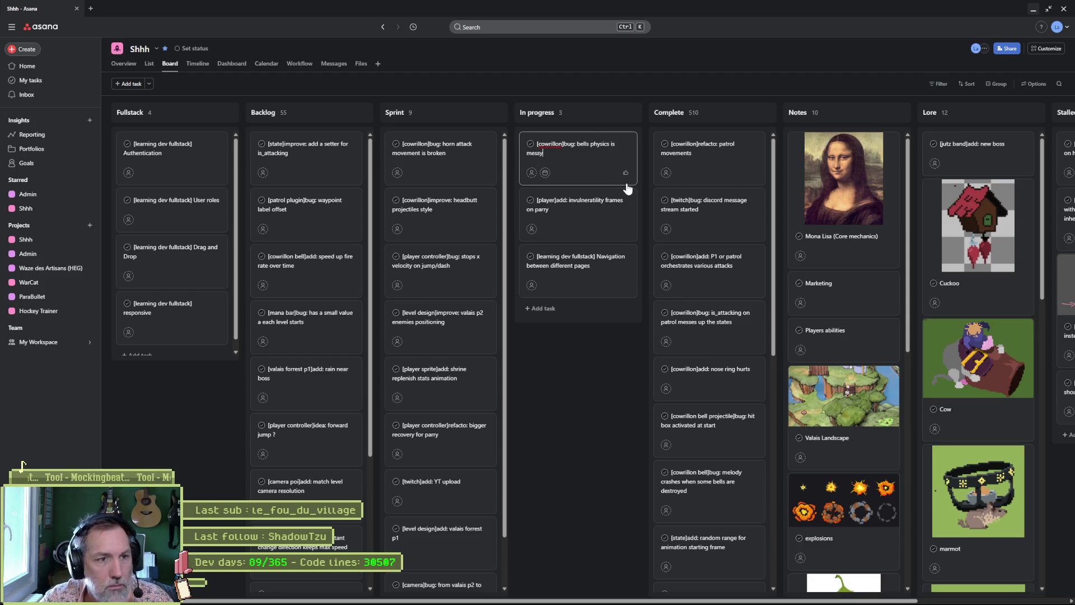
left_click(567, 149)
key("alt+Tab")
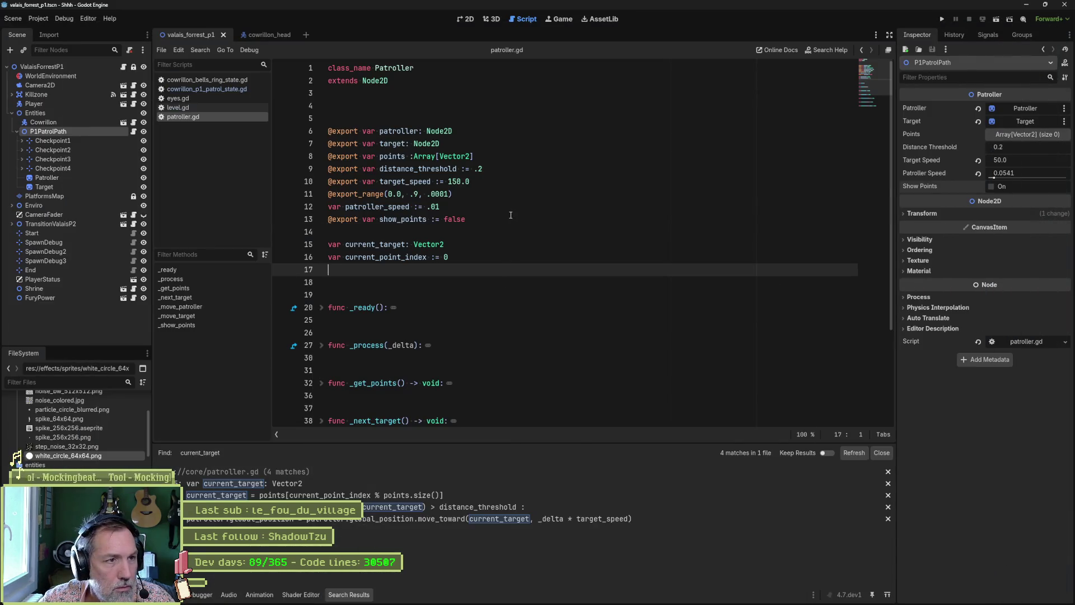
Show the cowrillon_head scene in 2D, expand its Bells node, and run the game with F5.
left_click(512, 215)
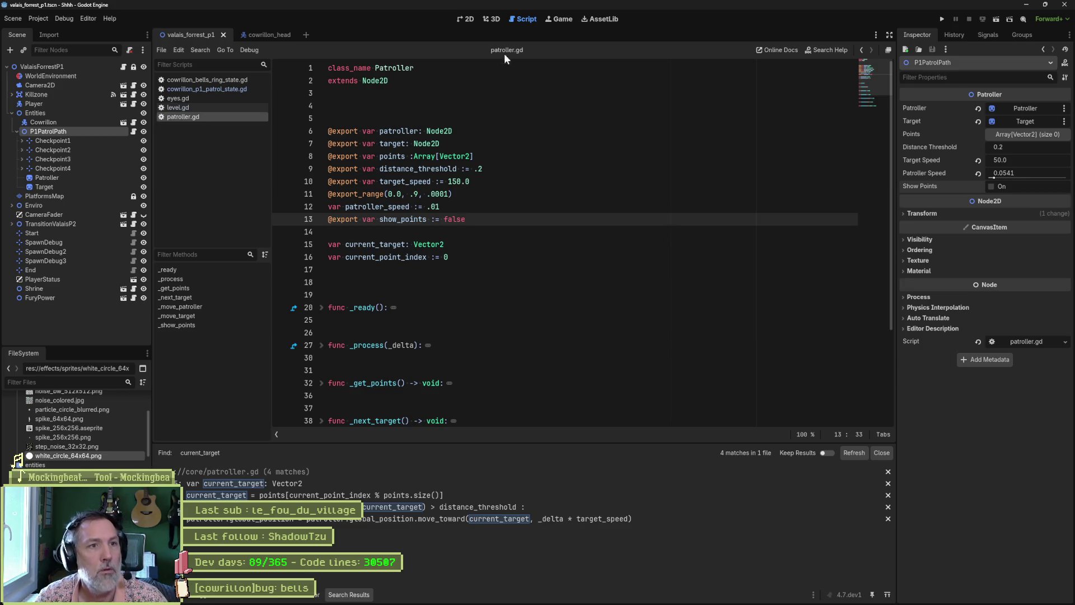
left_click(257, 34)
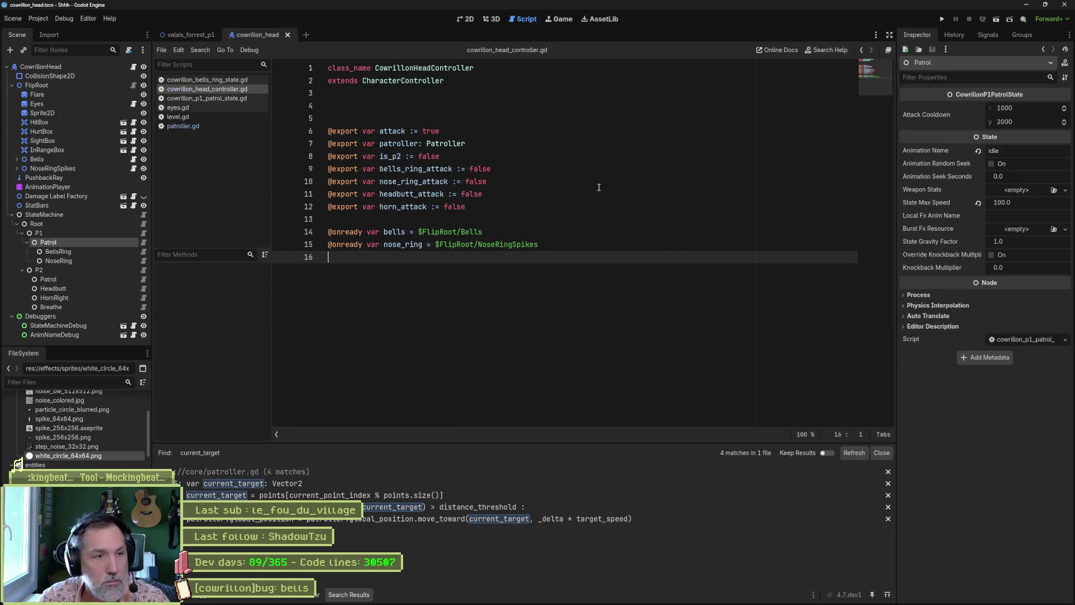
left_click(471, 19)
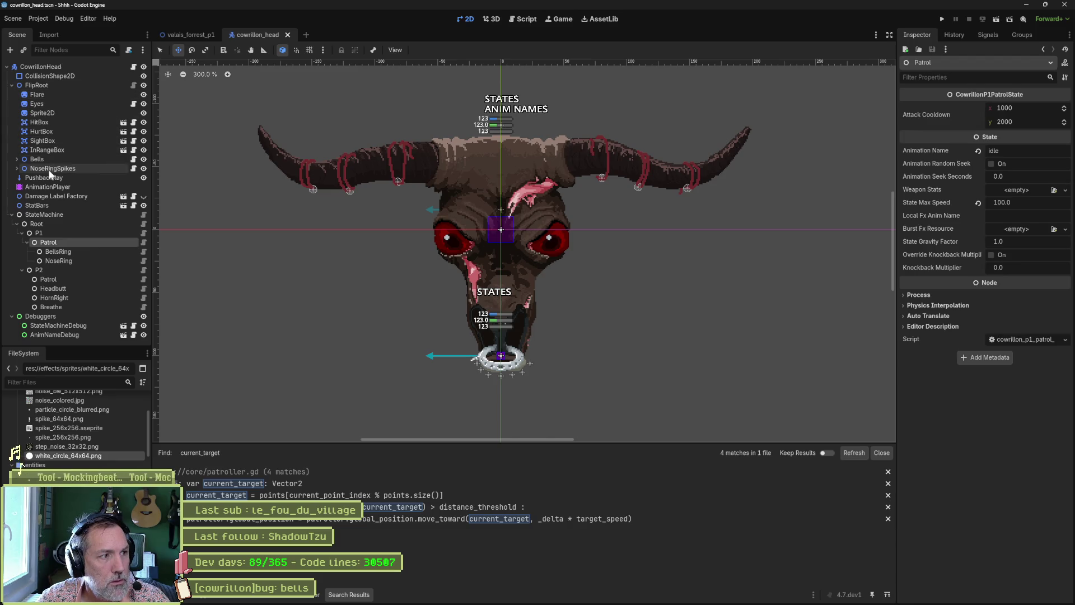
left_click(17, 160)
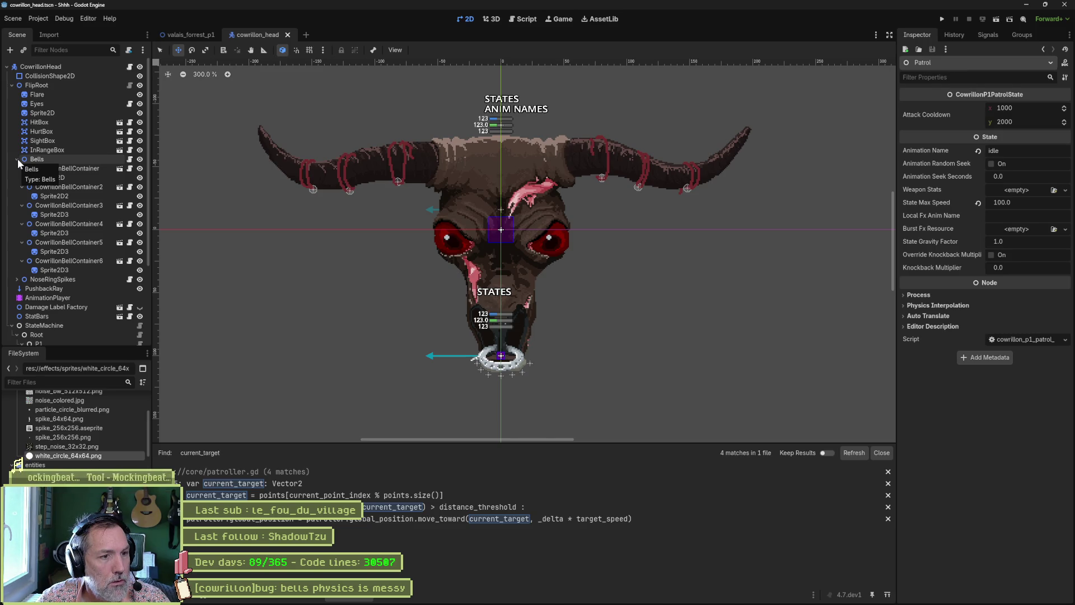
key("F5")
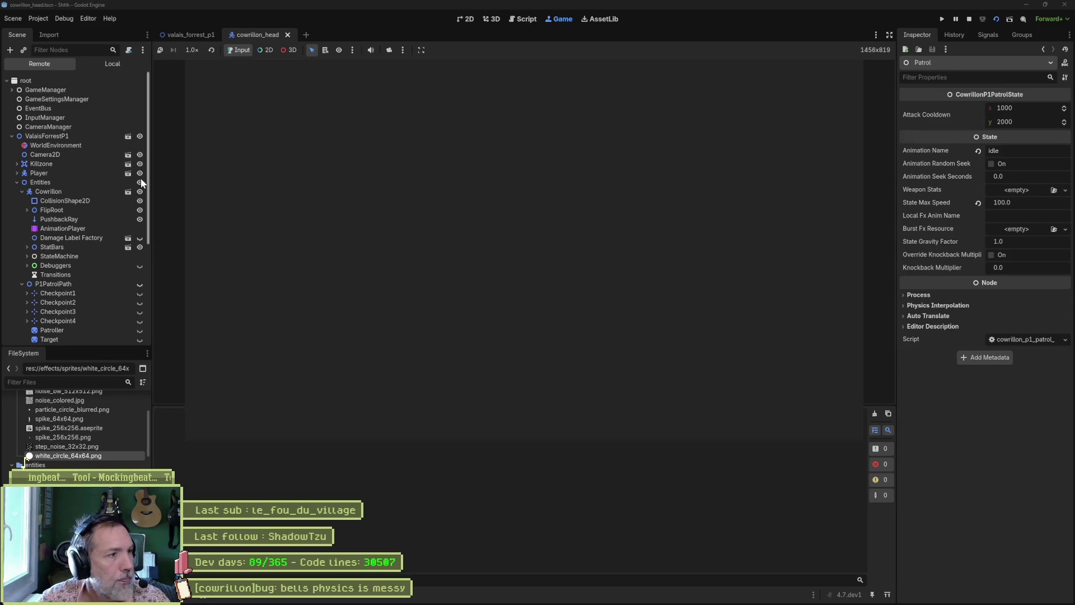
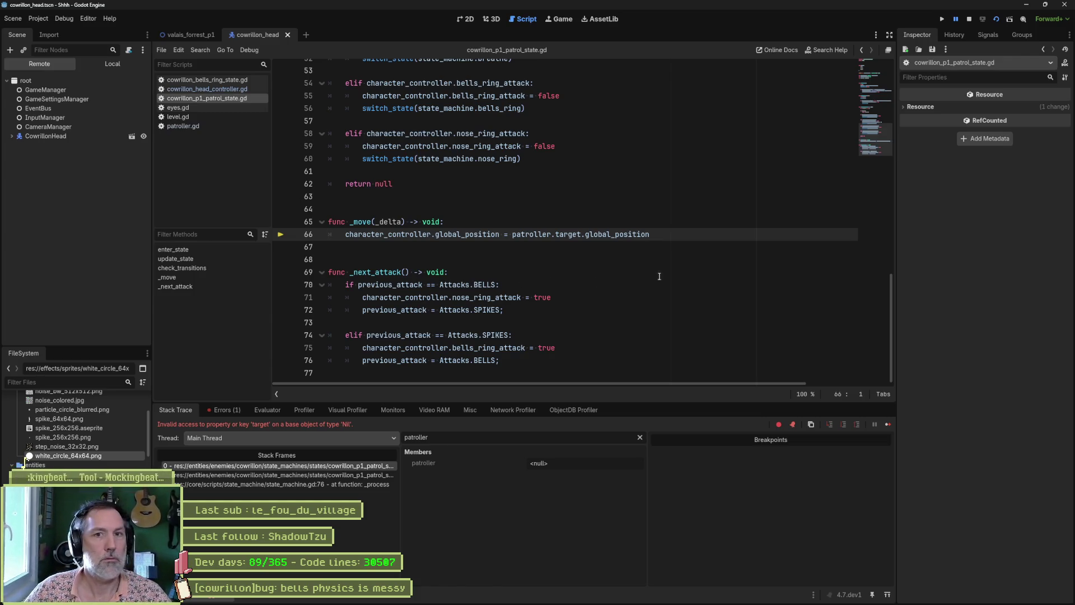
Stop debugging, guard the _move global_position line with 'if patroller:', and rerun the scene.
left_click(968, 19)
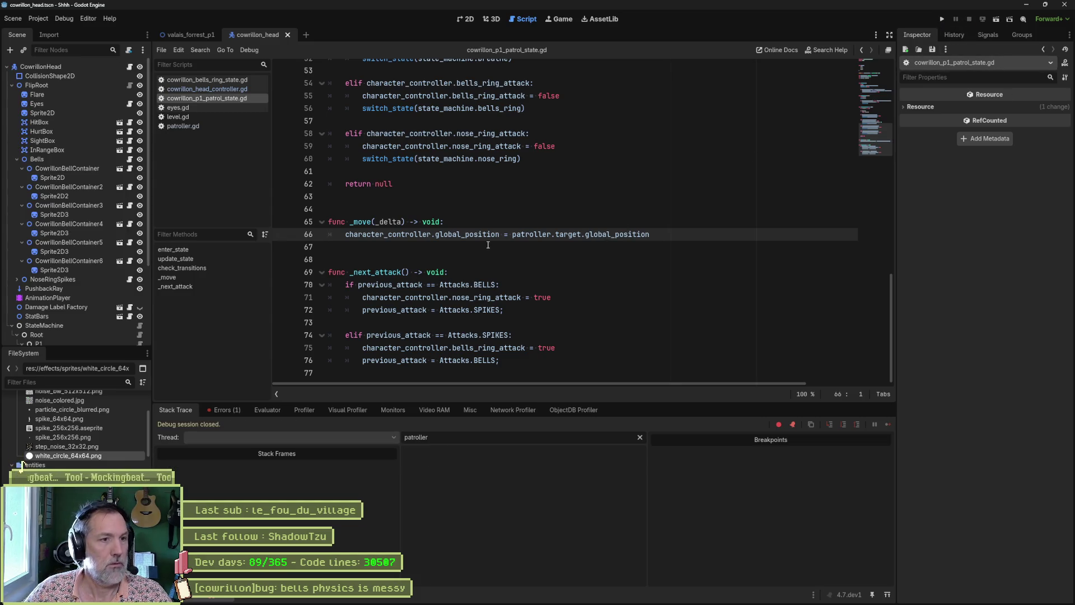
double_click(530, 235)
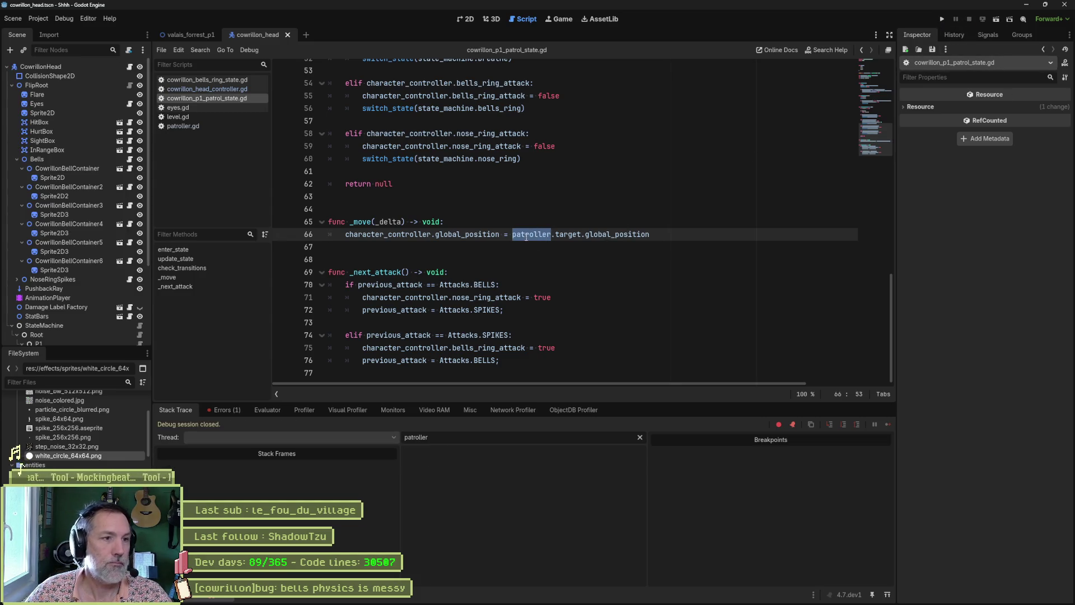
left_click(480, 223)
key("Return")
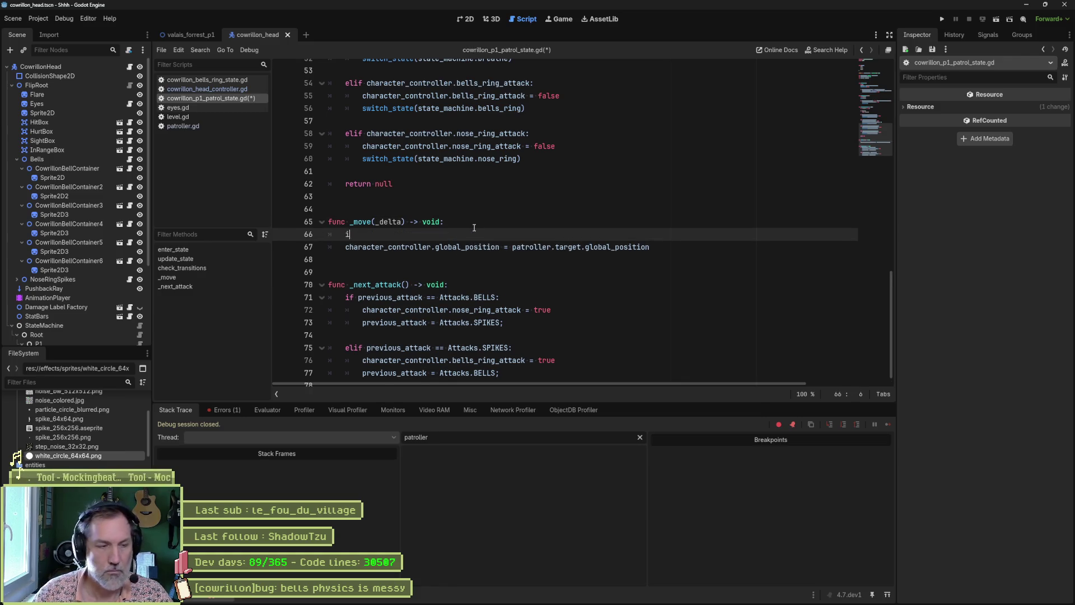
type("if patroller:")
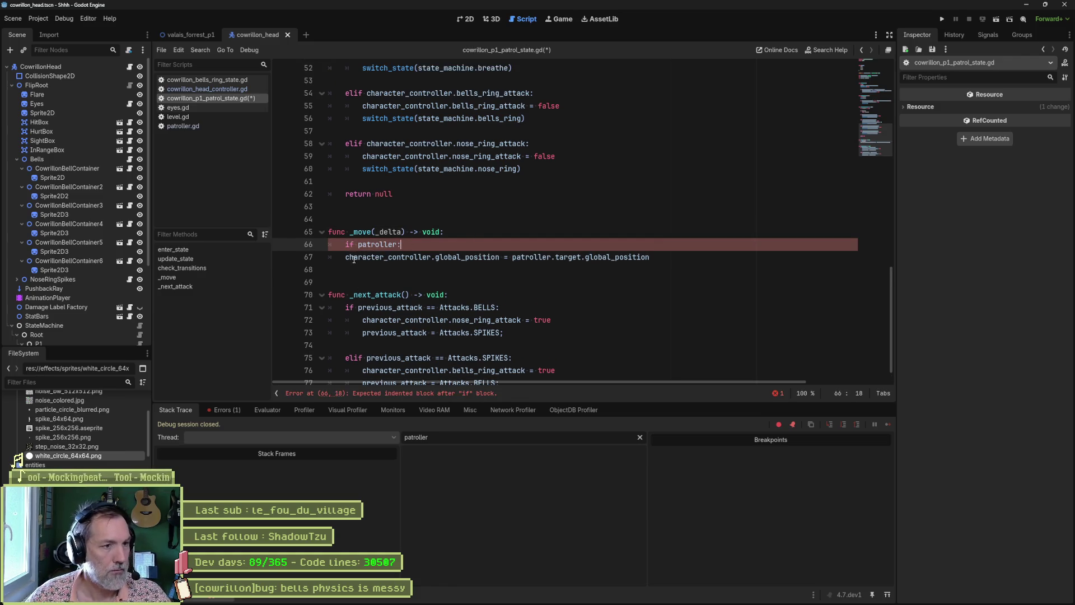
key("Down")
key("Home")
key("Tab")
key("F6")
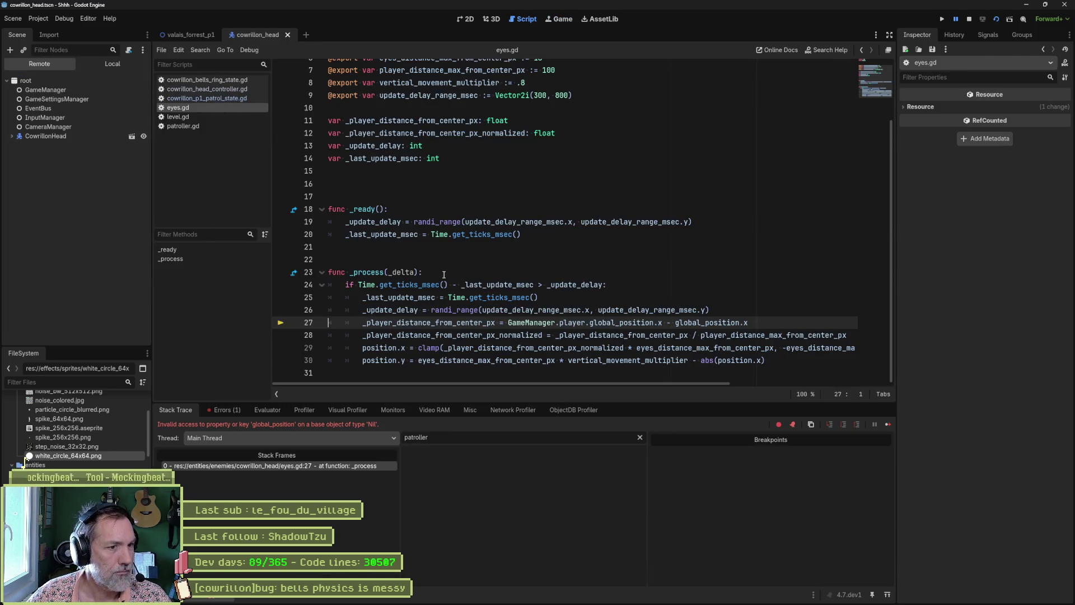
Move the eyes' _process body into a new func _move_eyes(delta) -> void, called from _process.
key("F8")
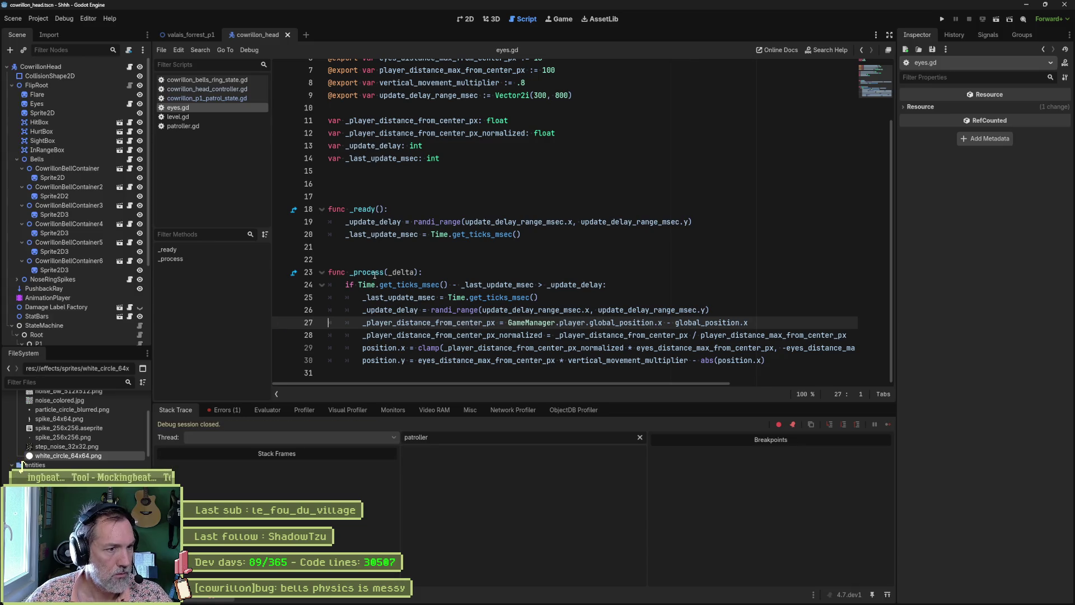
double_click(375, 273)
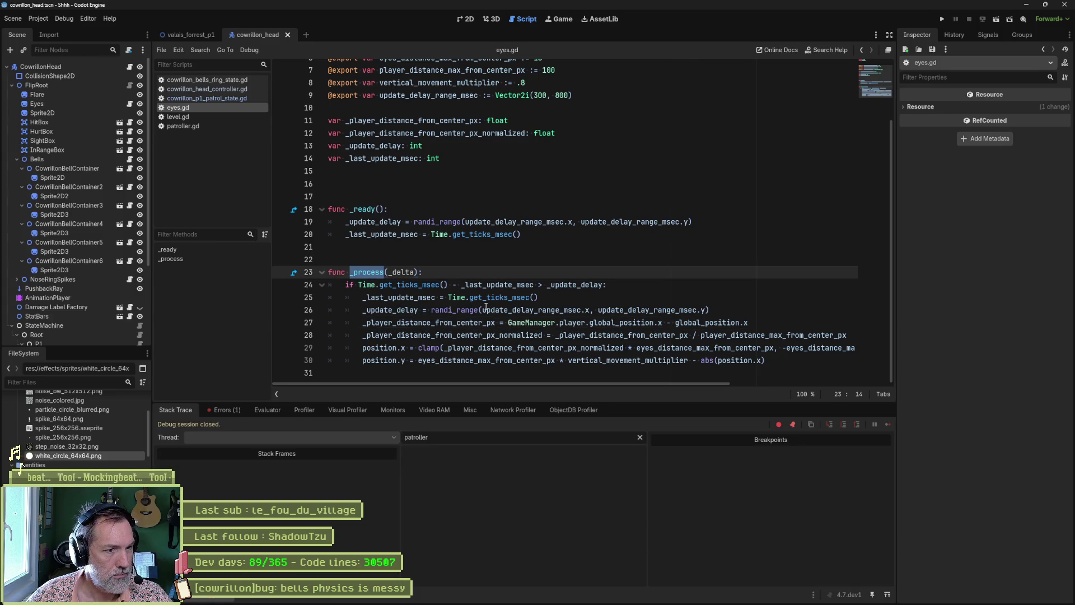
mouse_move(410, 285)
left_mouse_down()
mouse_move(448, 310)
mouse_move(417, 360)
left_mouse_up()
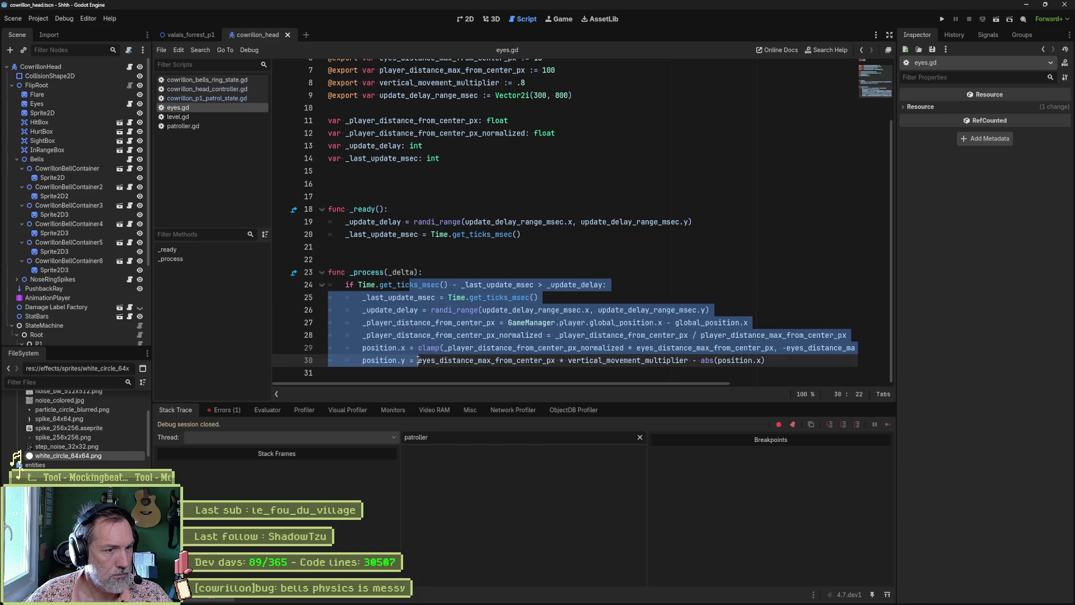
mouse_move(765, 361)
left_mouse_down()
mouse_move(739, 309)
mouse_move(754, 272)
left_mouse_up()
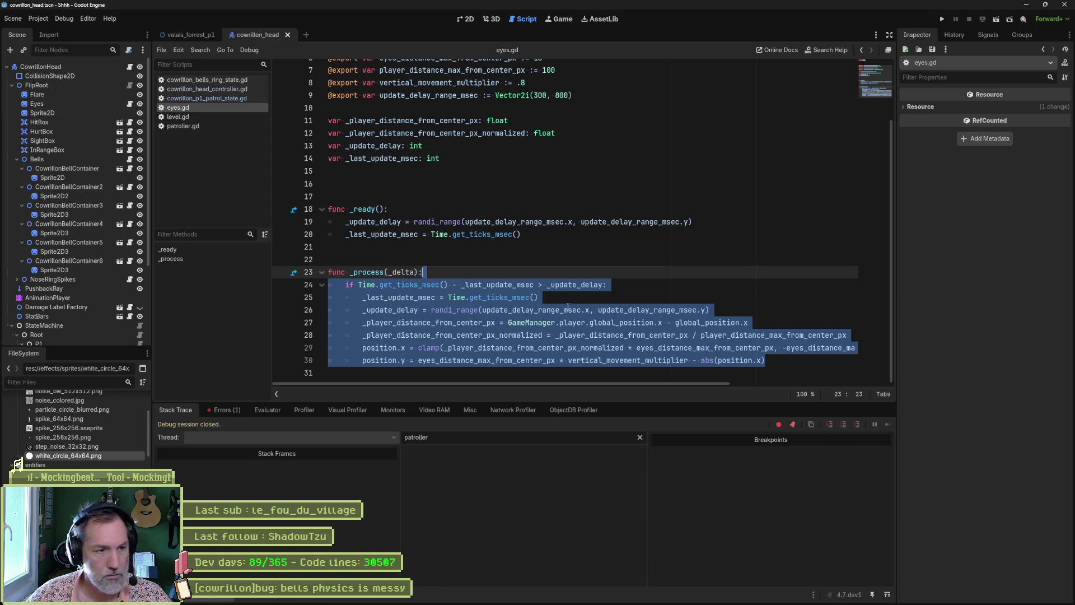
key("BackSpace")
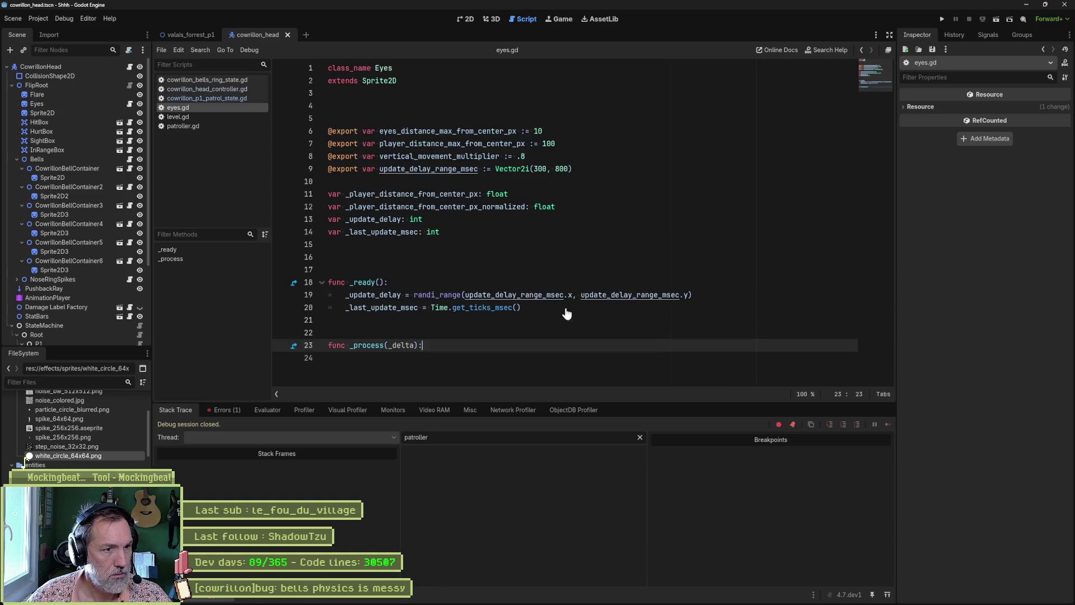
key("Return")
type("_move_e")
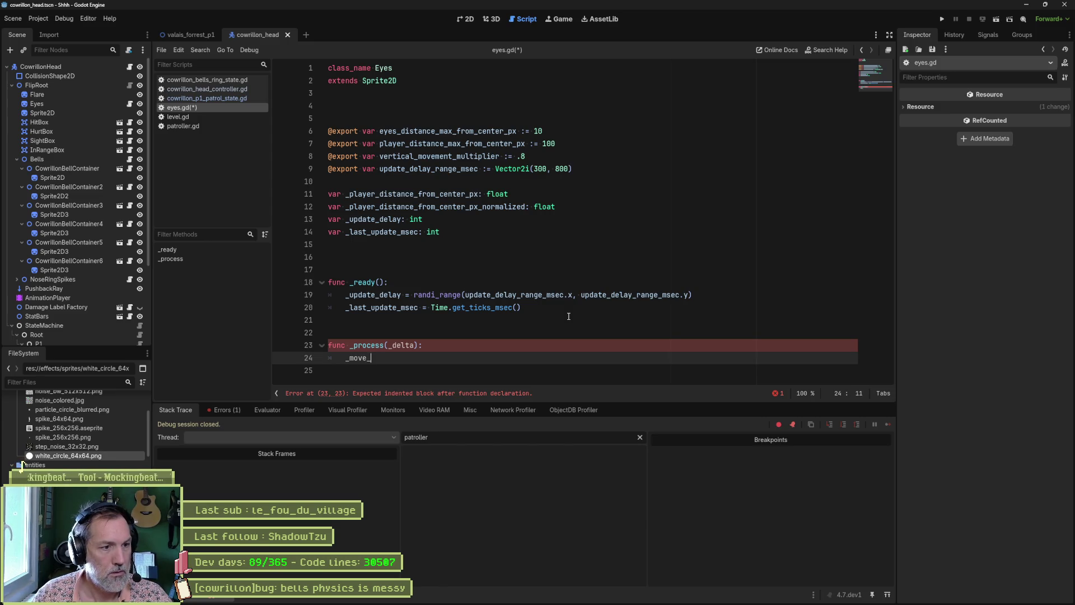
type("yes(_del")
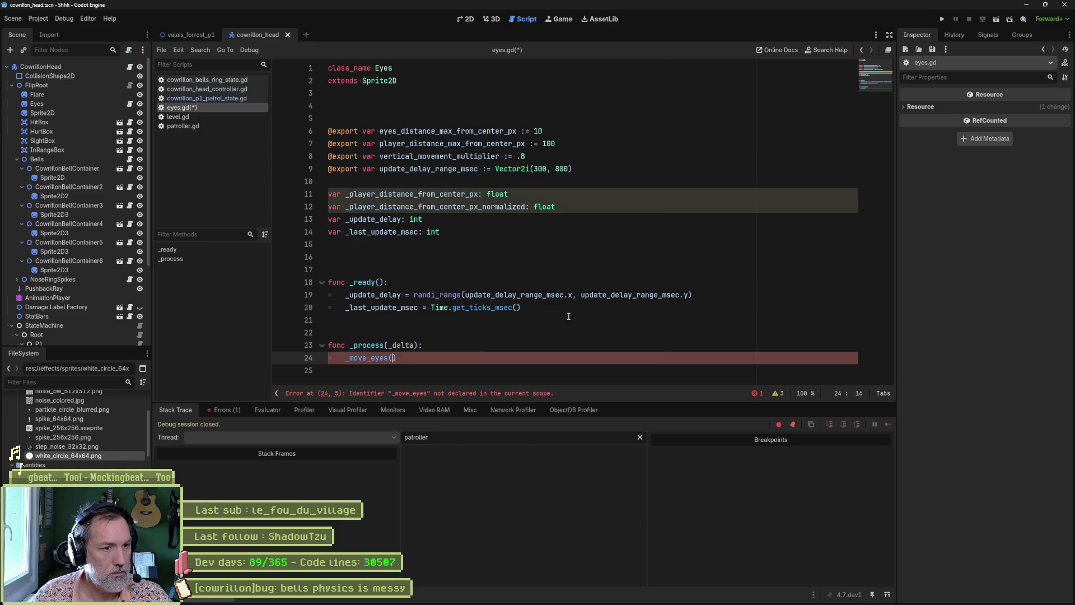
type("ta")
key("Return")
key("Return")
key("Return")
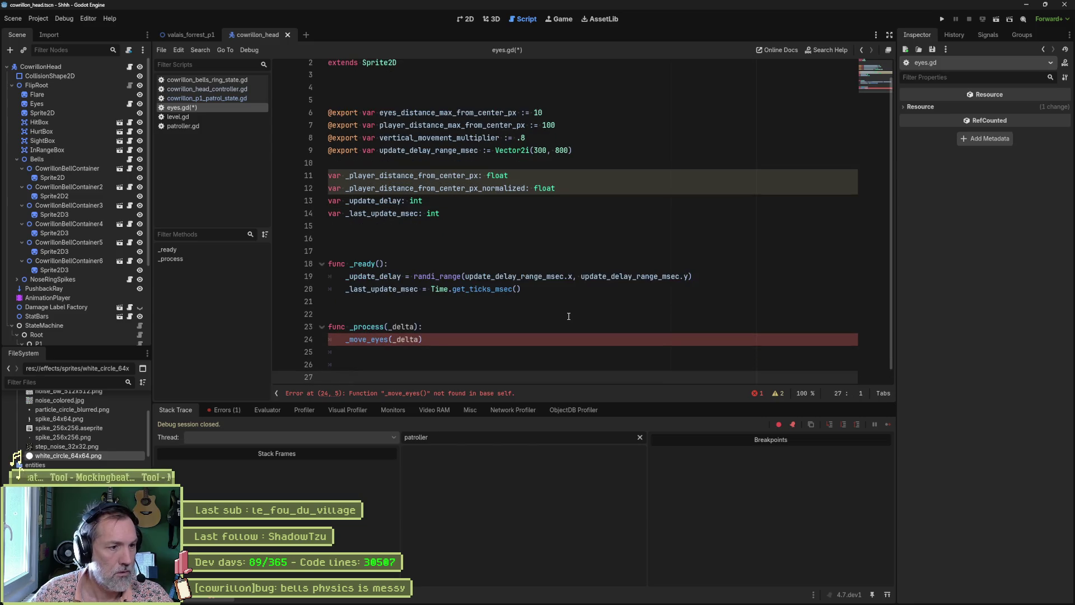
type("func ")
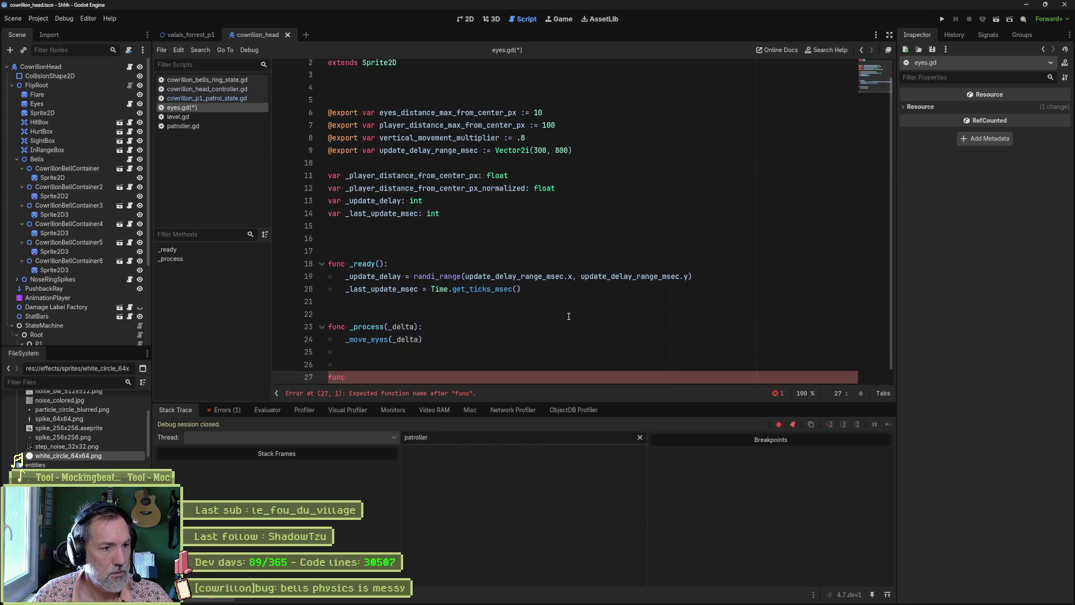
type("_move_eyes")
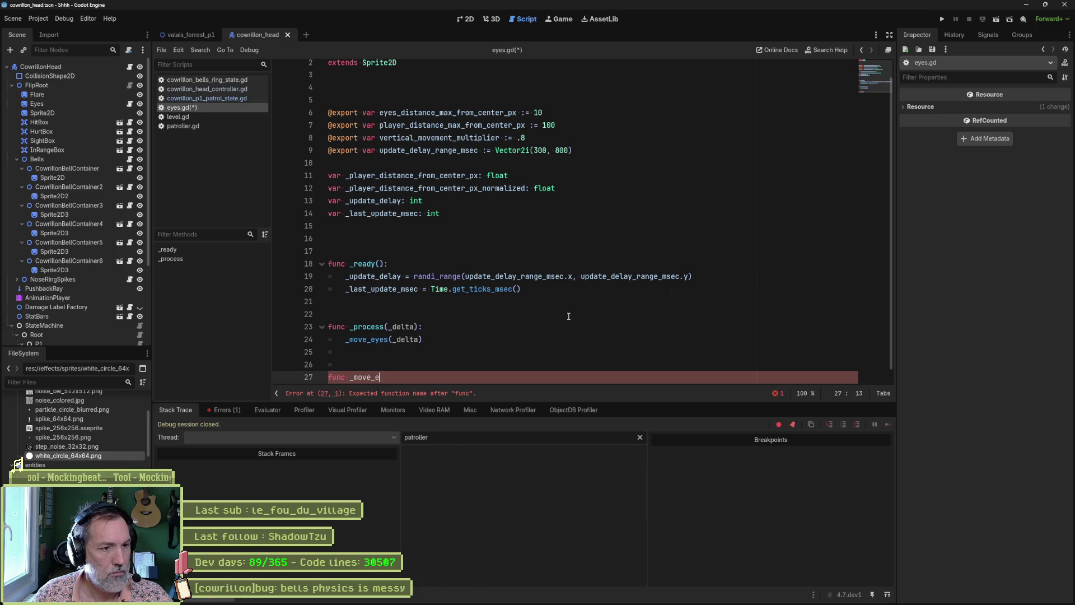
type("(delta")
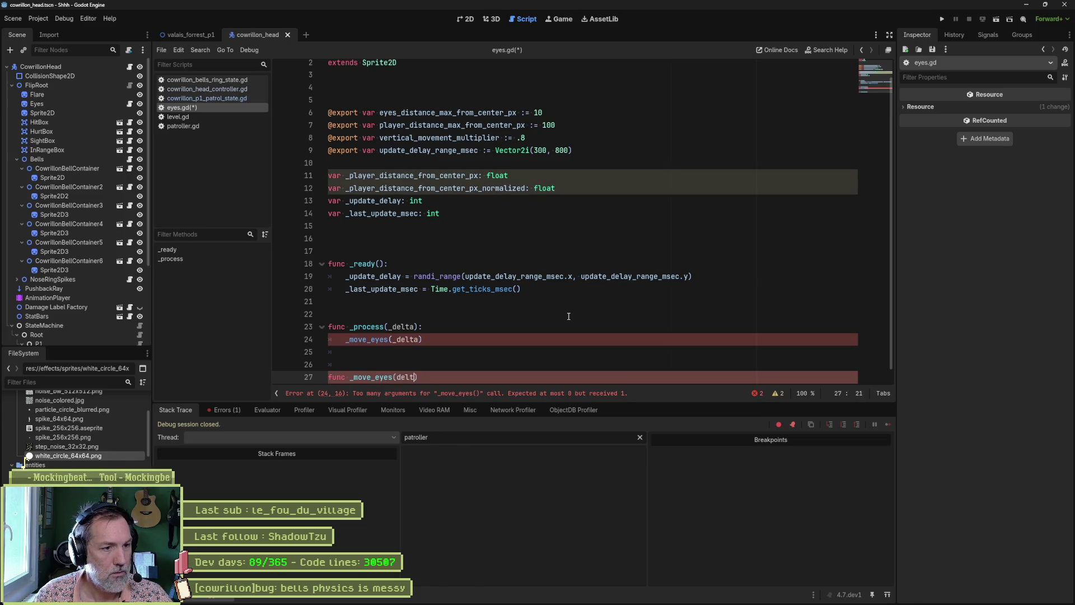
type(") ")
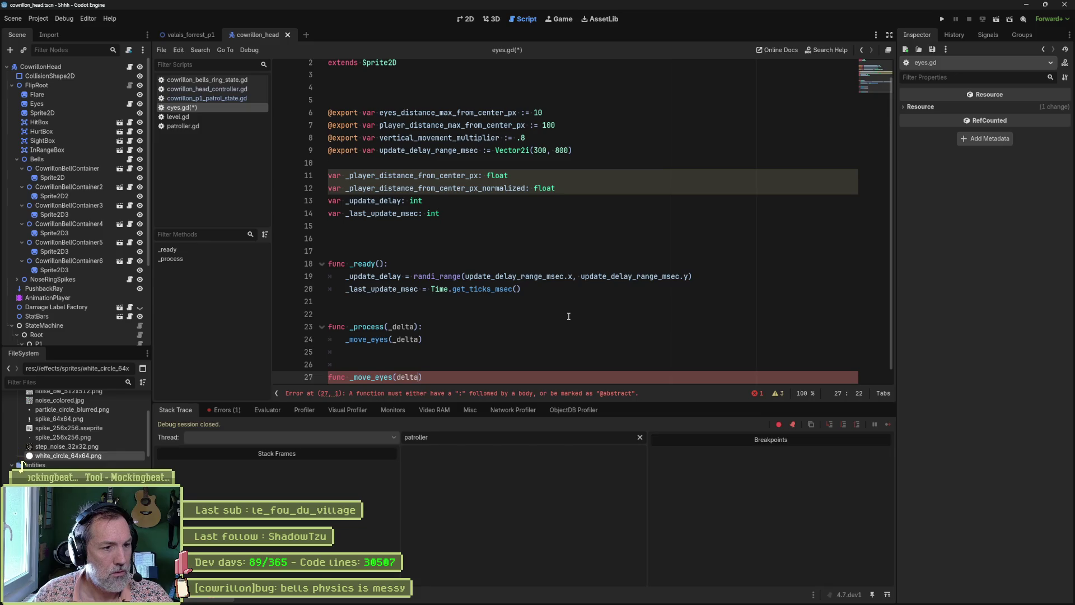
type("-> void")
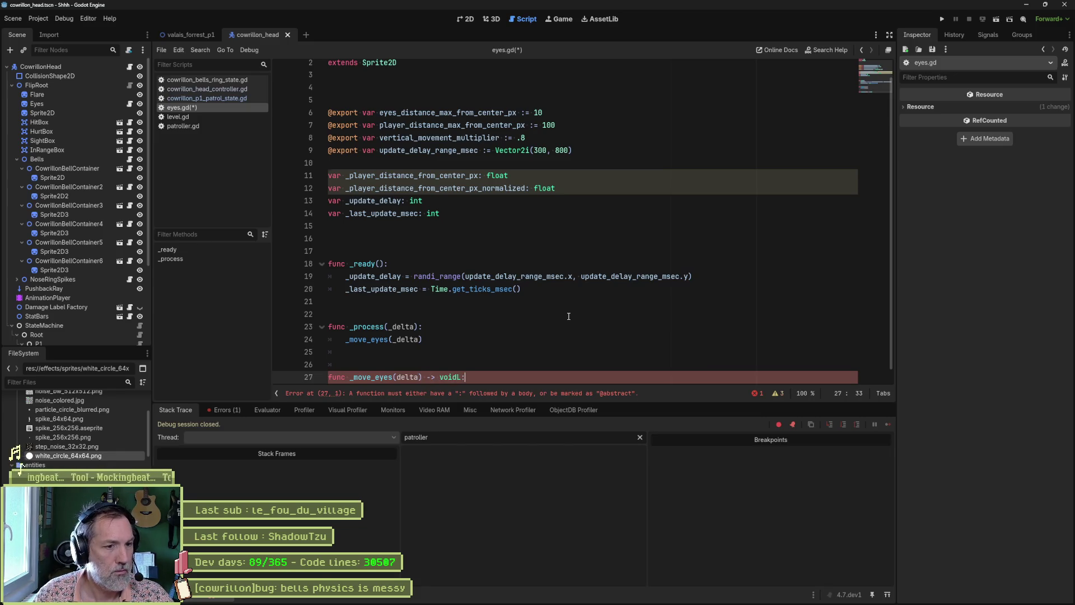
key("ctrl+v")
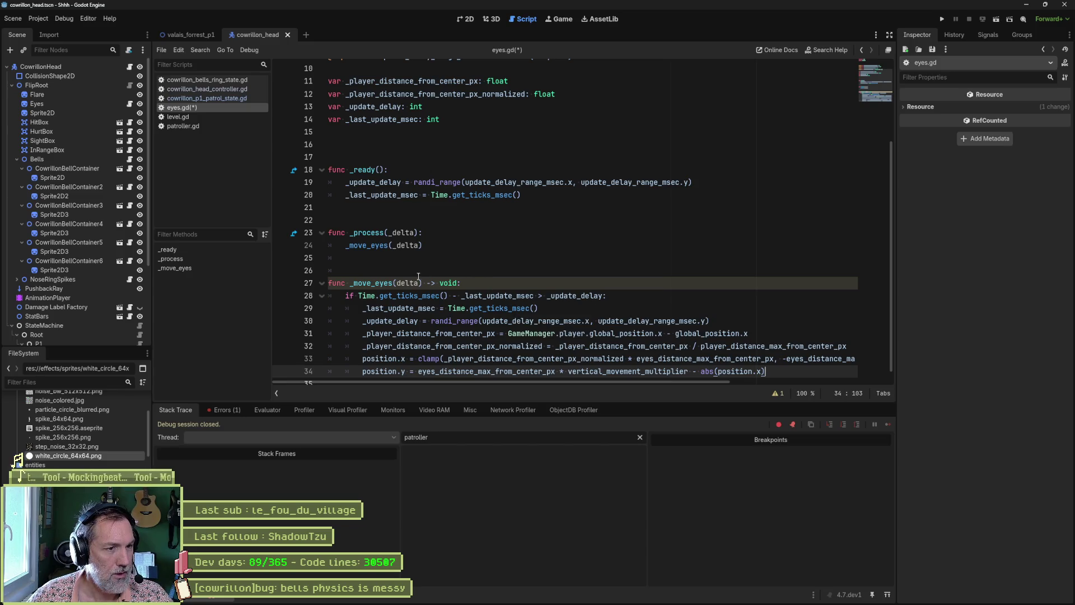
Drop the unused _delta argument from the _move_eyes call and its header.
left_click(394, 284)
left_click(398, 284)
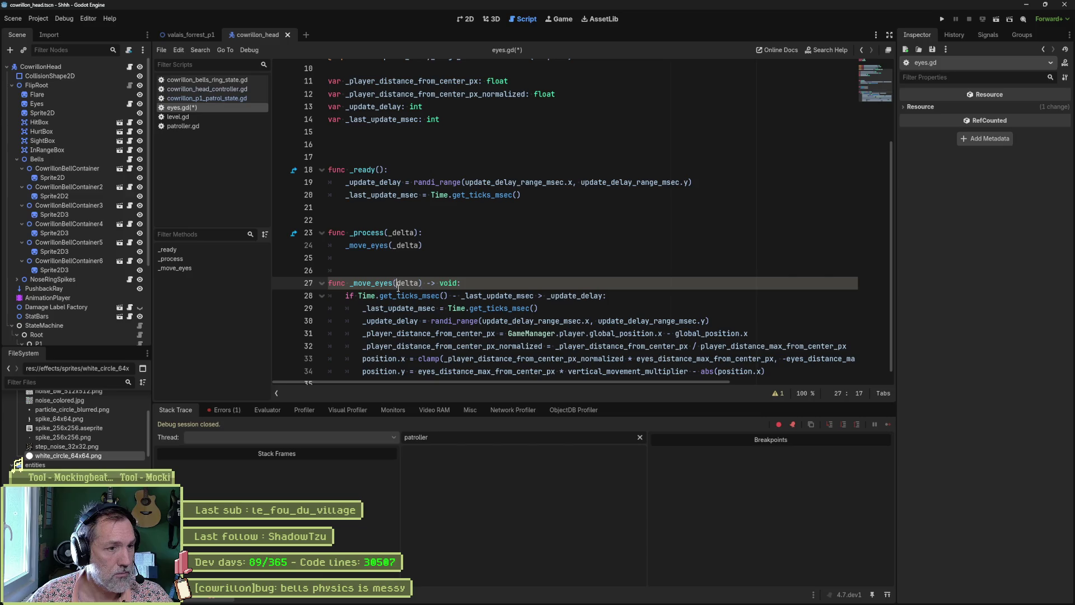
type("_")
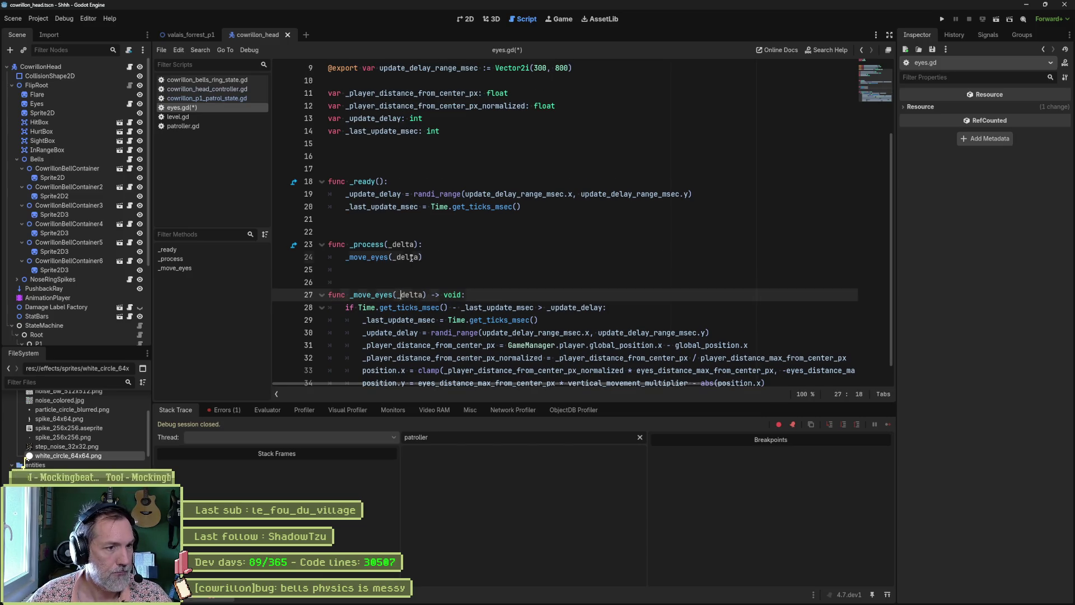
double_click(412, 258)
key("BackSpace")
double_click(416, 293)
key("BackSpace")
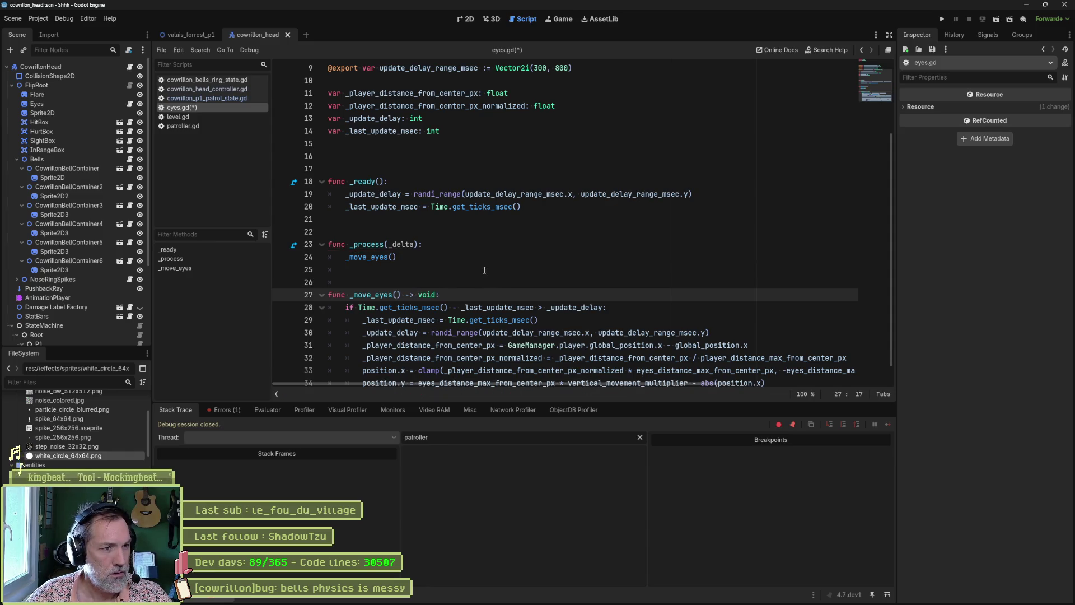
scroll(485, 270, "down", 1)
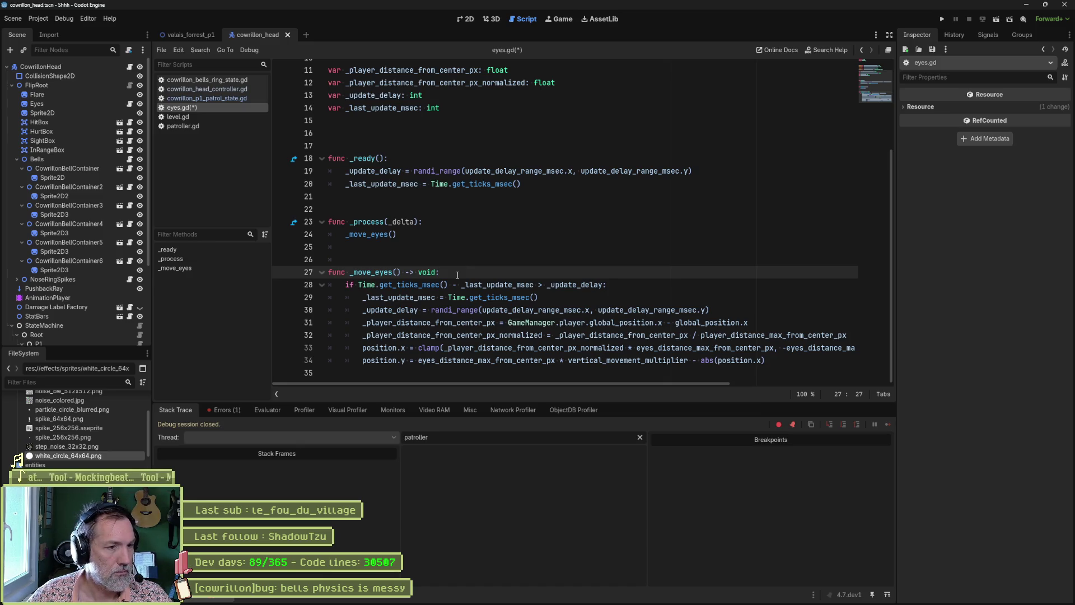
Wrap the _move_eyes body in 'if GameManager.player:' and indent it underneath.
key("Return")
type("if")
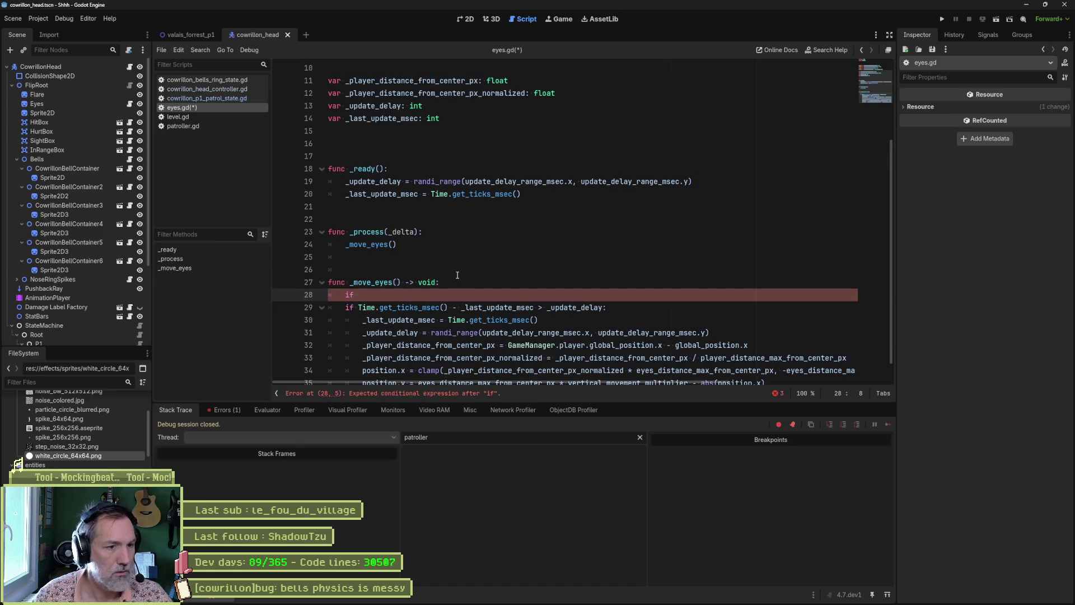
double_click(404, 344)
mouse_move(508, 345)
left_mouse_down()
mouse_move(630, 344)
mouse_move(587, 345)
left_mouse_up()
key("ctrl+c")
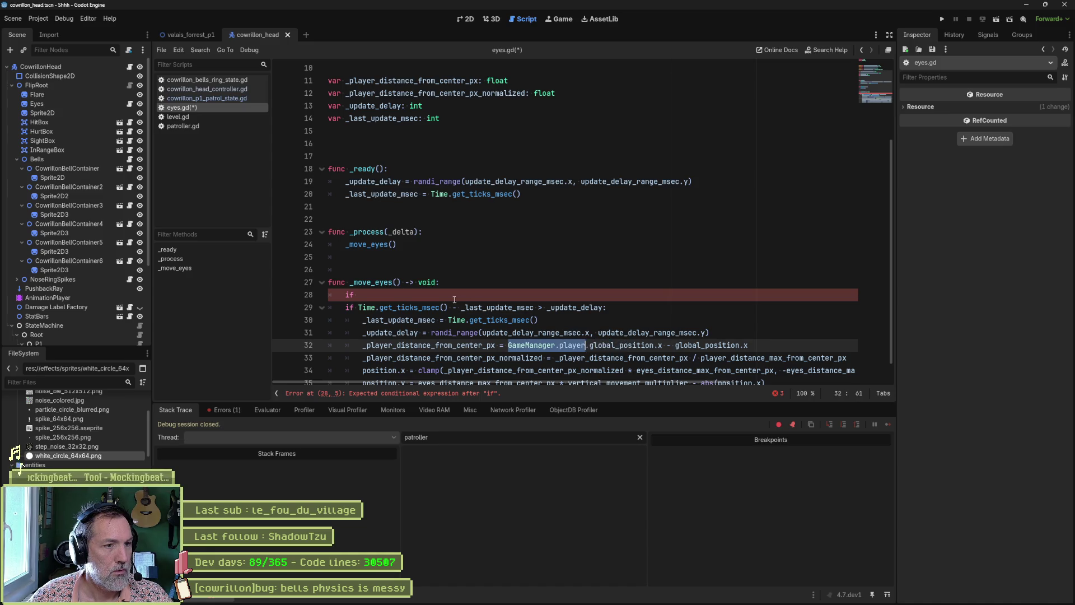
left_click(458, 296)
key("ctrl+v")
type(":")
key("Down")
key("shift+Down")
key("shift+Down")
key("shift+Down")
key("Tab")
Save eyes.gd and run the game to test the change.
key("ctrl+s")
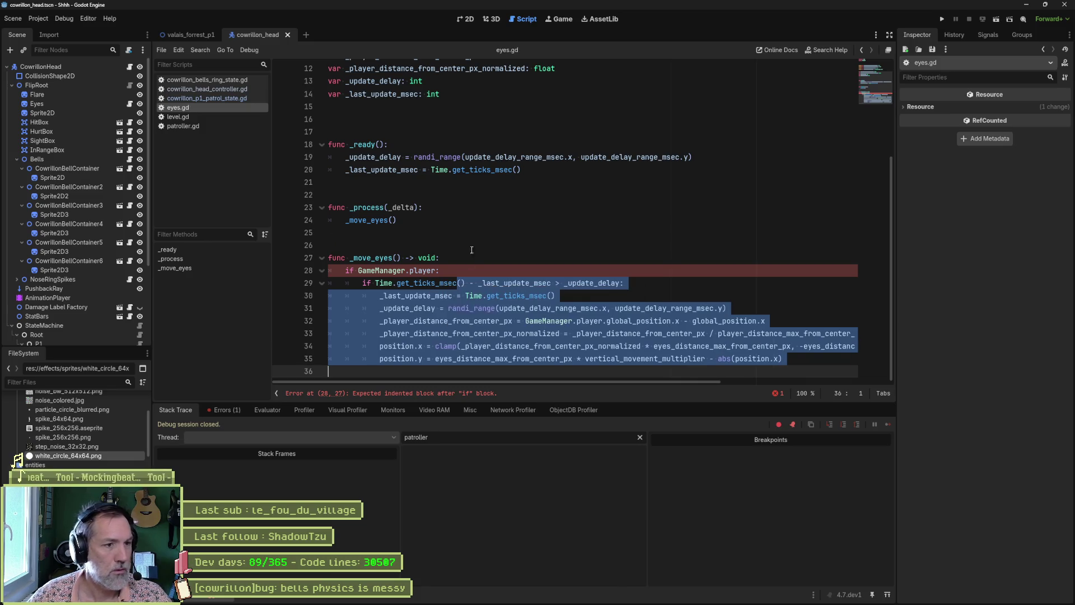
key("F6")
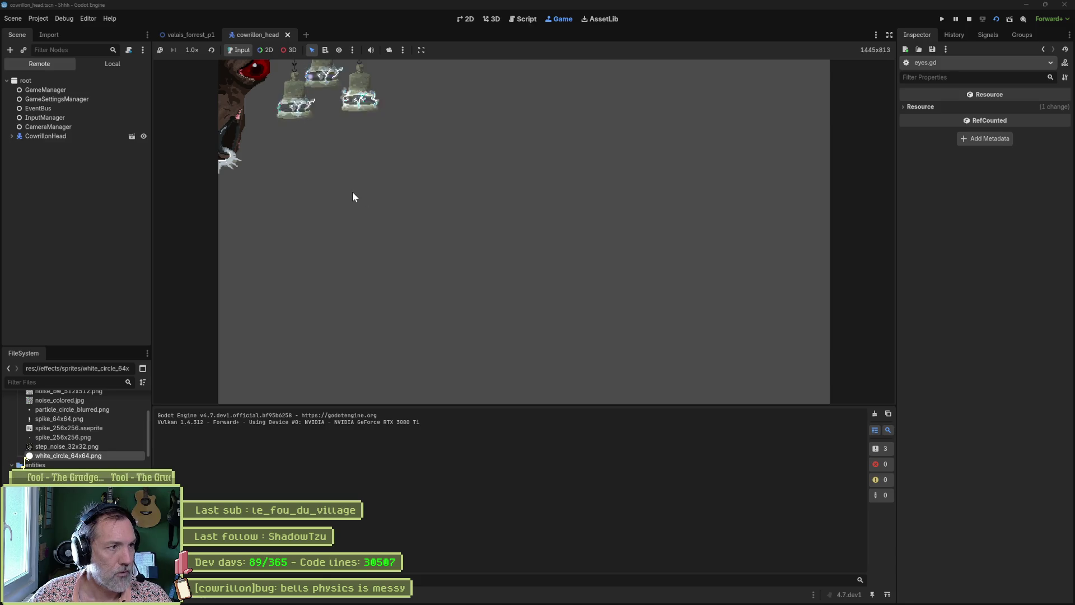
left_click(60, 137)
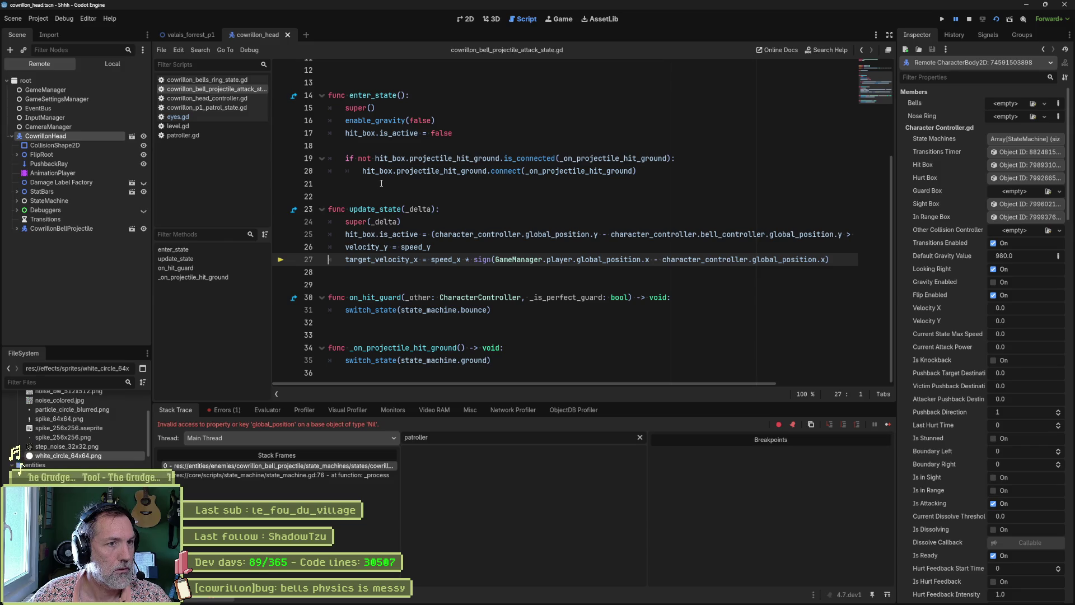
Add 'if GameManager.player:' above the target_velocity_x assignment and indent that line under it.
left_click(582, 261)
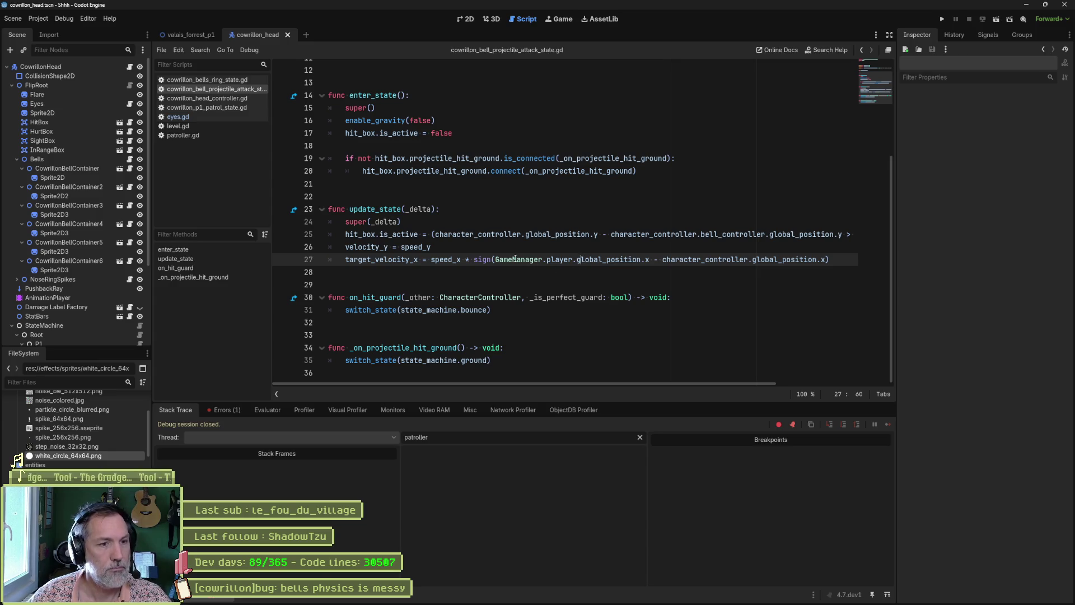
mouse_move(508, 265)
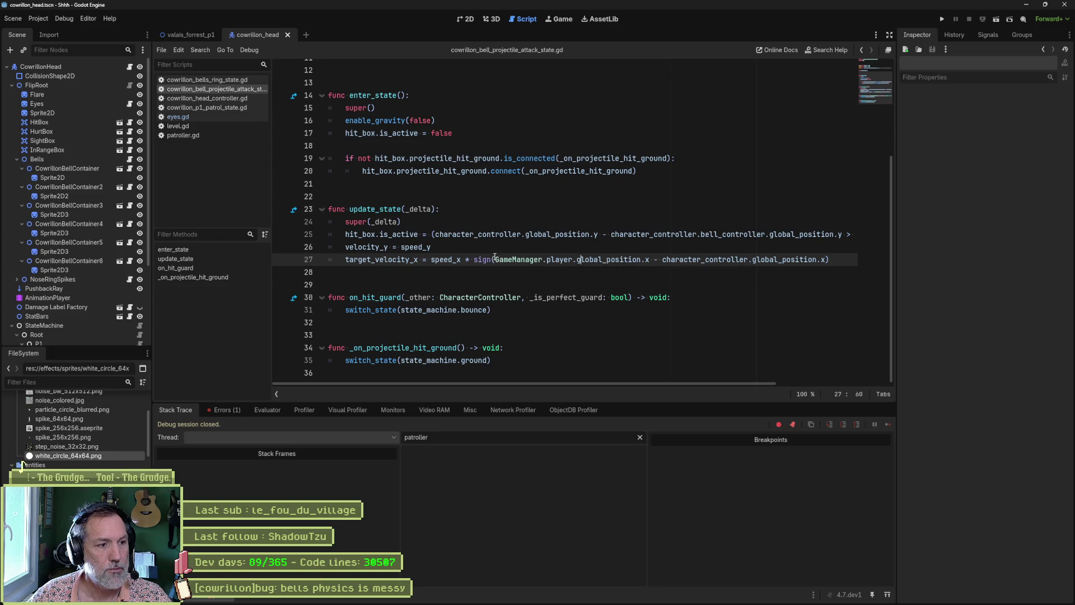
mouse_move(495, 259)
left_mouse_down()
mouse_move(608, 259)
mouse_move(573, 259)
left_mouse_up()
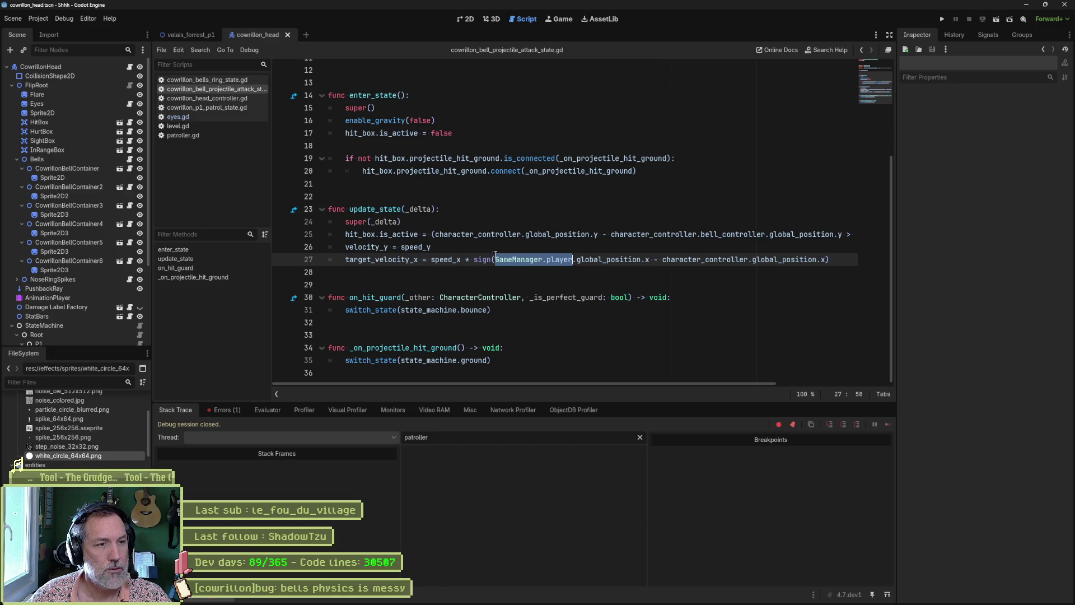
left_click(436, 248)
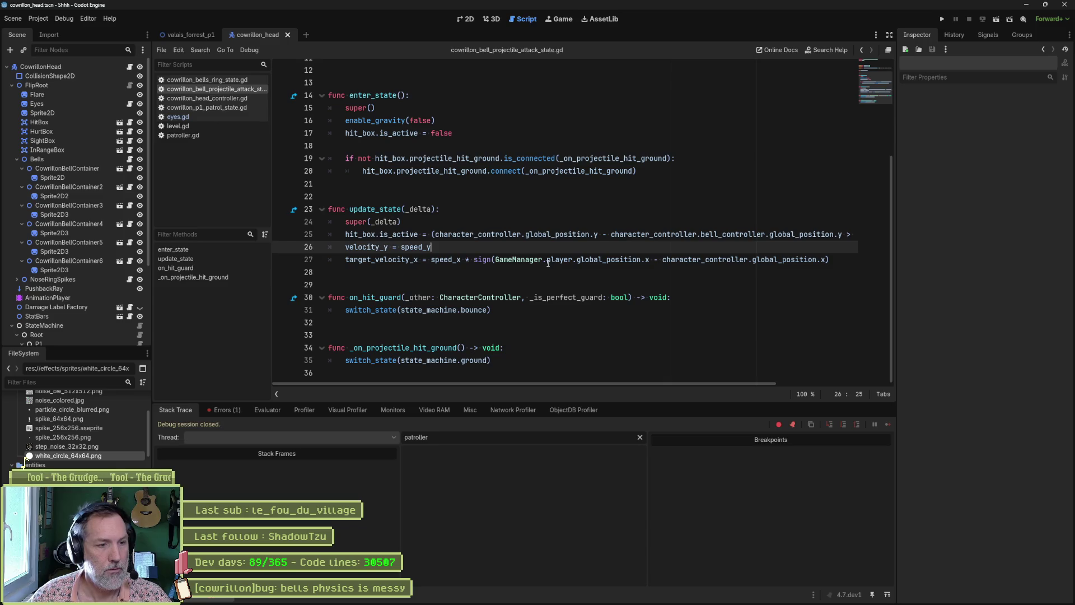
mouse_move(547, 263)
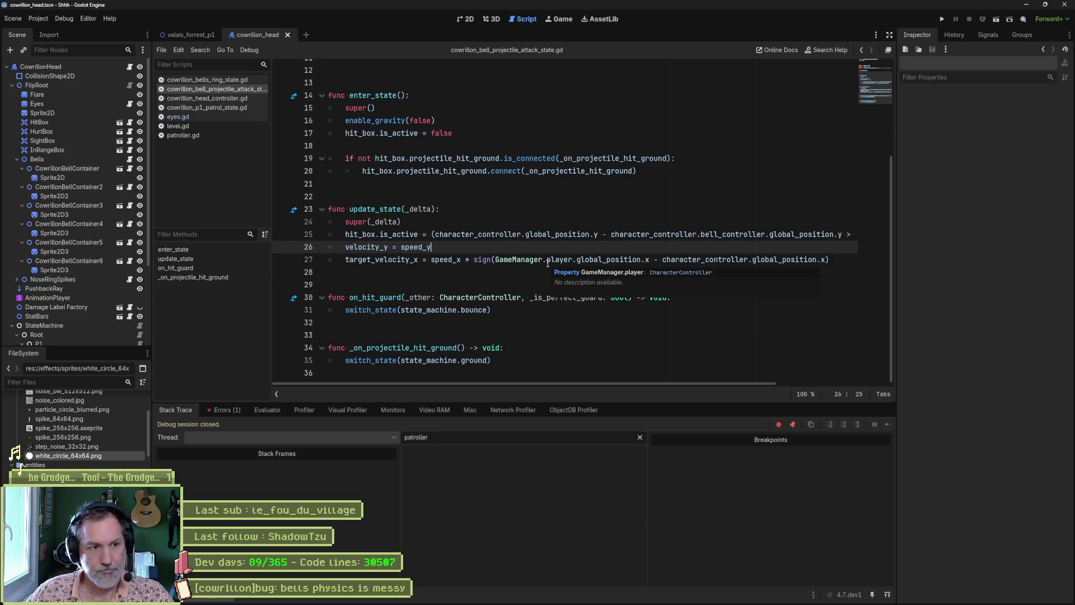
key("Return")
type("if GameManager.player")
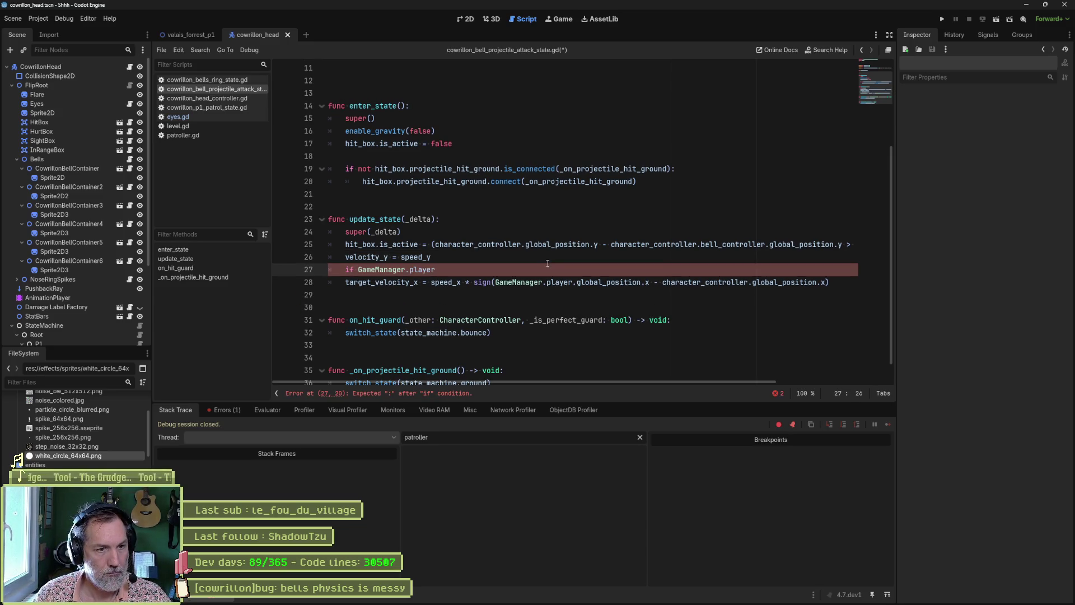
type(":")
key("Down")
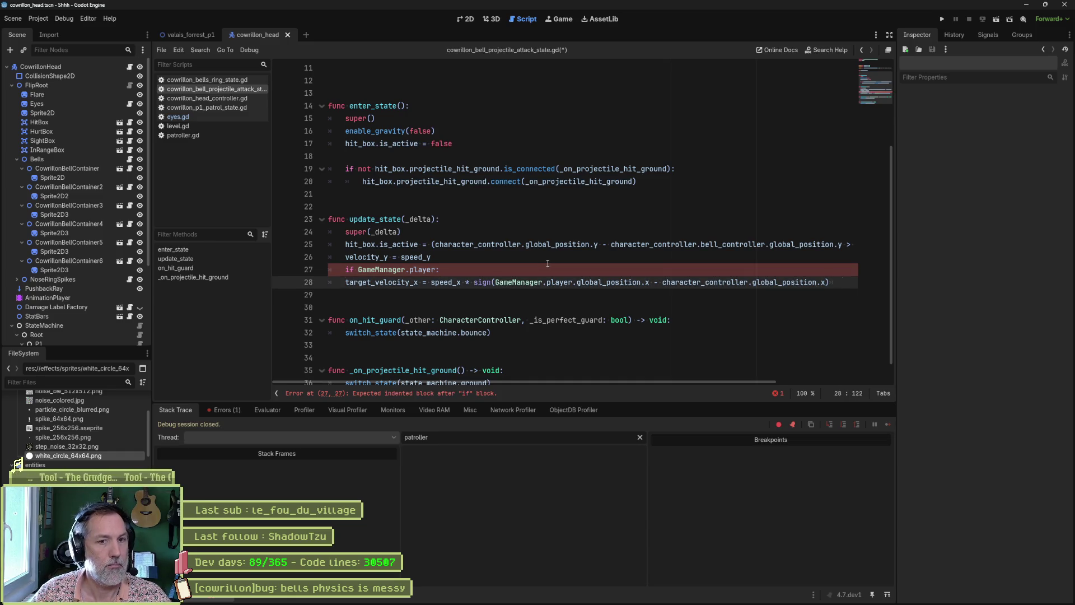
key("Home")
key("Tab")
key("Up")
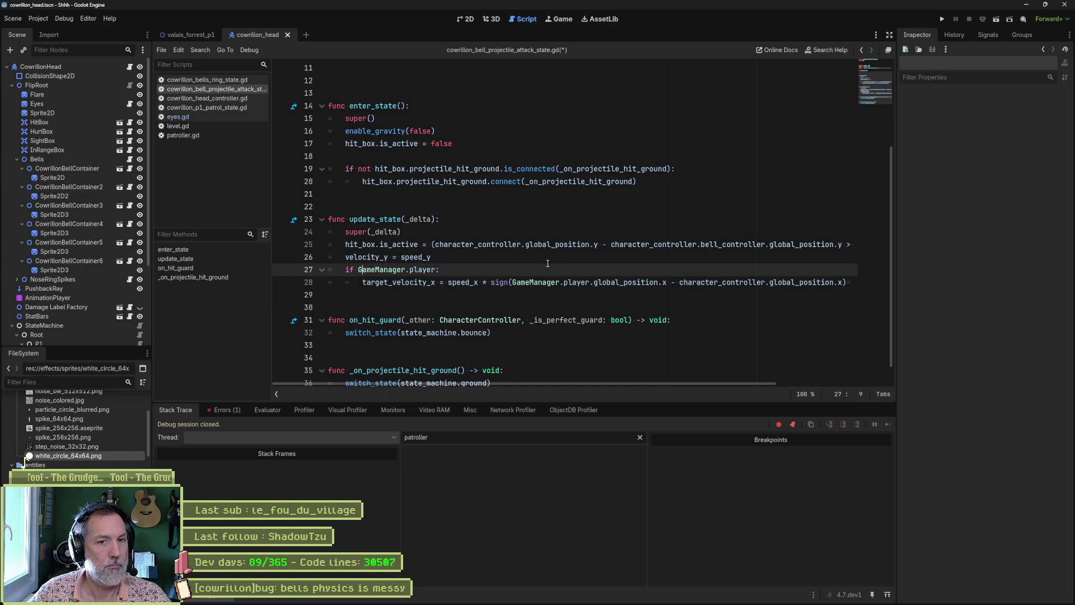
Add an else branch holding an indented copy of the target_velocity_x assignment.
key("Down")
key("Down")
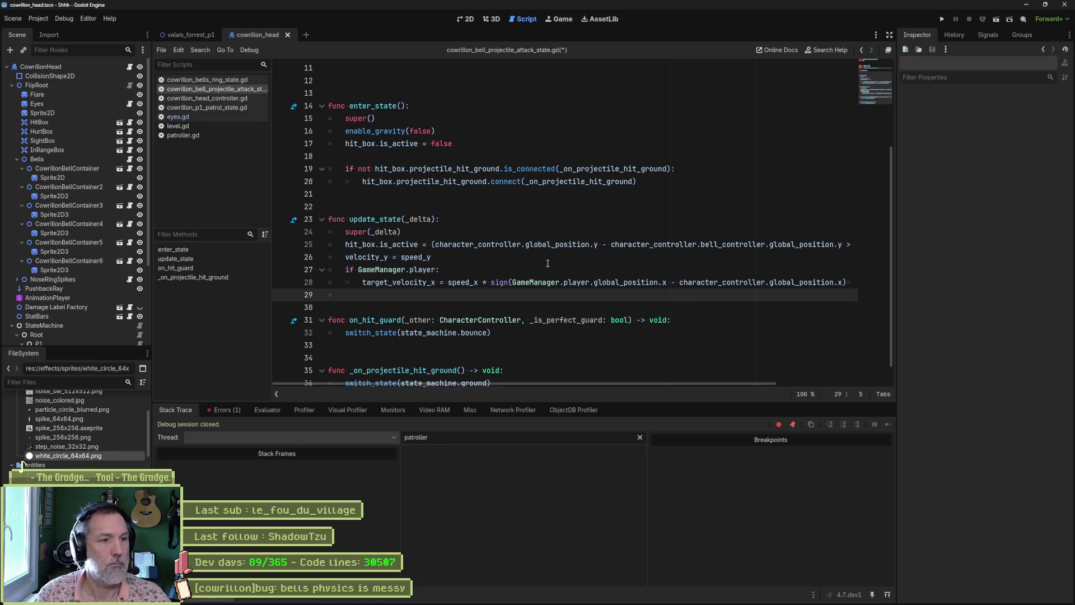
type("else:")
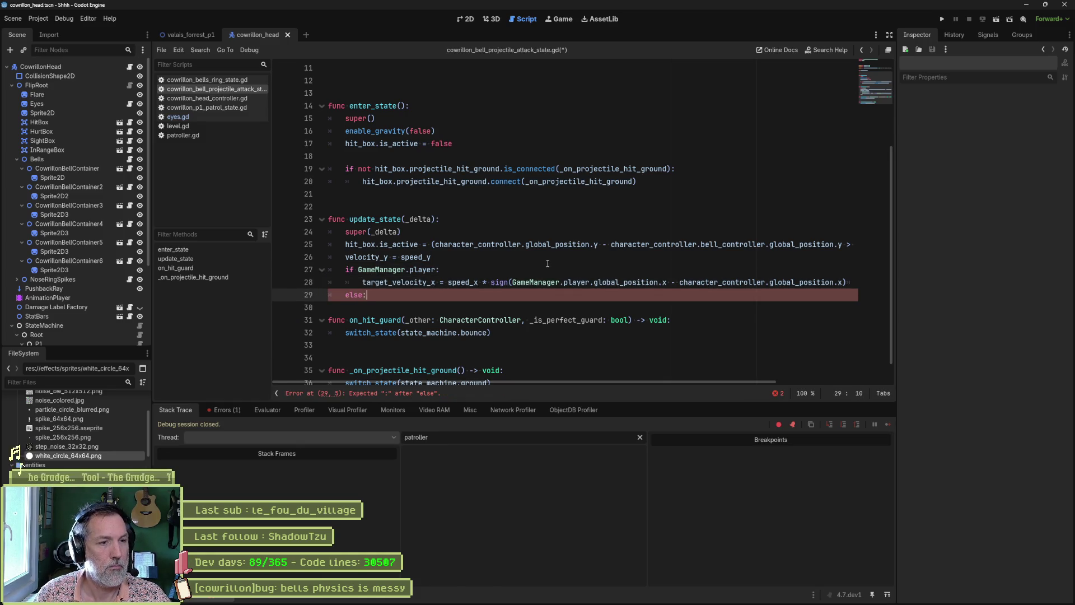
key("shift+Up")
key("shift+Left")
key("shift+Left")
key("shift+Left")
key("ctrl+c")
key("Down")
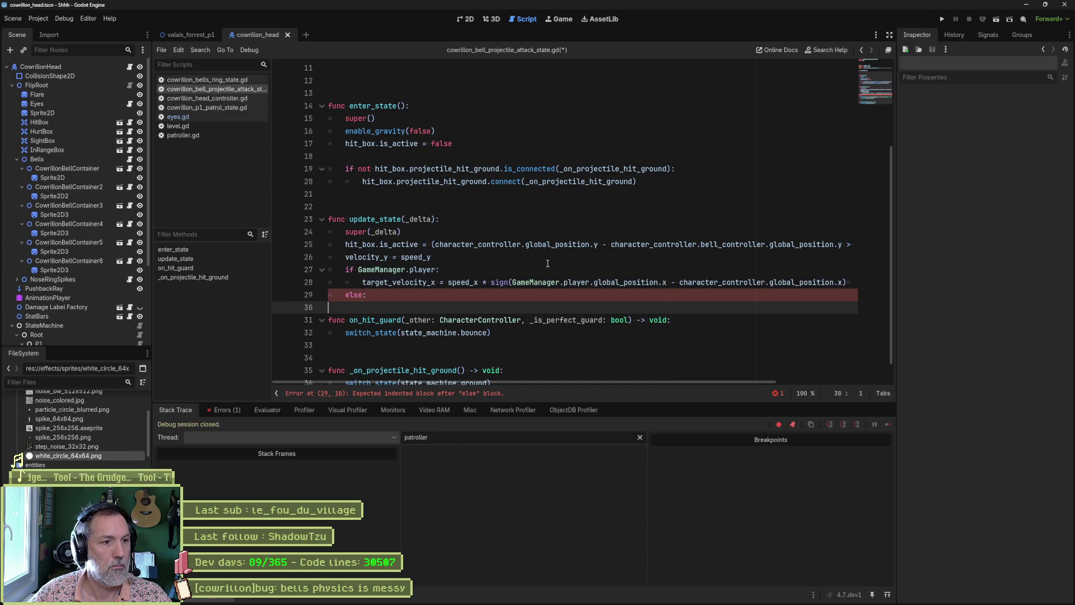
key("ctrl+v")
key("Up")
key("Tab")
key("Tab")
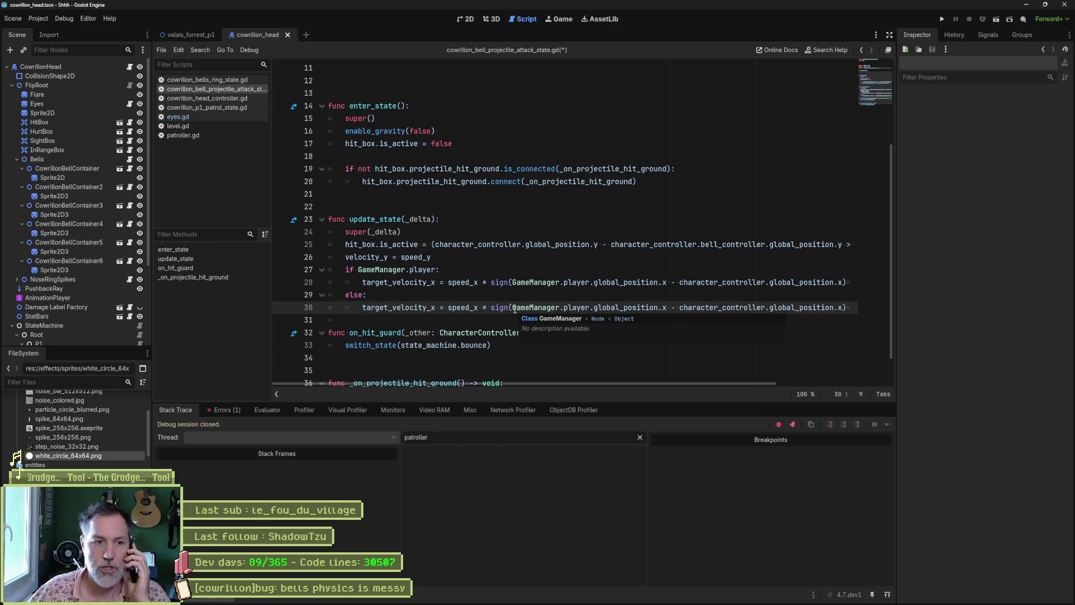
left_click(709, 346)
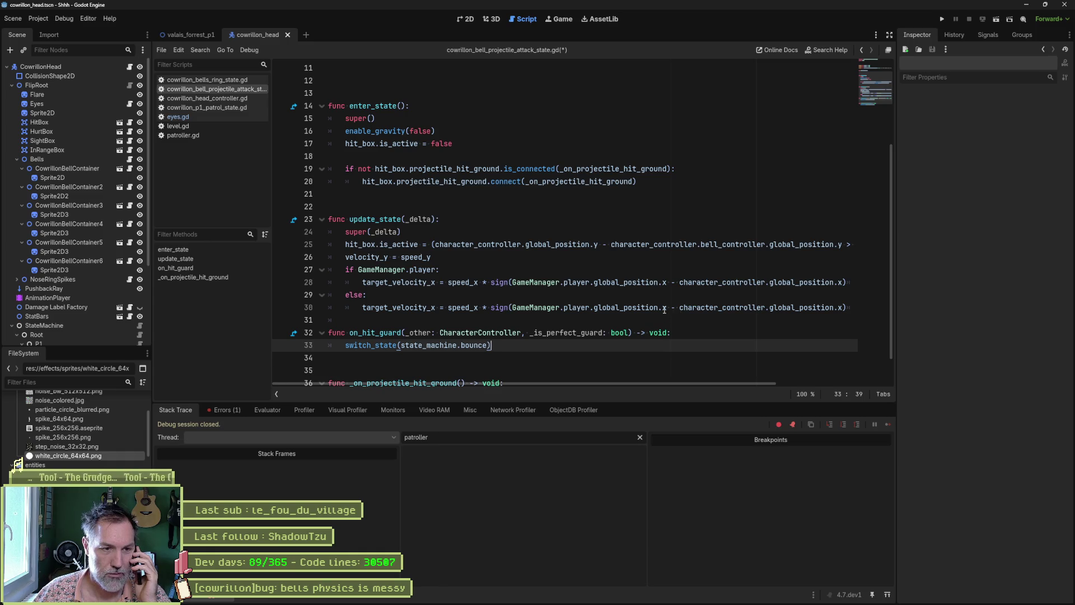
mouse_move(582, 333)
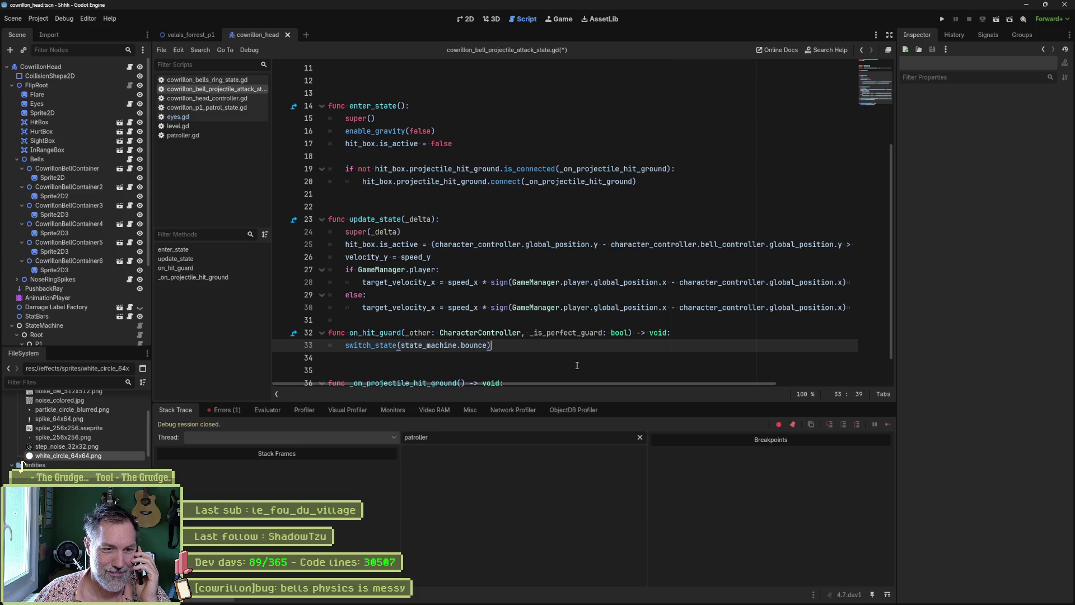
mouse_move(590, 384)
left_mouse_down()
mouse_move(629, 386)
mouse_move(616, 390)
left_mouse_up()
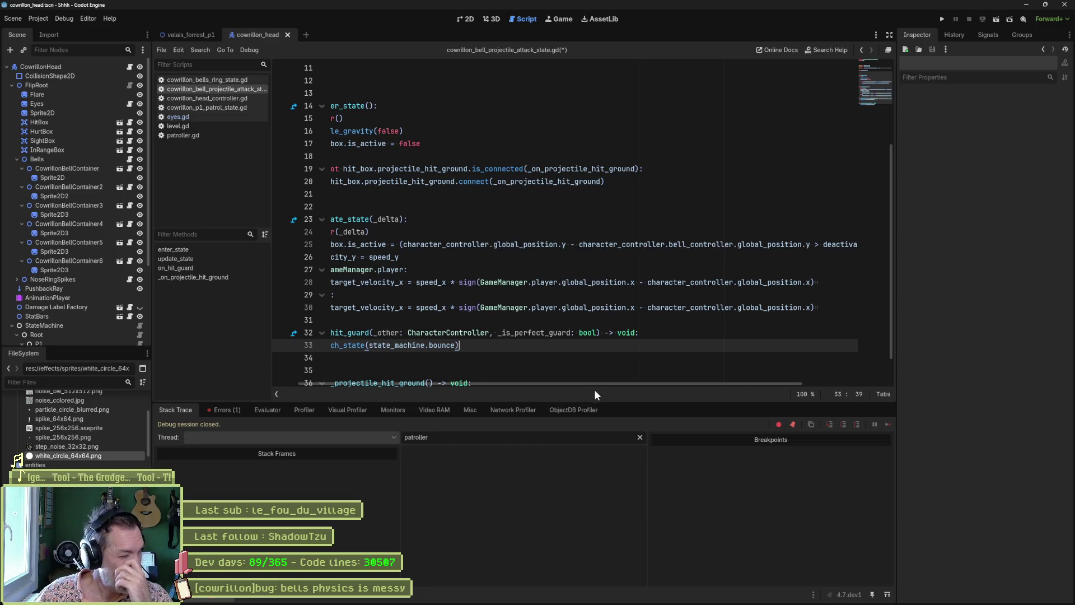
left_click_drag(599, 381, 515, 372)
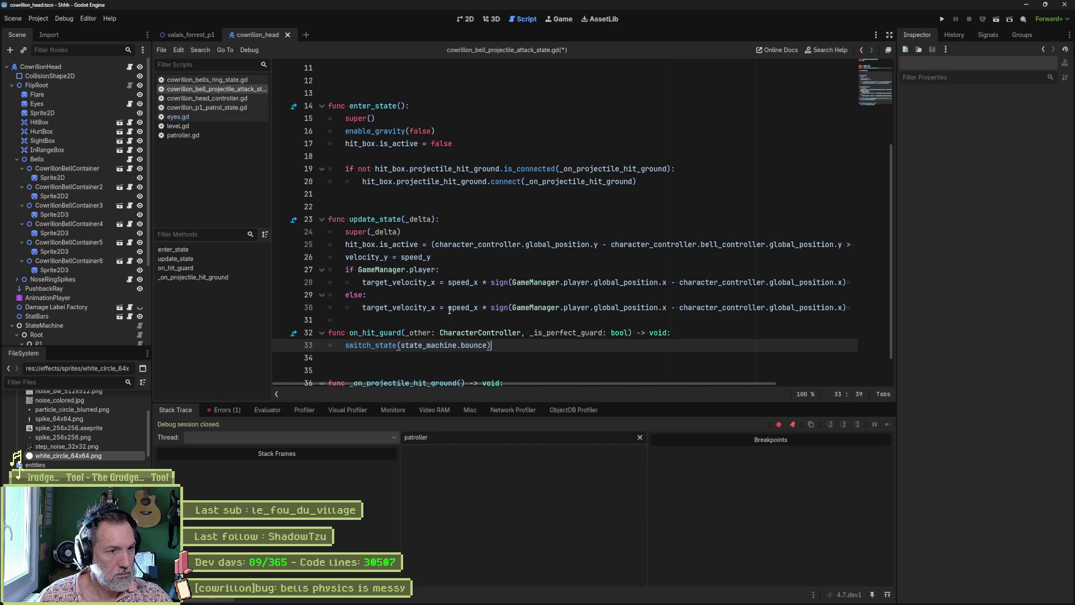
Set target_velocity_x to 0.0 in the else branch, save, and run the scene.
mouse_move(449, 310)
left_click_drag(446, 307, 846, 305)
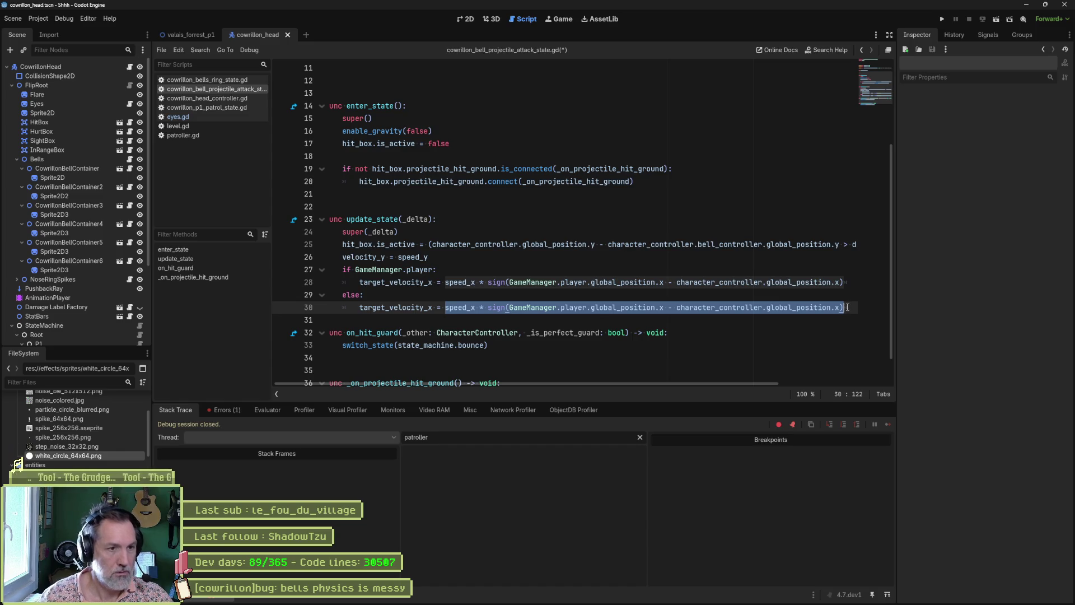
type("0.")
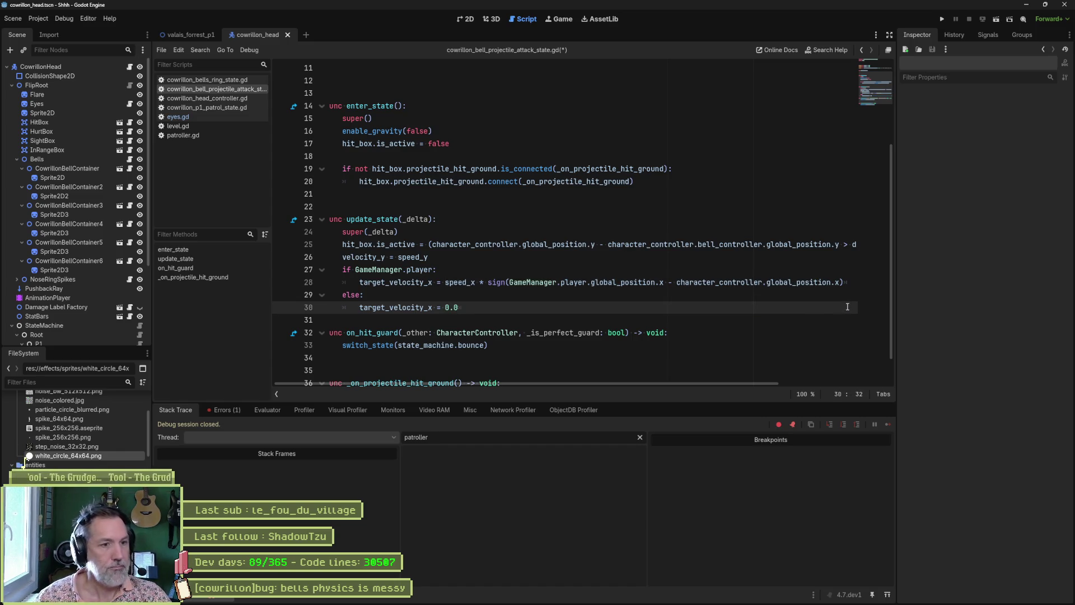
key("ctrl+s")
key("F6")
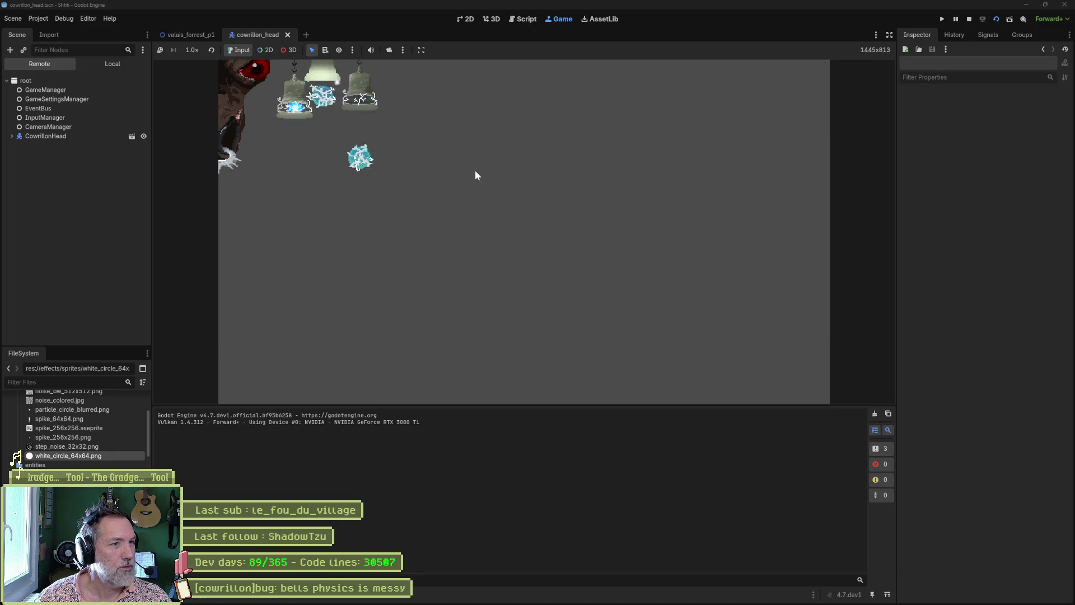
Inspect the running CowrillonHead's live properties and camera_manager.gd line 13, then stop the game.
left_click(92, 140)
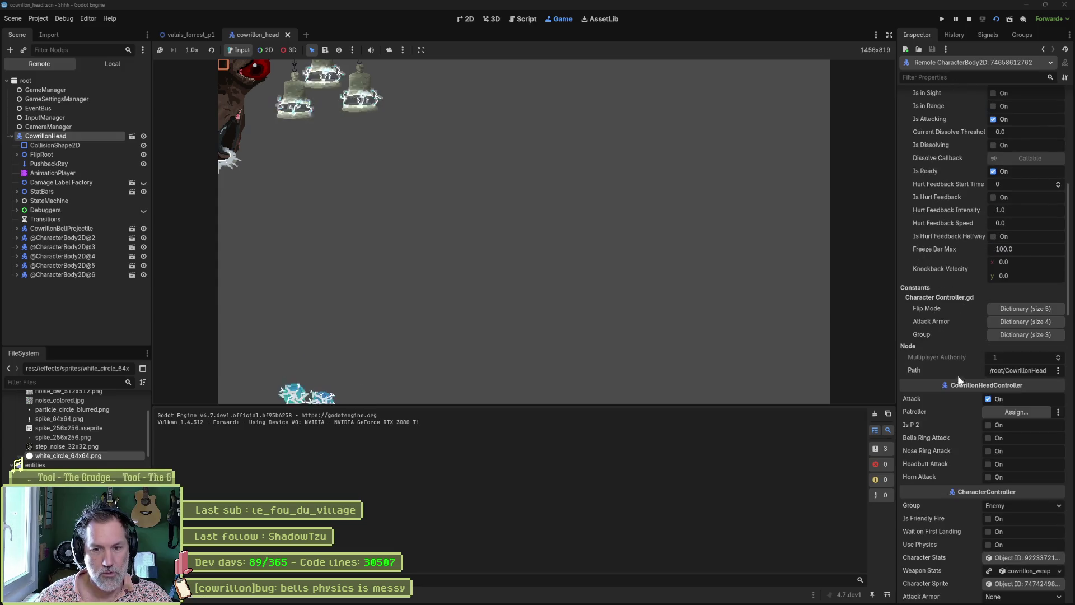
scroll(957, 358, "down", 10)
scroll(951, 420, "down", 8)
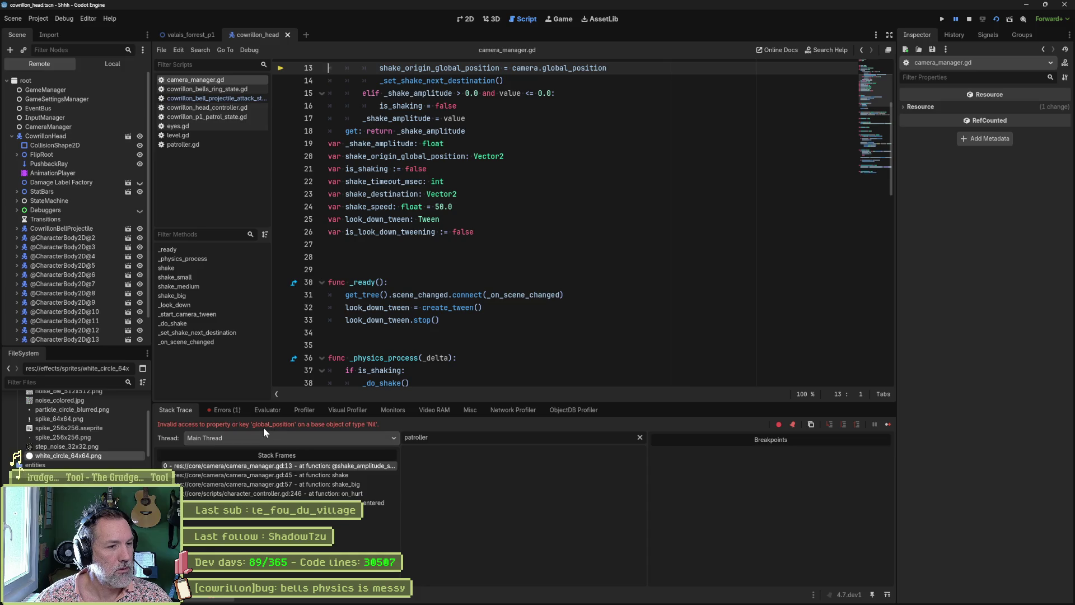
scroll(349, 139, "up", 4)
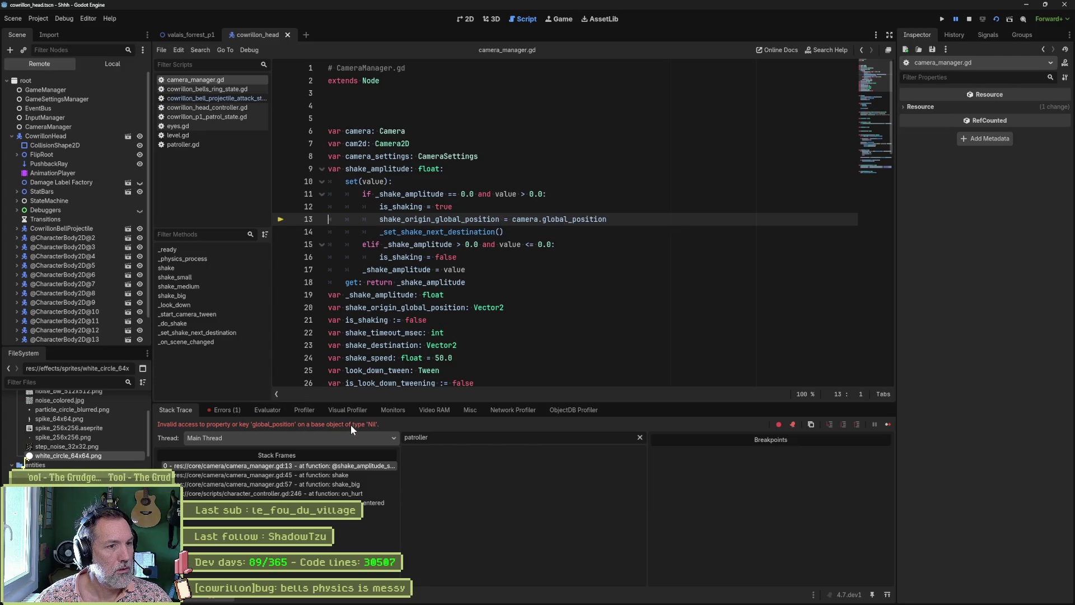
double_click(525, 219)
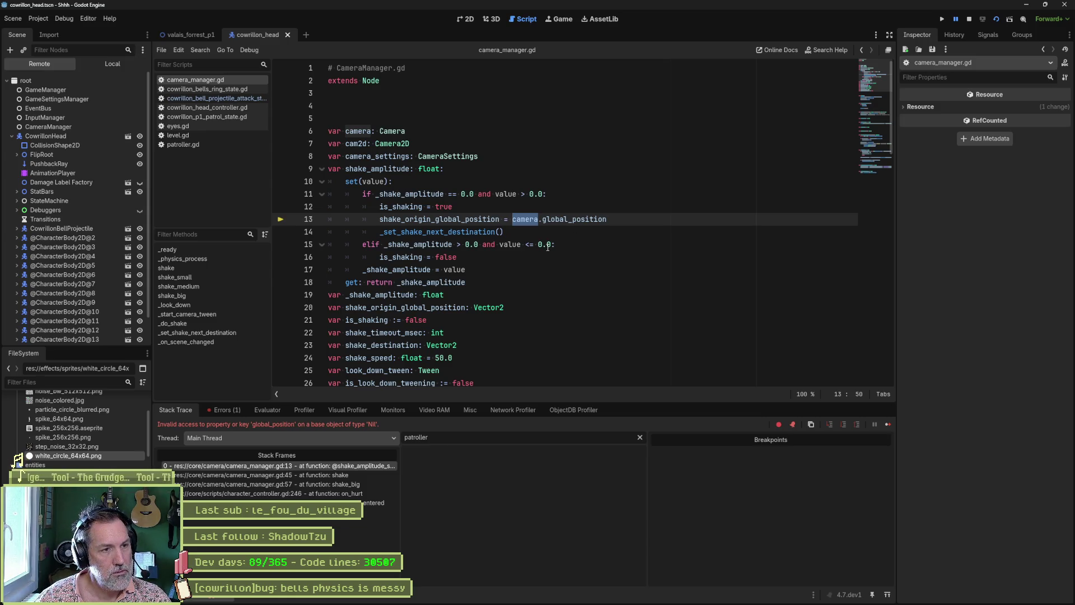
key("F8")
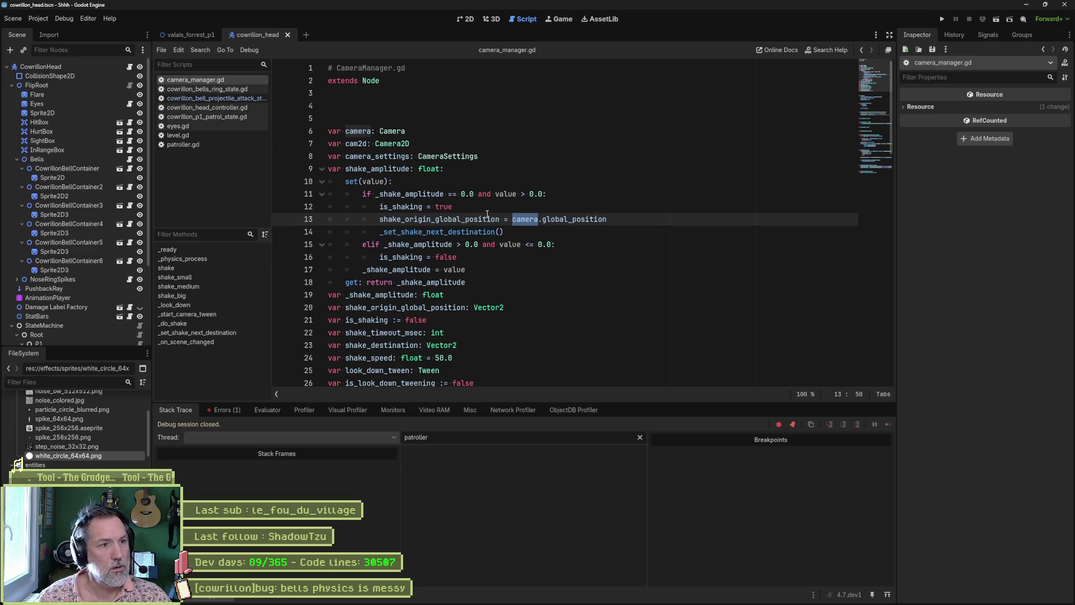
Trace the null global_position error through its stack (shake_big line 57, line 13), then return to valais_forrest_p1.
left_click(223, 412)
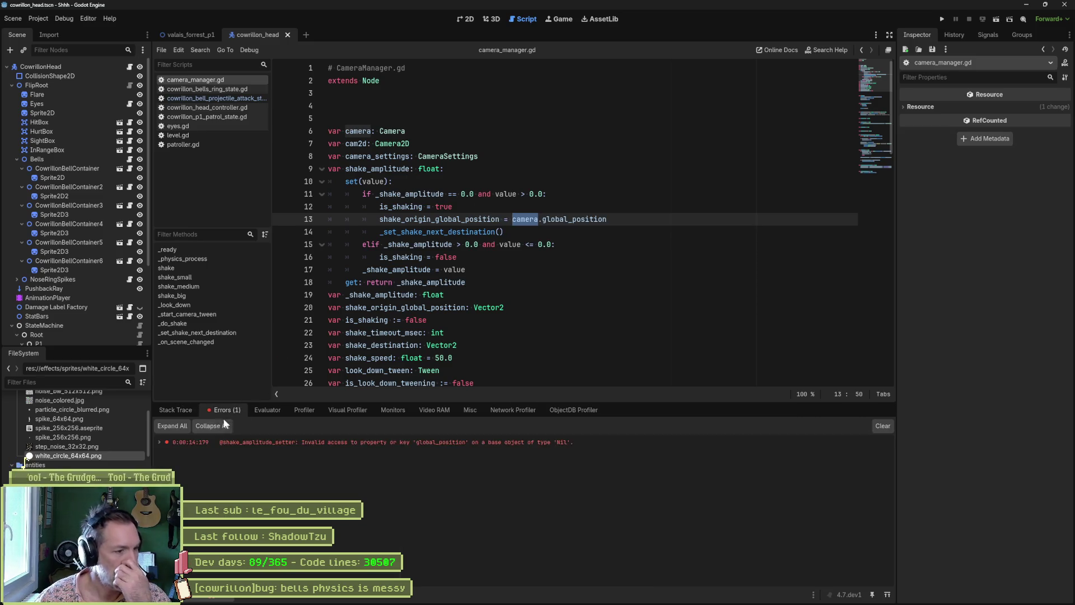
left_click(159, 442)
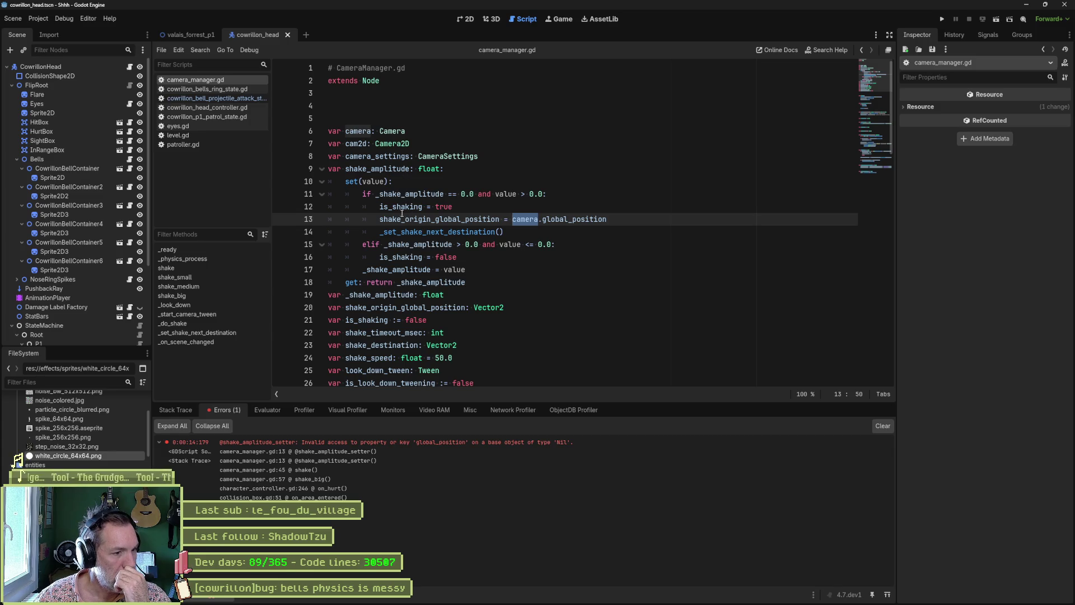
left_click(335, 478)
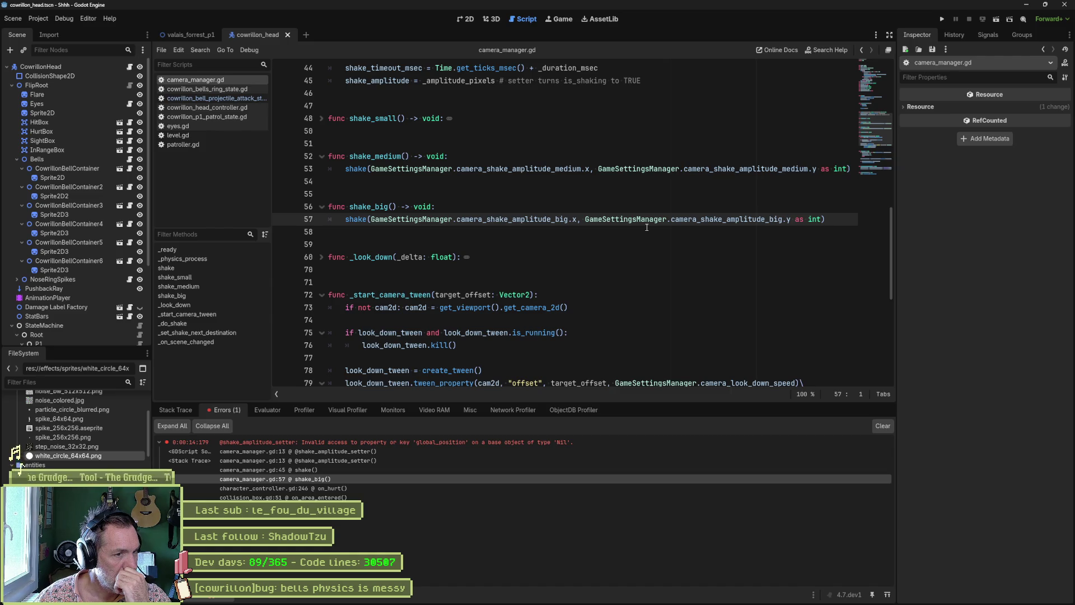
left_click(375, 452)
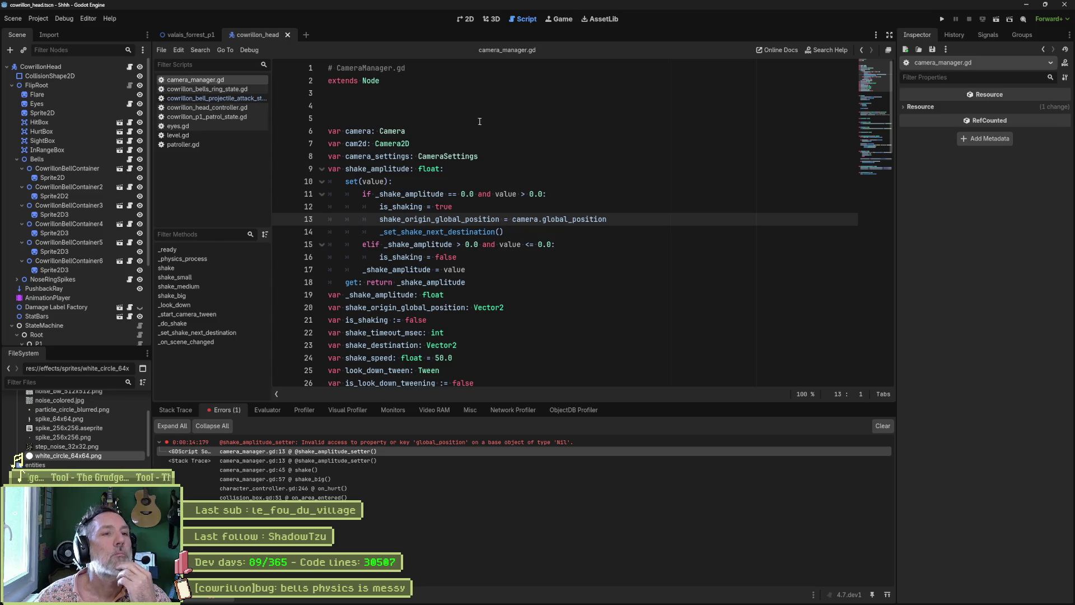
left_click(190, 32)
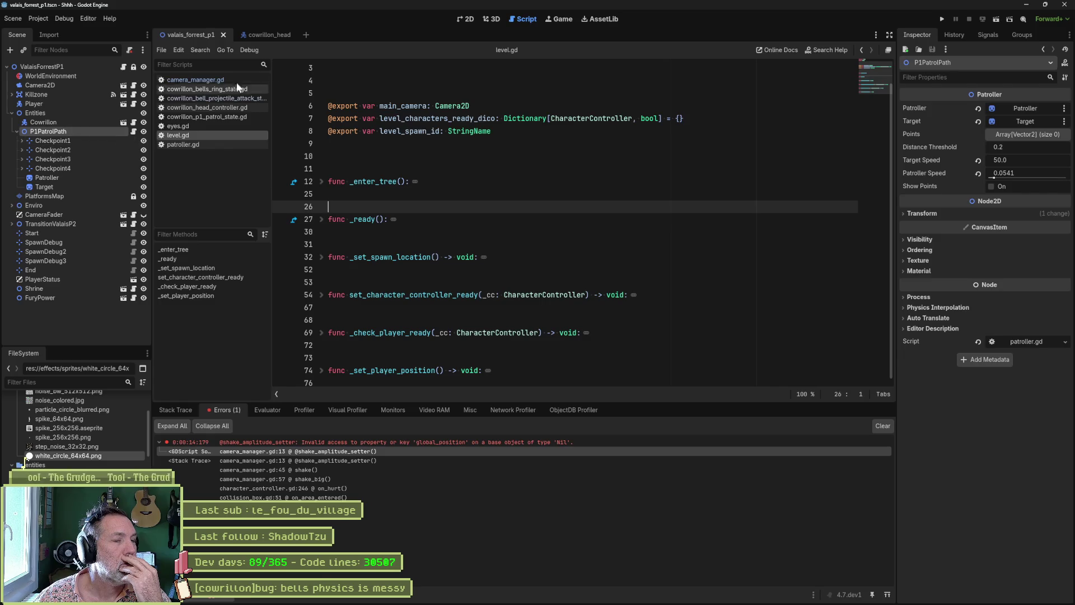
In cowrillon_head, turn off the head's Attack behaviour, run the scene alone and inspect it live.
left_click(470, 23)
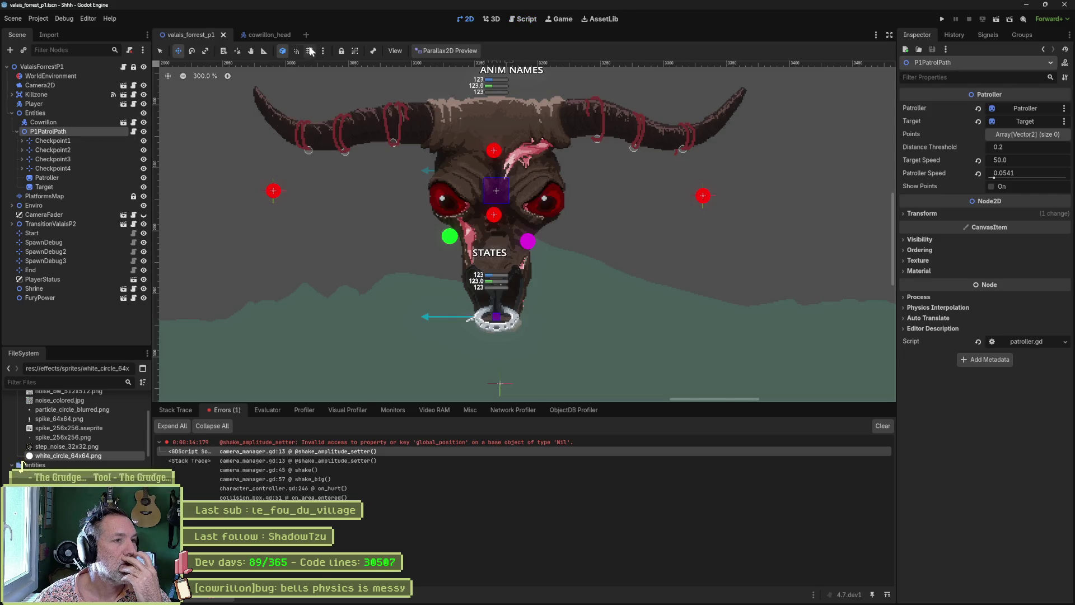
left_click(269, 36)
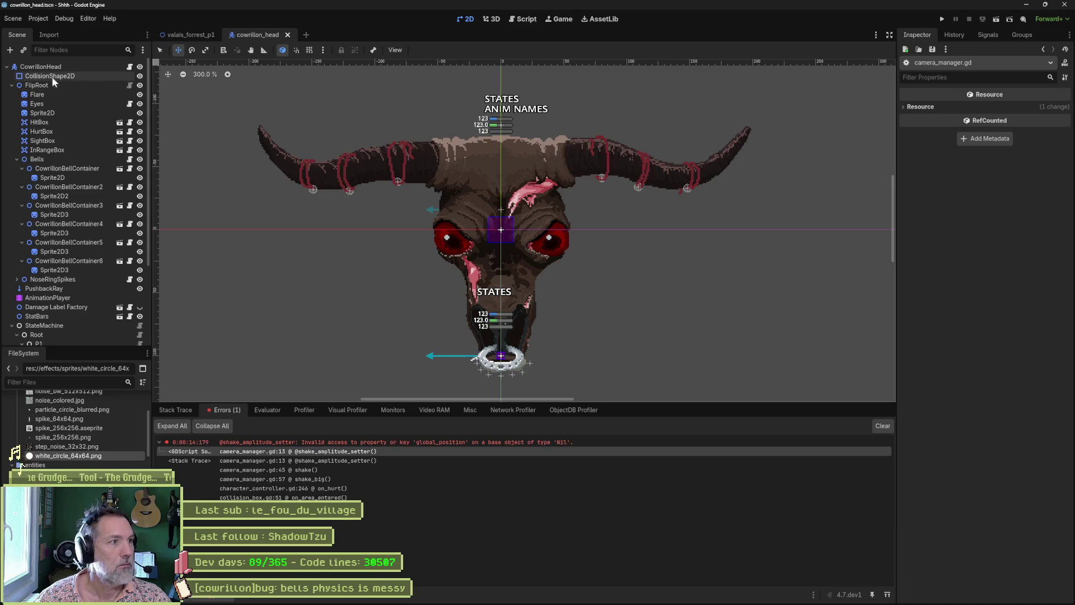
left_click(40, 66)
scroll(555, 230, "down", 6)
mouse_move(469, 245)
left_mouse_down()
mouse_move(489, 268)
mouse_move(534, 283)
left_mouse_up()
left_click(989, 108)
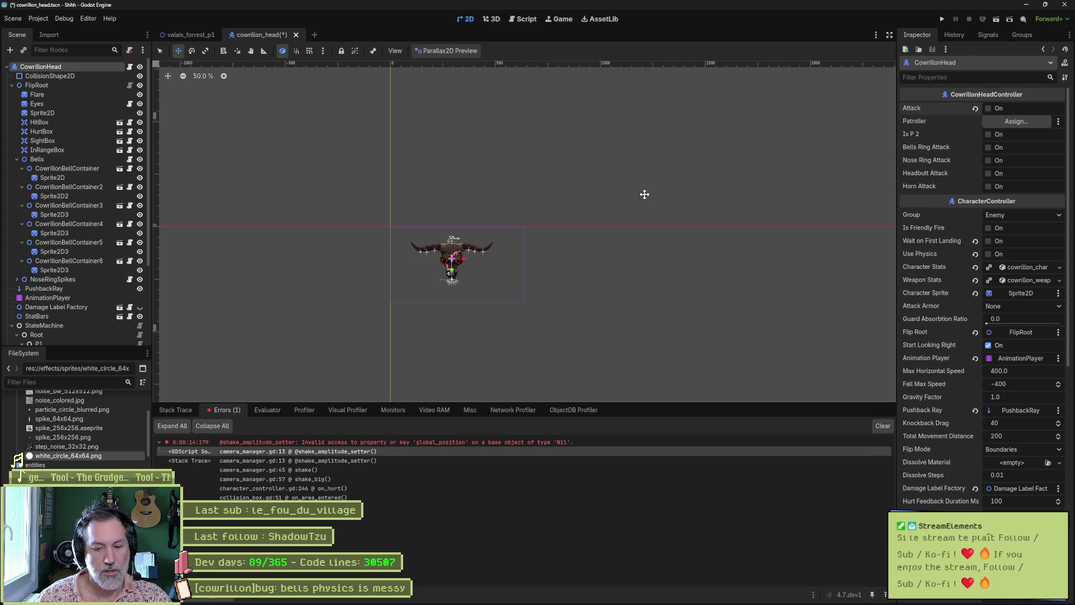
key("F6")
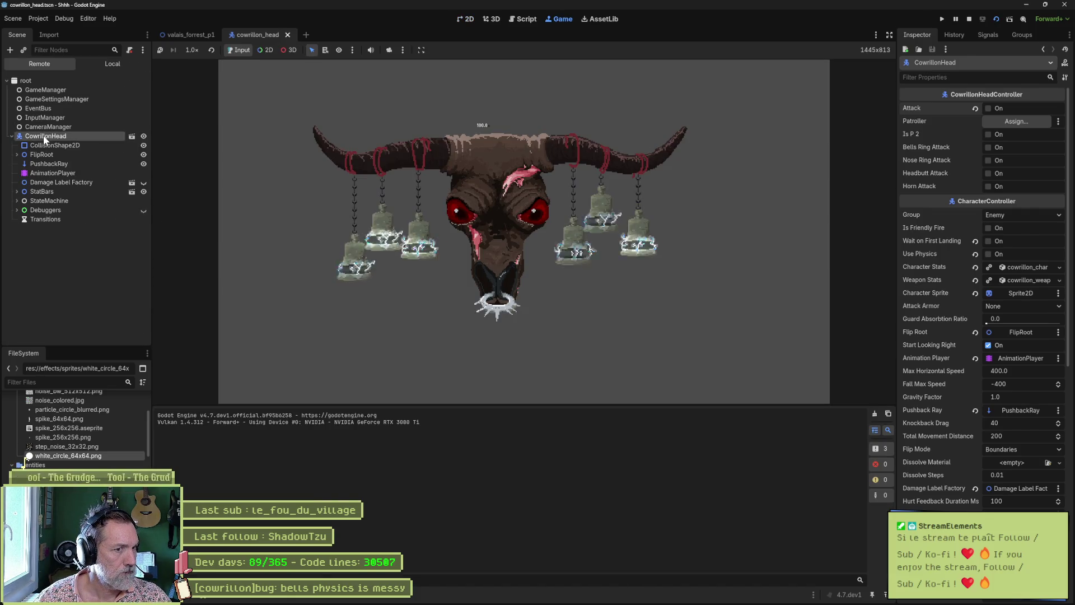
left_click(42, 136)
scroll(1005, 413, "down", 15)
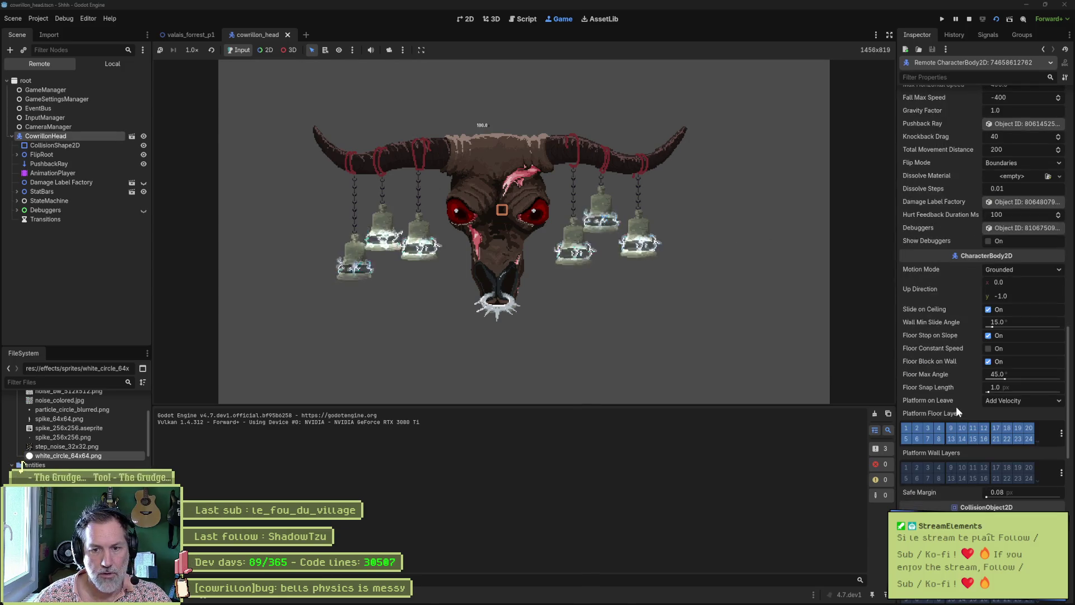
scroll(953, 399, "down", 5)
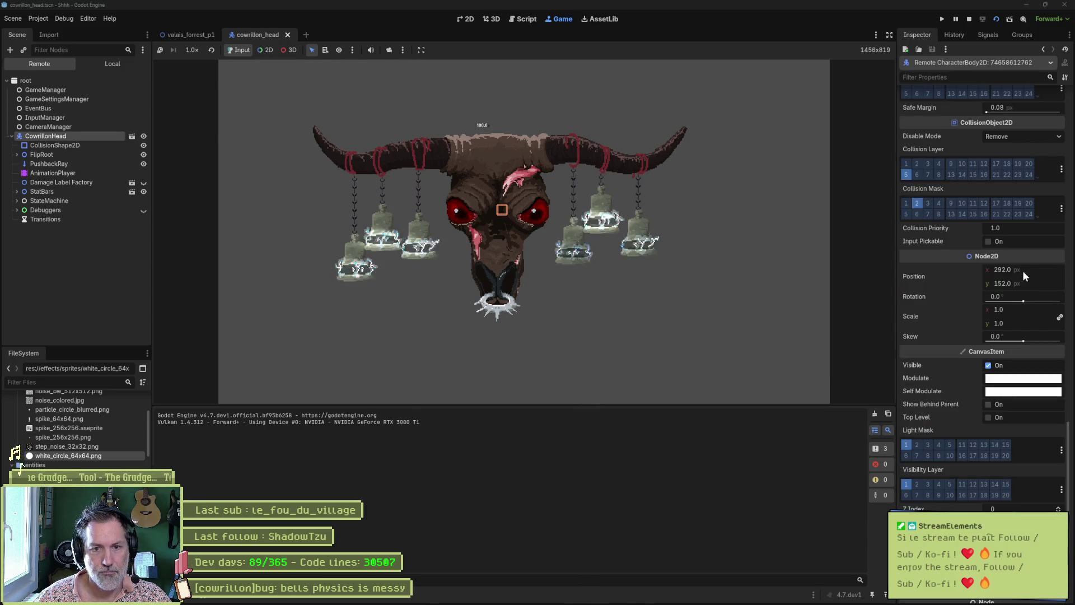
left_click_drag(1026, 270, 1030, 270)
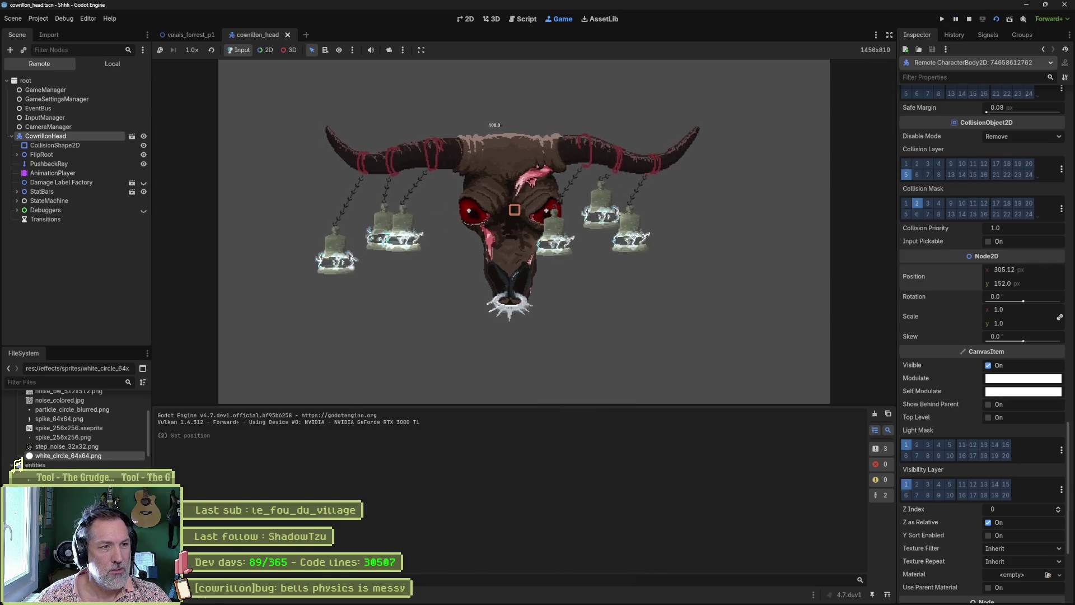
key("F8")
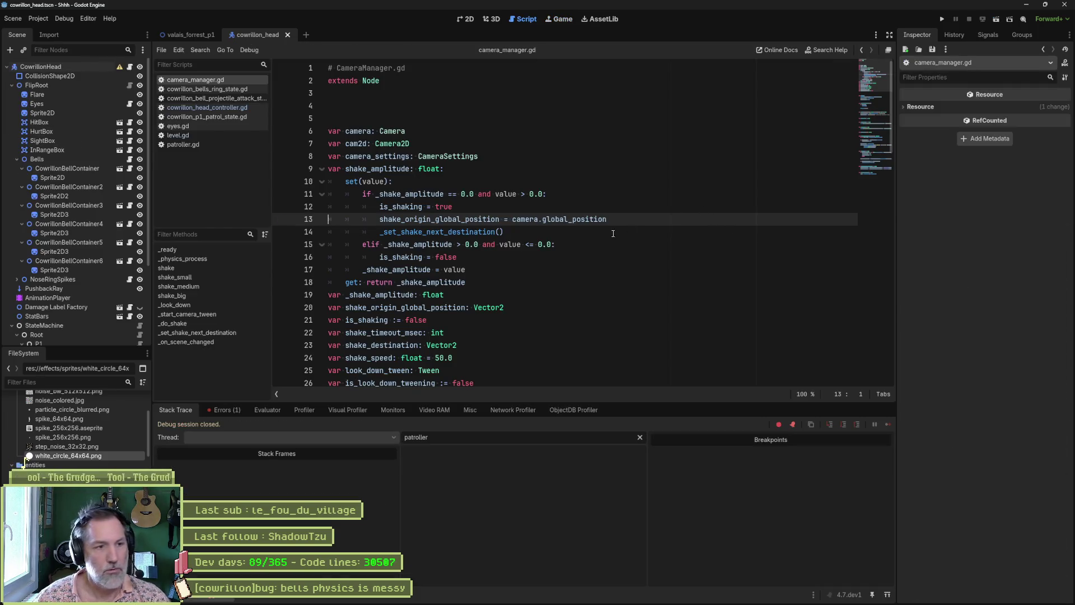
Revert the CowrillonHead Position to zero and save the cowrillon_head scene.
left_click(512, 245)
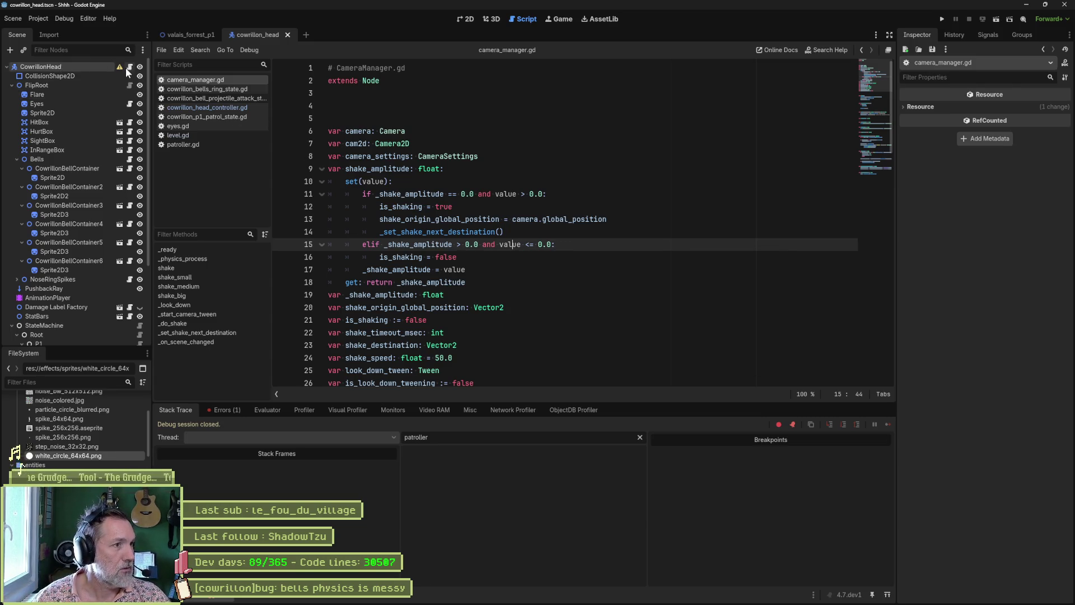
left_click(88, 66)
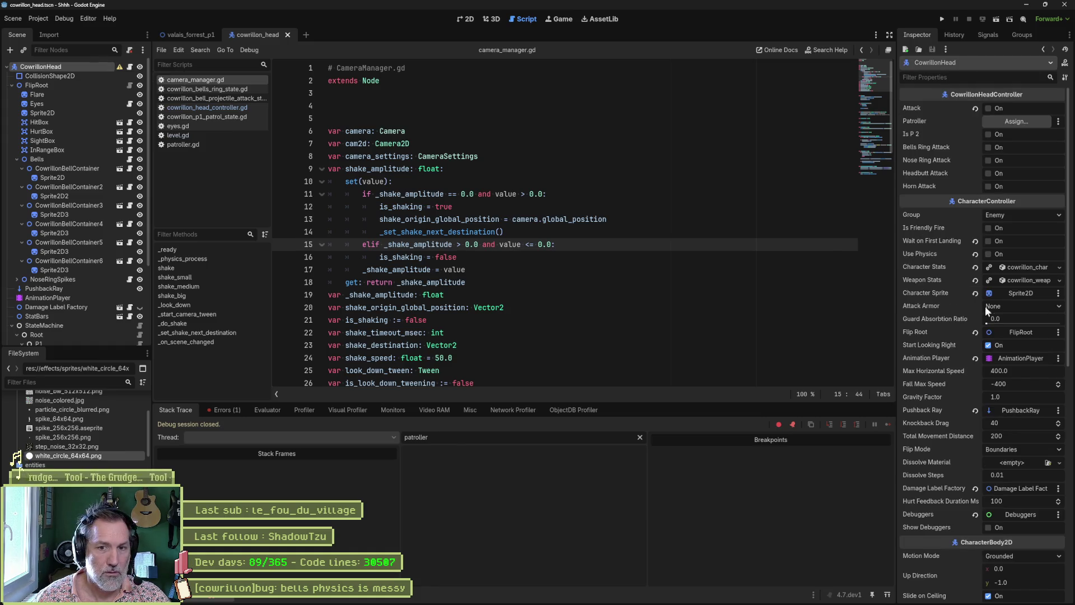
scroll(981, 314, "down", 5)
scroll(966, 333, "down", 2)
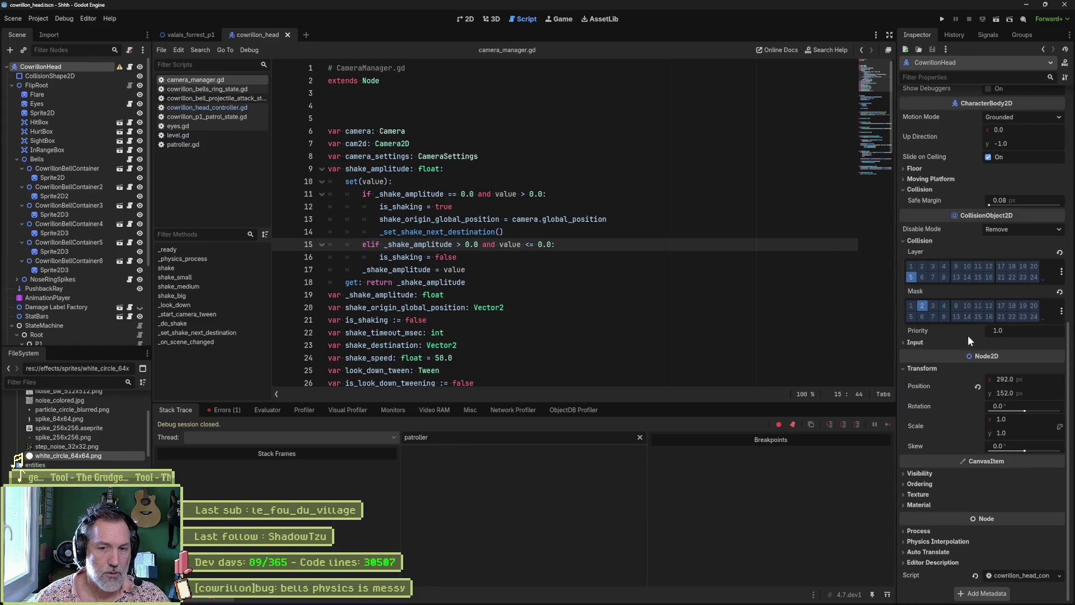
left_click(977, 387)
key("ctrl+s")
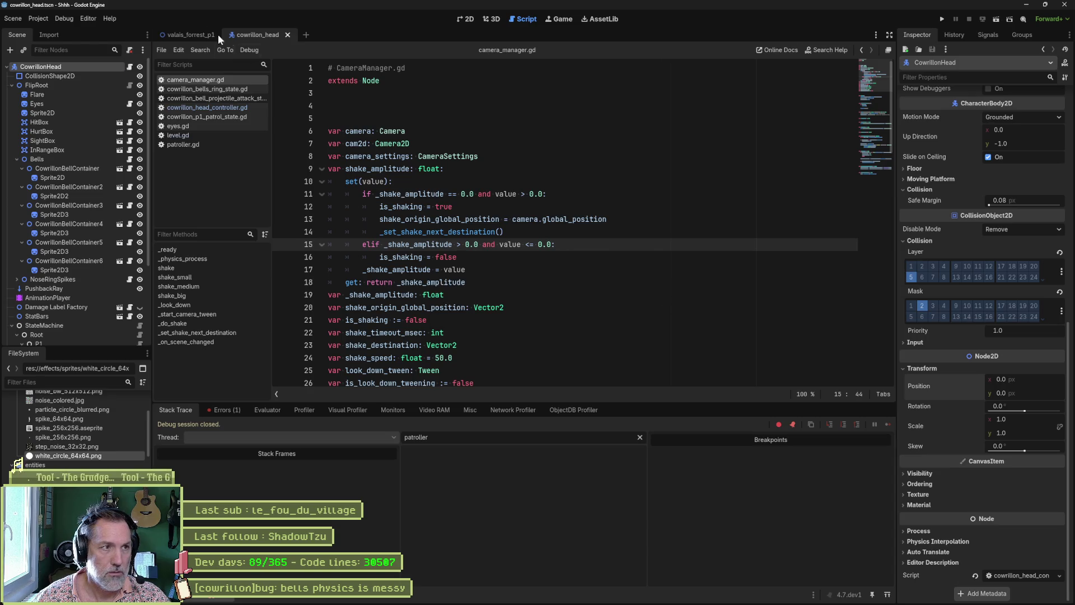
In valais_forrest_p1, clear the Cowrillon's Patroller and run the level.
left_click(180, 34)
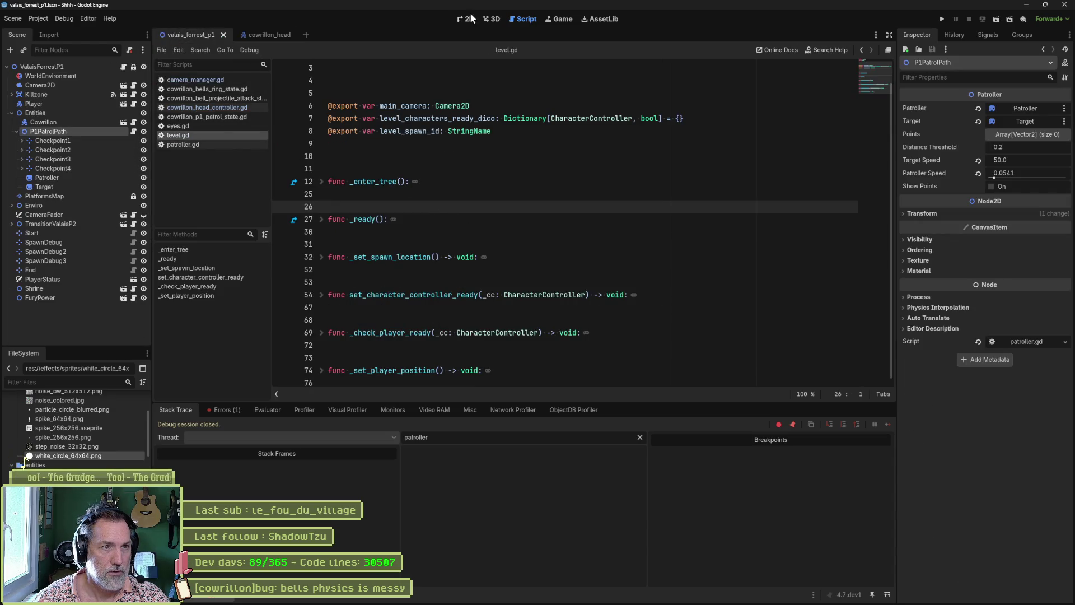
left_click(464, 19)
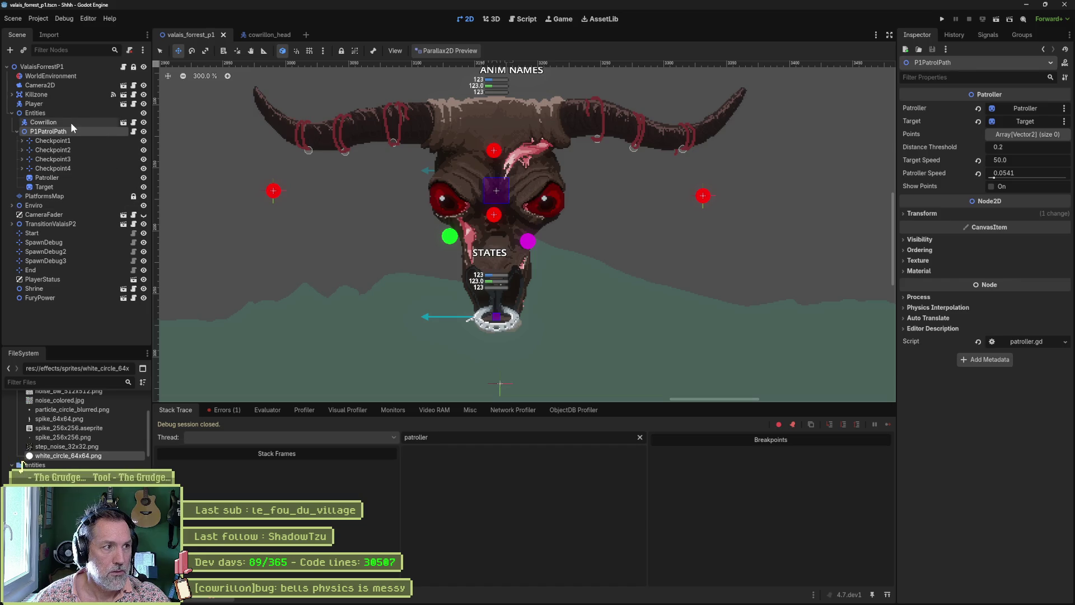
left_click(496, 190)
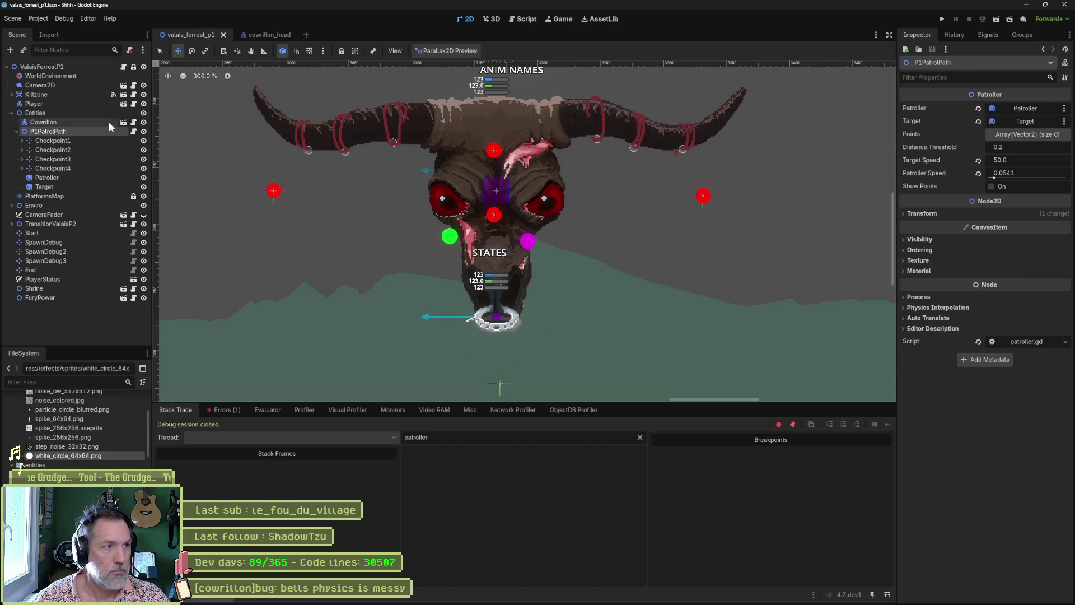
left_click(975, 122)
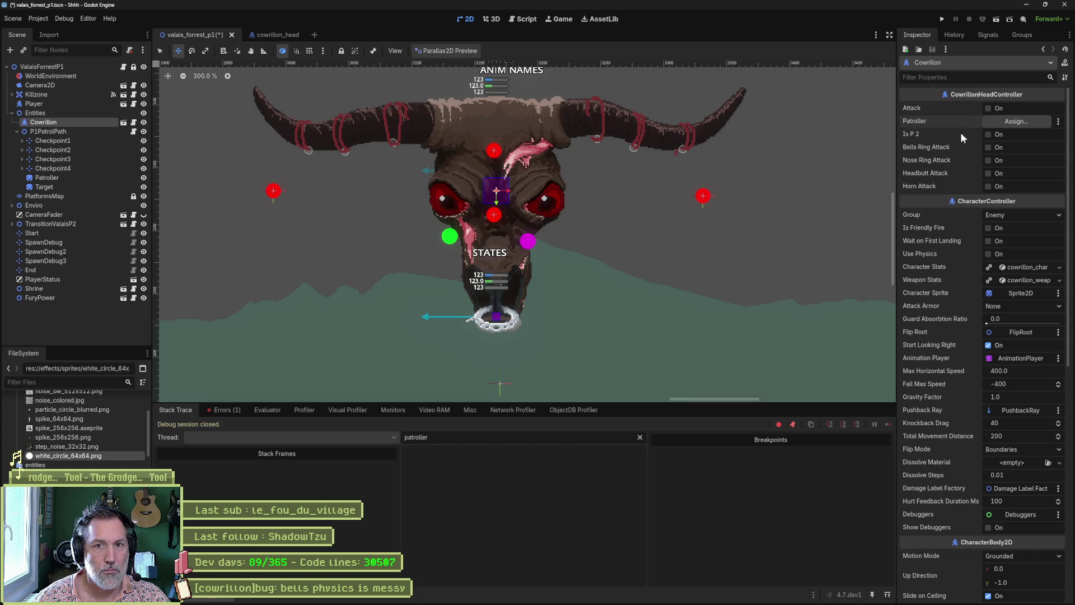
key("F6")
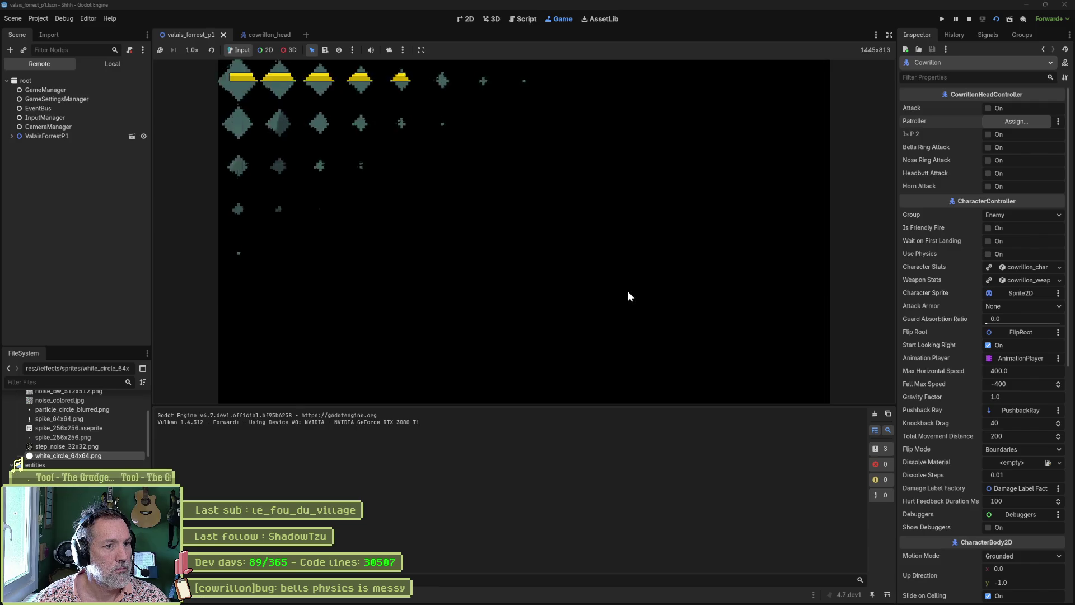
Drag the live Cowrillon's Position x right then left via ValaisForrestP1 > Entities, then stop the game.
double_click(33, 137)
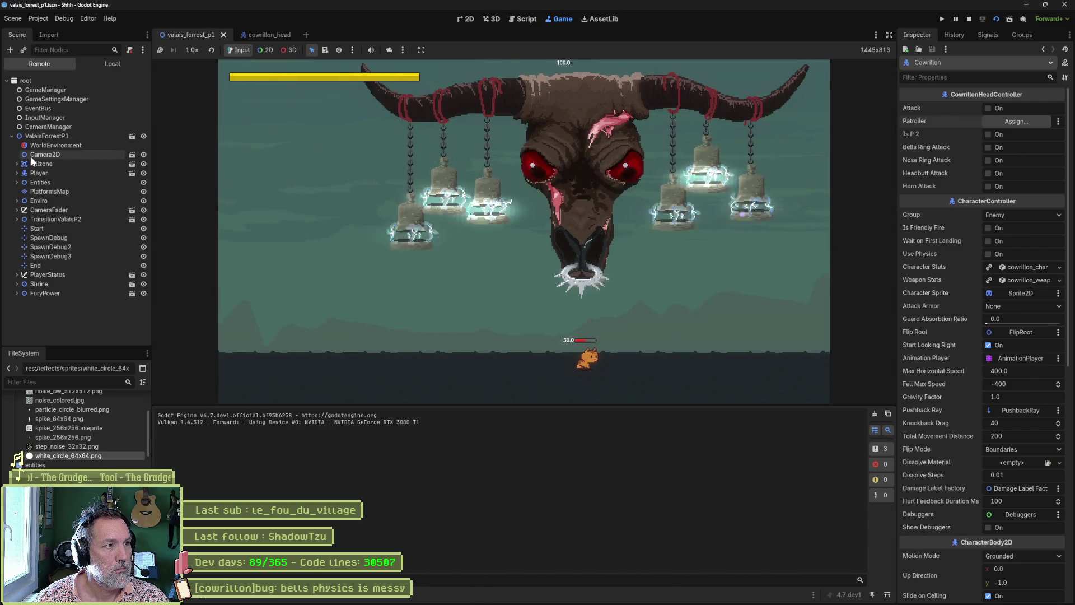
left_click(17, 182)
double_click(46, 193)
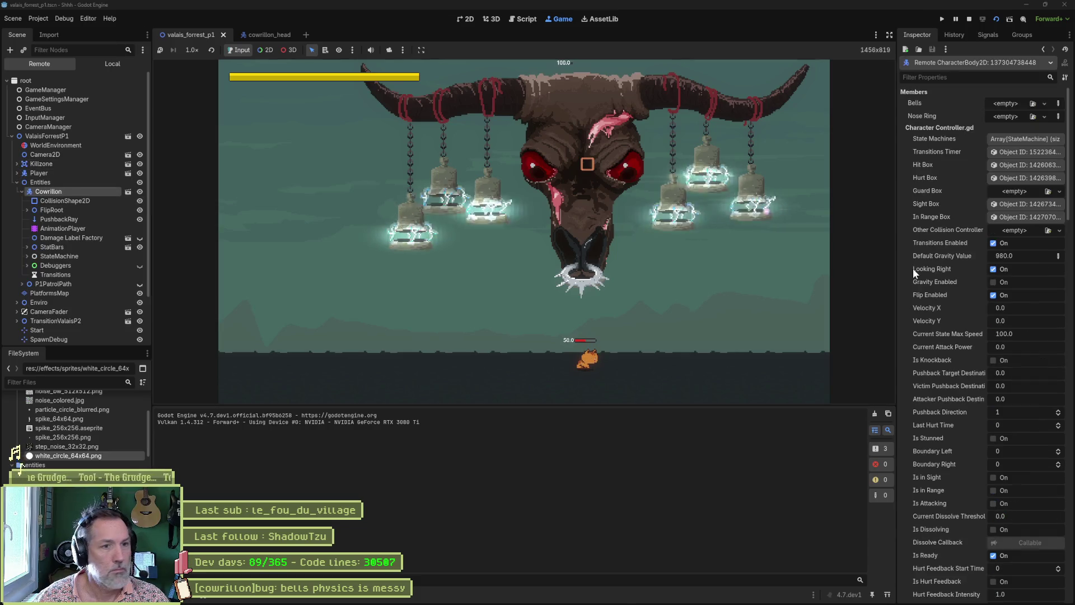
scroll(986, 324, "down", 10)
left_click_drag(1007, 334, 1012, 334)
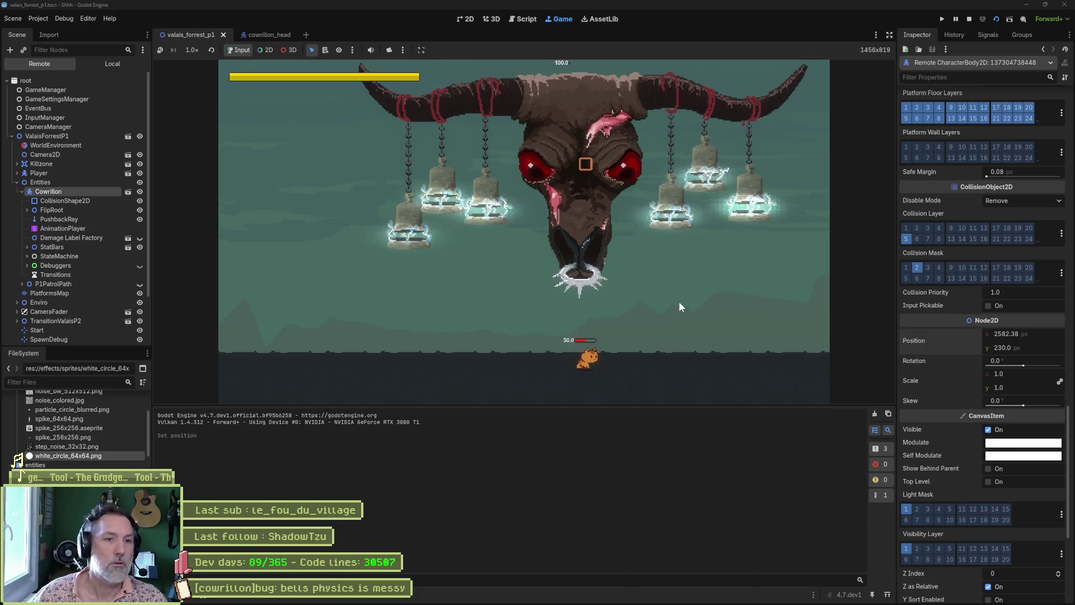
left_click_drag(1043, 337, 1031, 337)
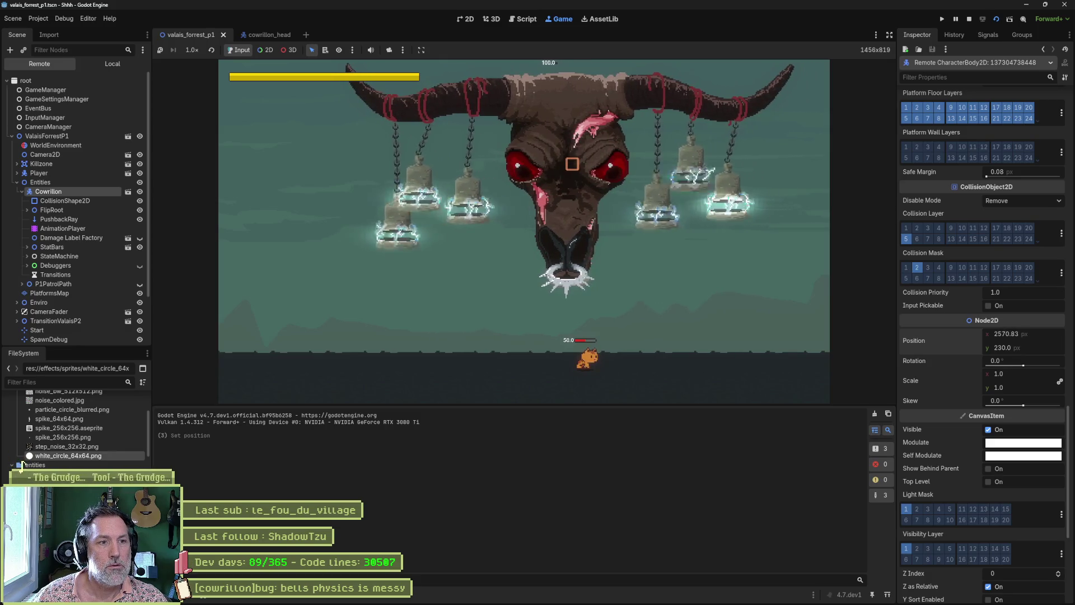
key("F8")
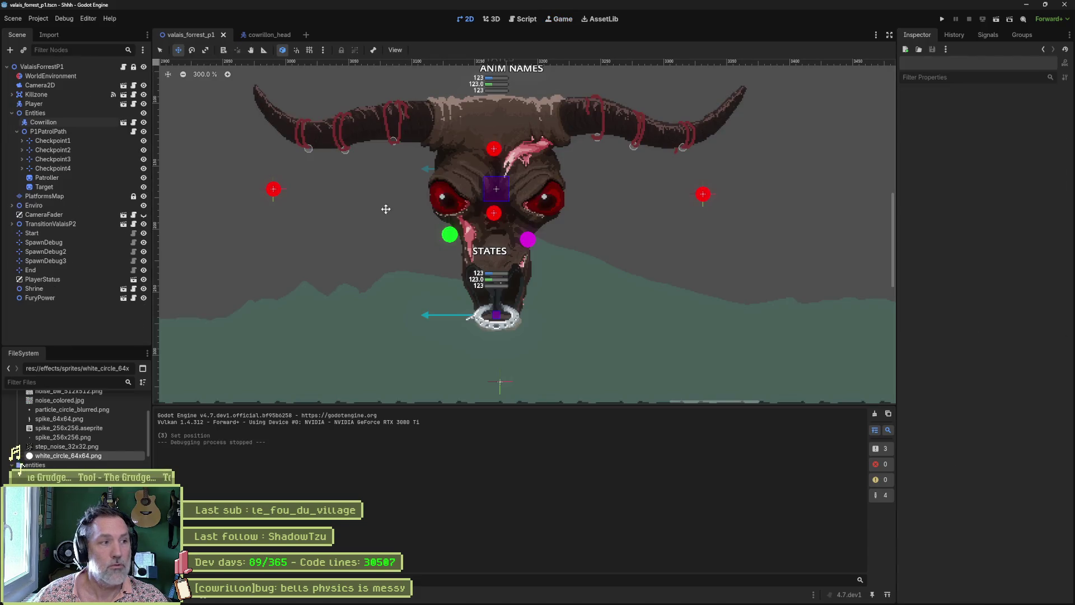
Open cowrillon_head and scan its Scene tree, briefly filtering nodes with 't:cam'.
left_click(278, 34)
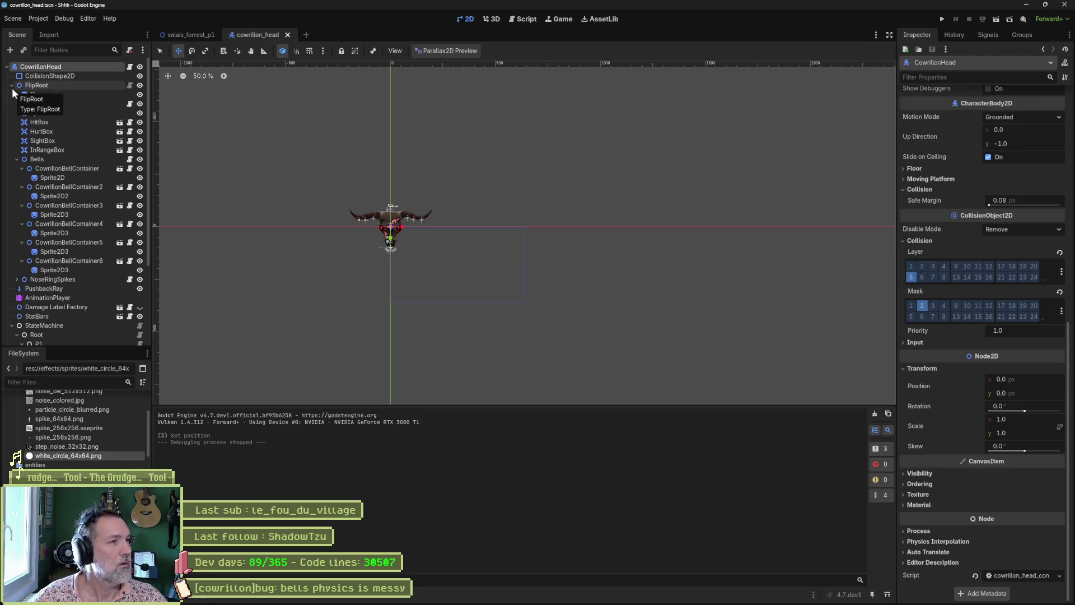
scroll(56, 214, "down", 3)
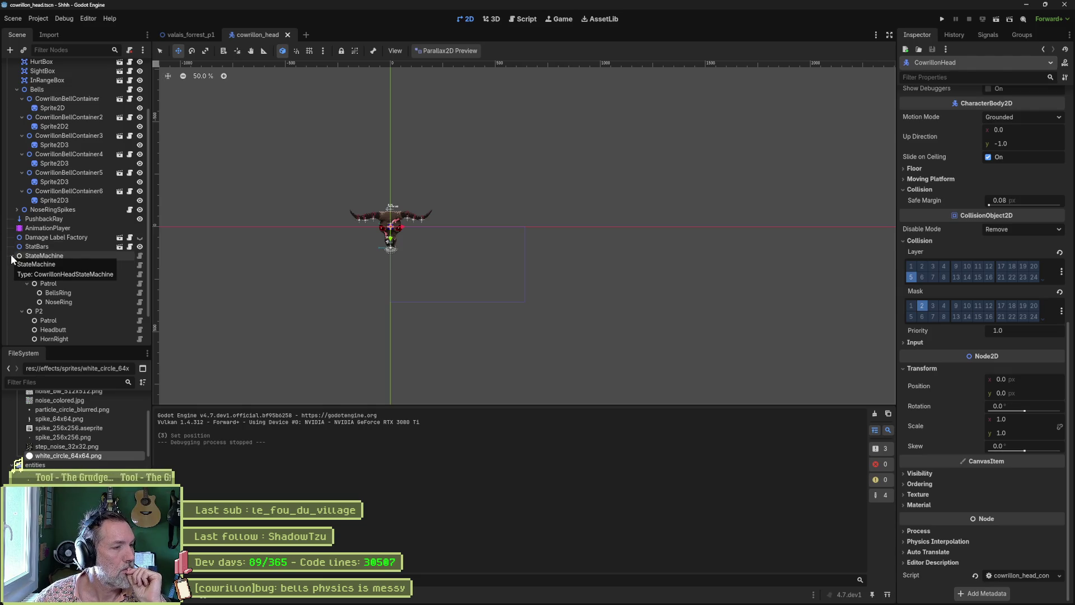
scroll(56, 237, "up", 3)
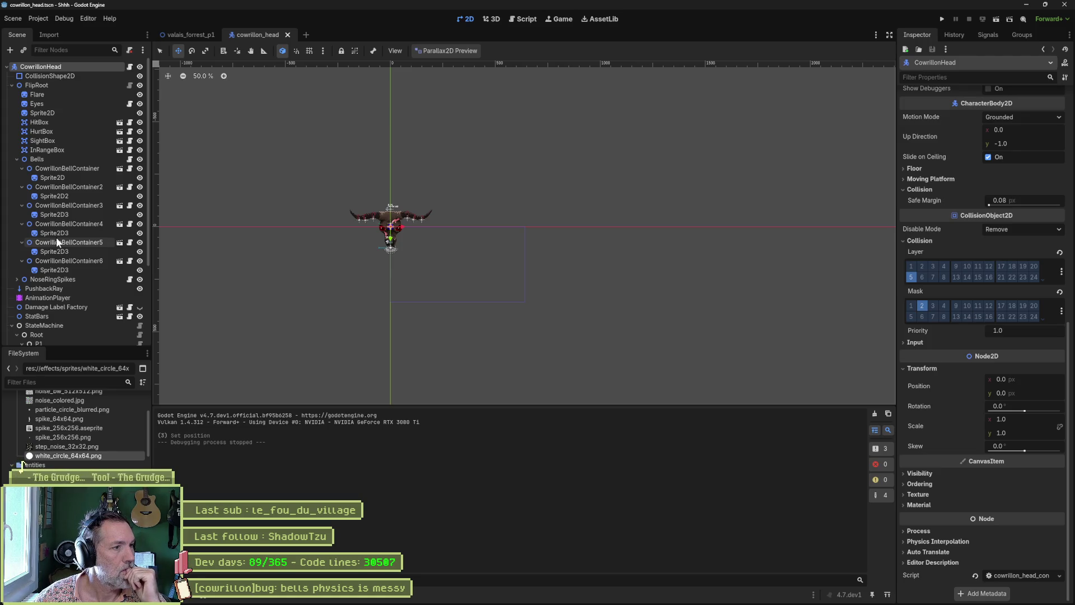
left_click(61, 51)
type("t:")
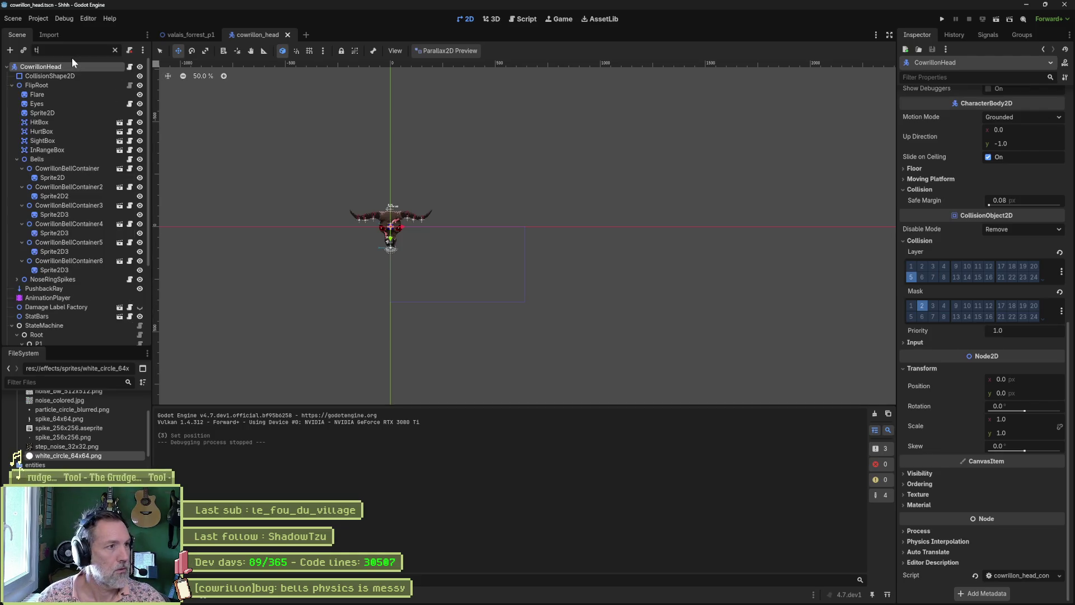
type("cam")
key("BackSpace")
key("BackSpace")
key("BackSpace")
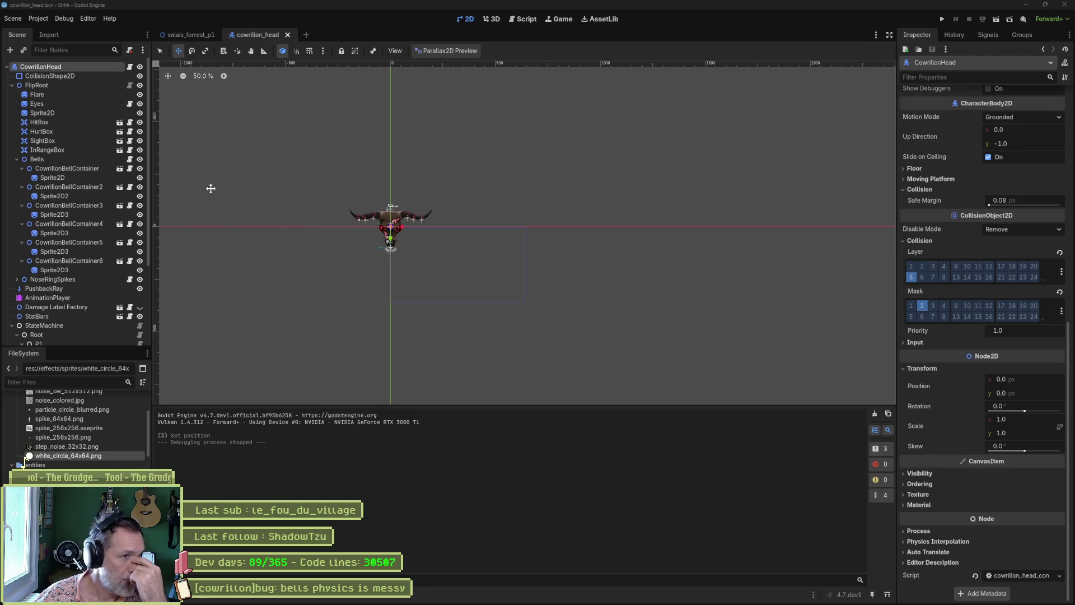
Open CowrillonBellContainer in the editor, run it alone, and nudge its live Position x right.
left_click(120, 169)
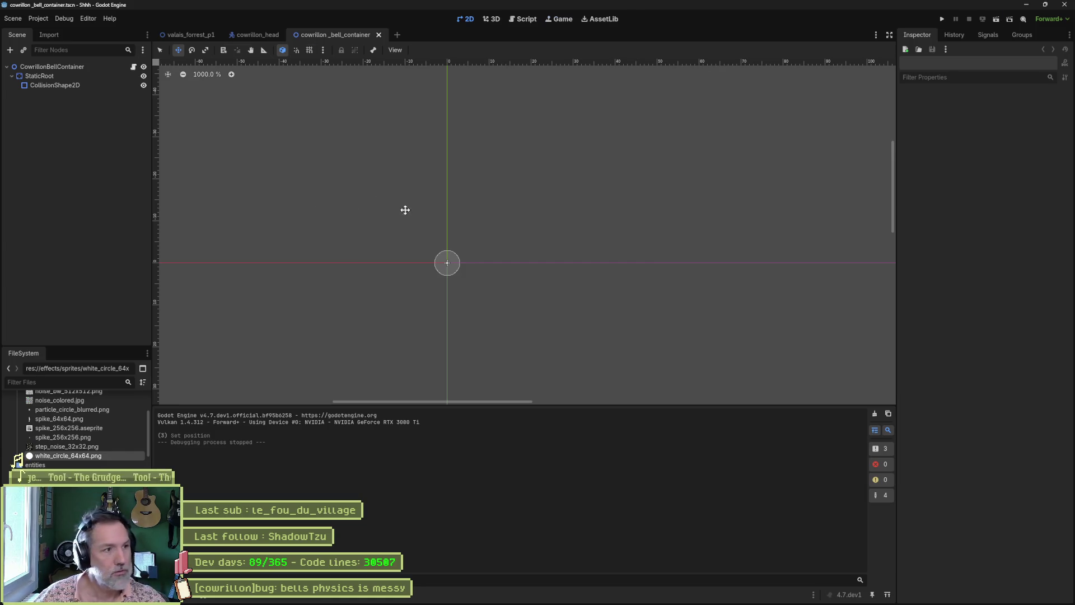
key("F5")
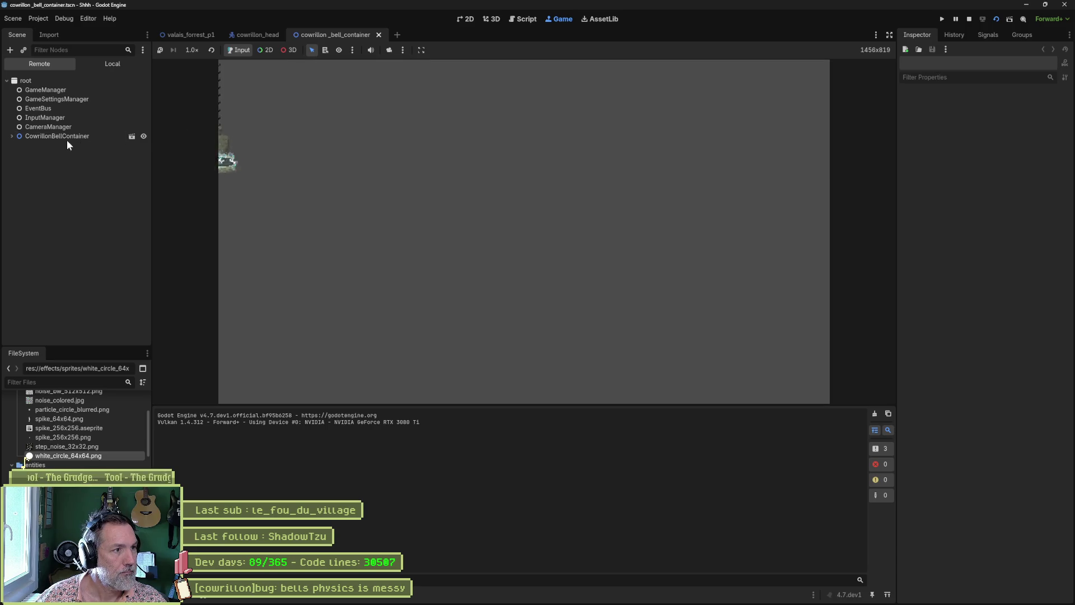
left_click(66, 139)
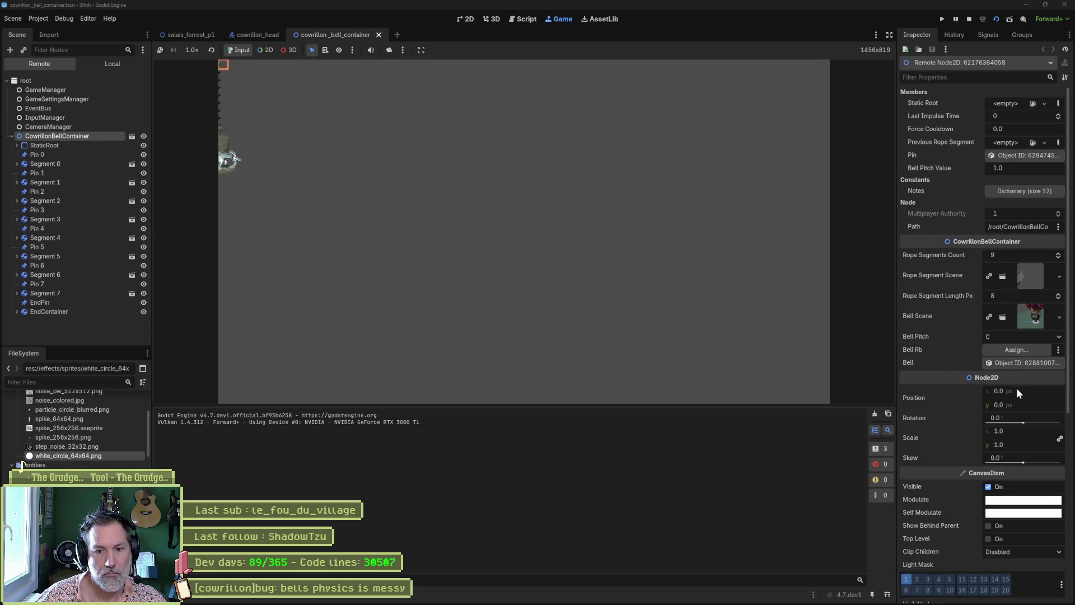
left_click_drag(1035, 394, 1051, 394)
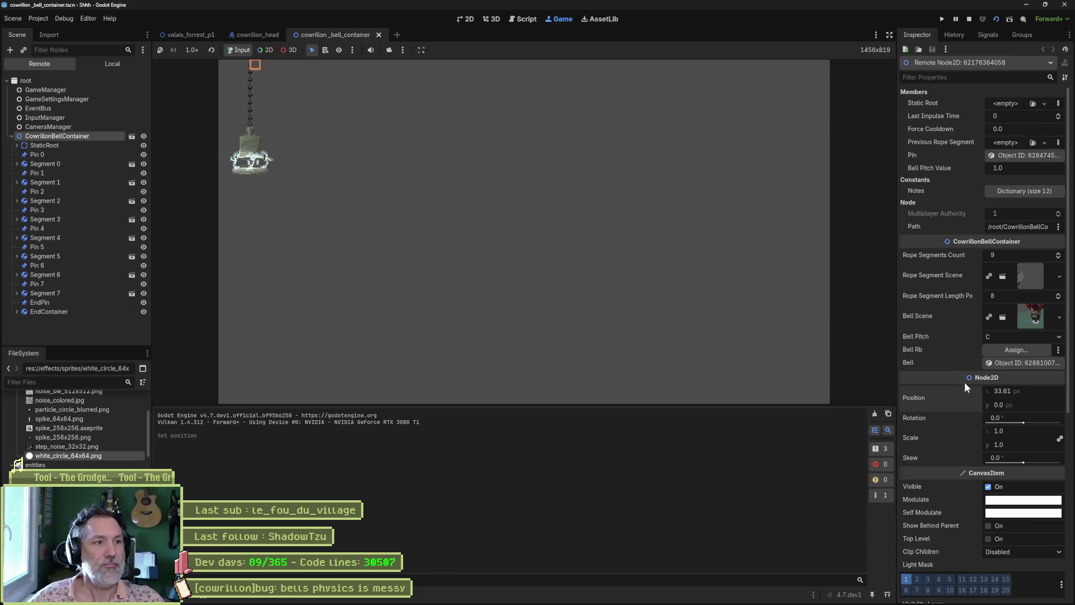
key("F8")
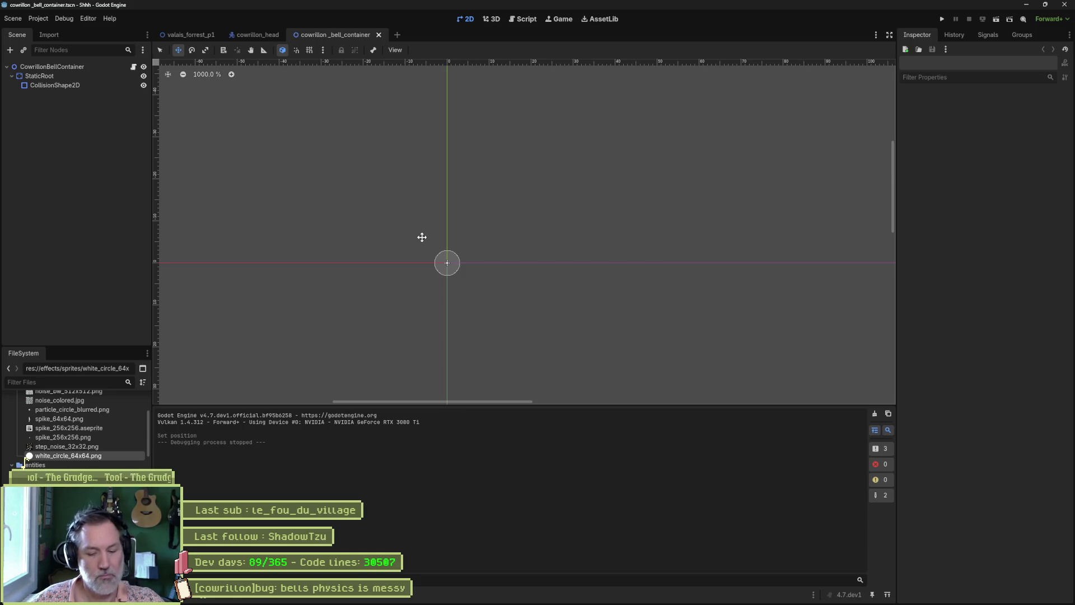
left_click(471, 597)
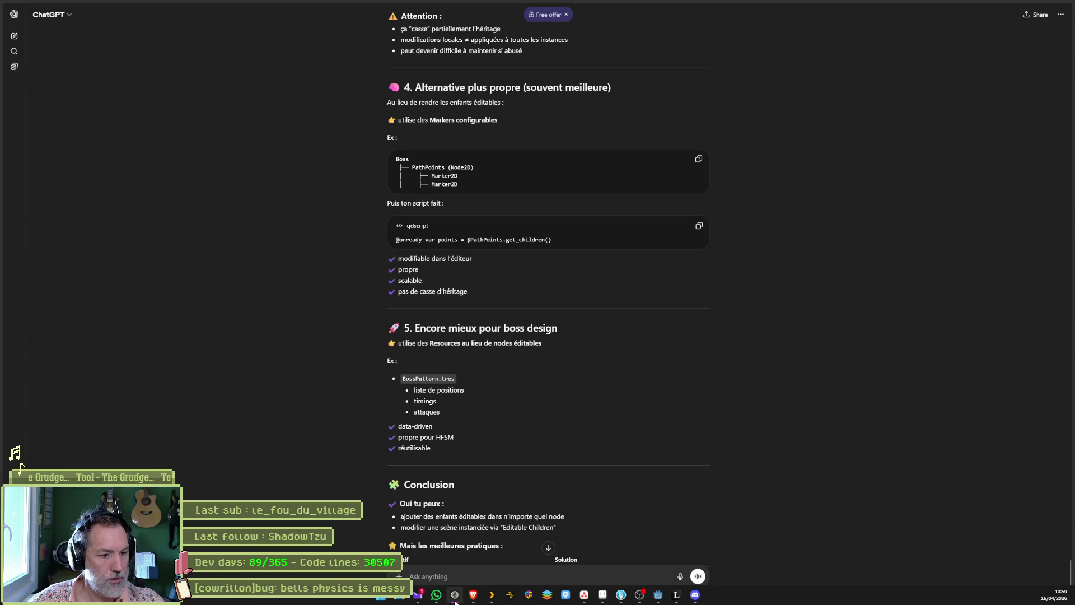
Glance at the bells physics task board, start a ChatGPT reply, then return to Godot.
left_click(584, 595)
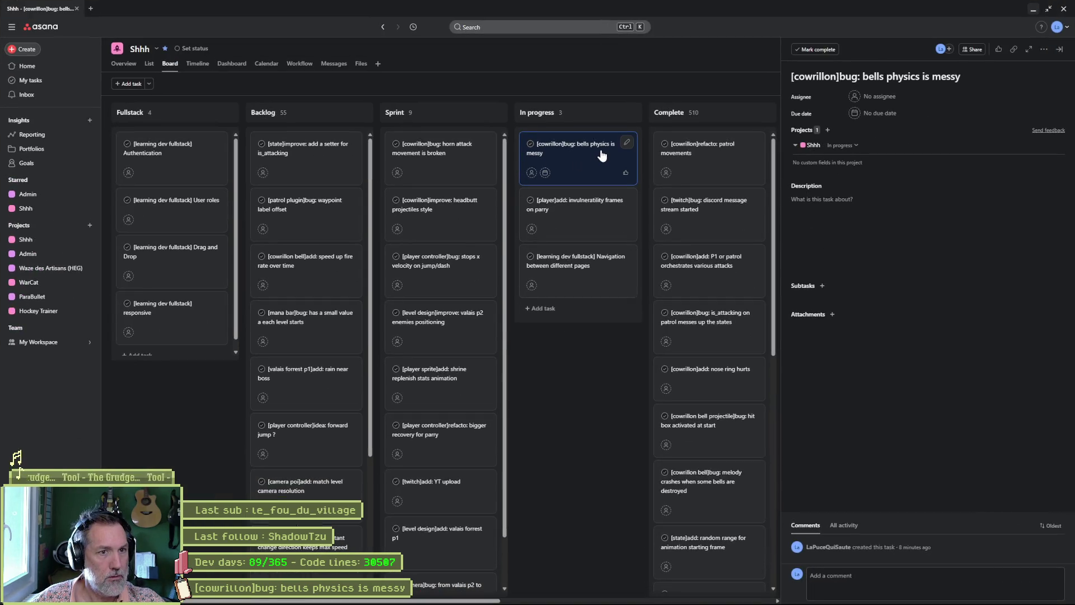
left_click(1031, 11)
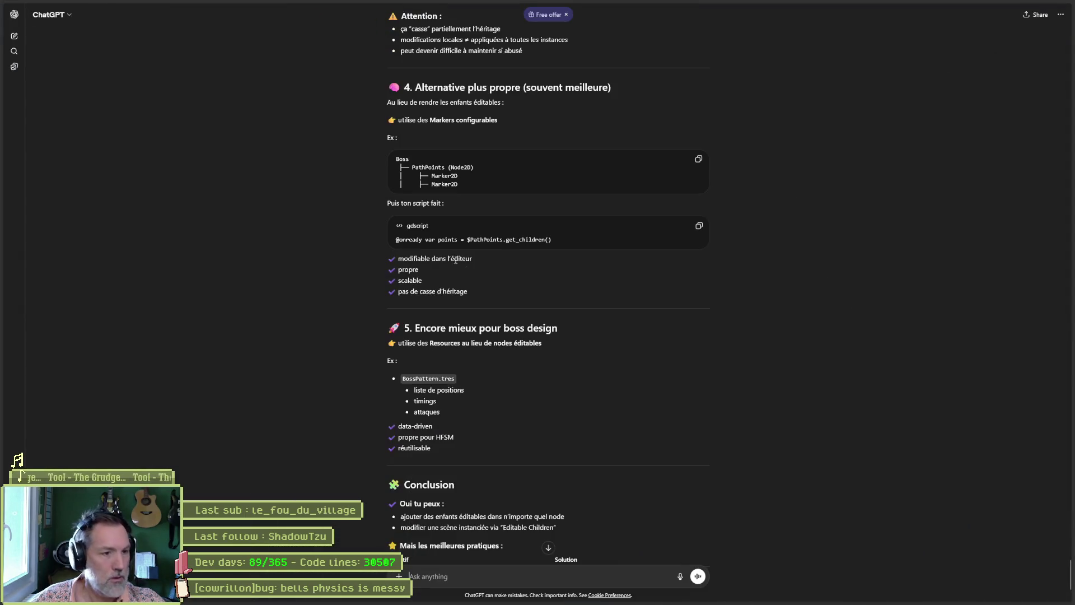
type("j'utili")
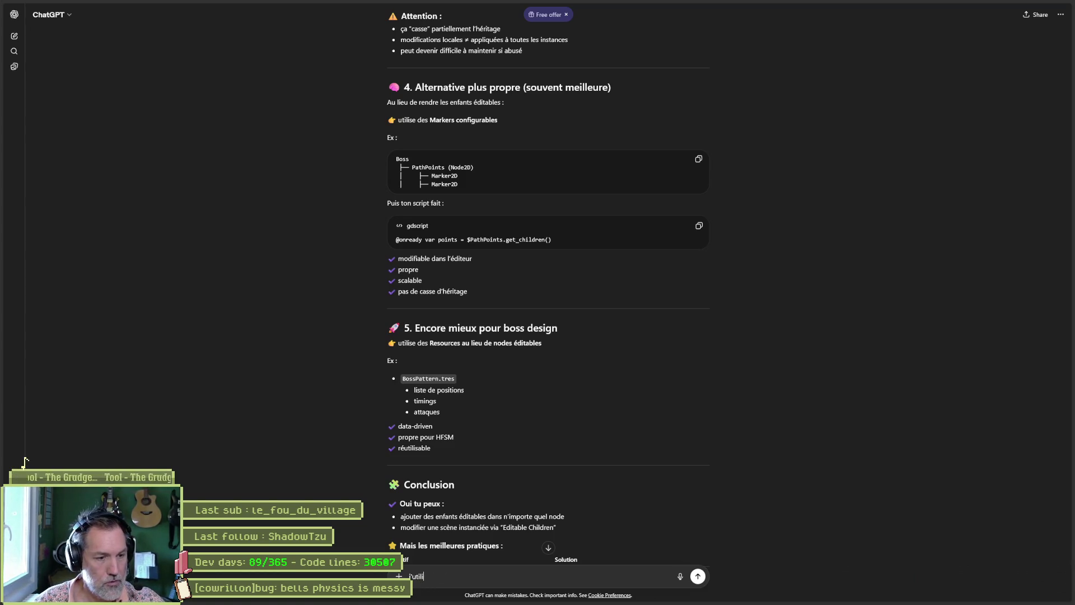
key("alt+Tab")
key("alt+Tab")
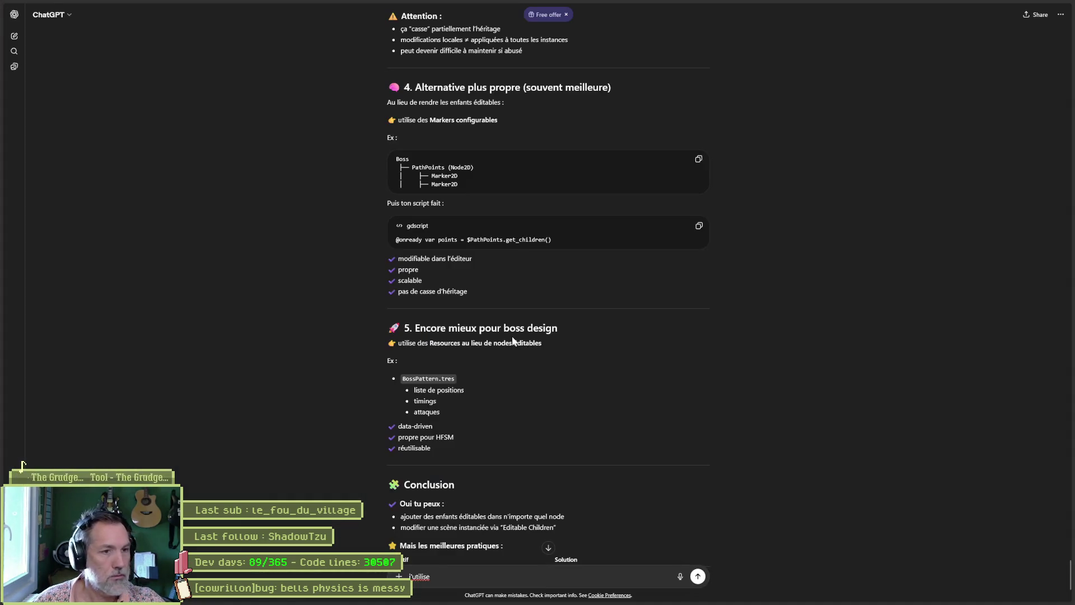
key("alt+Tab")
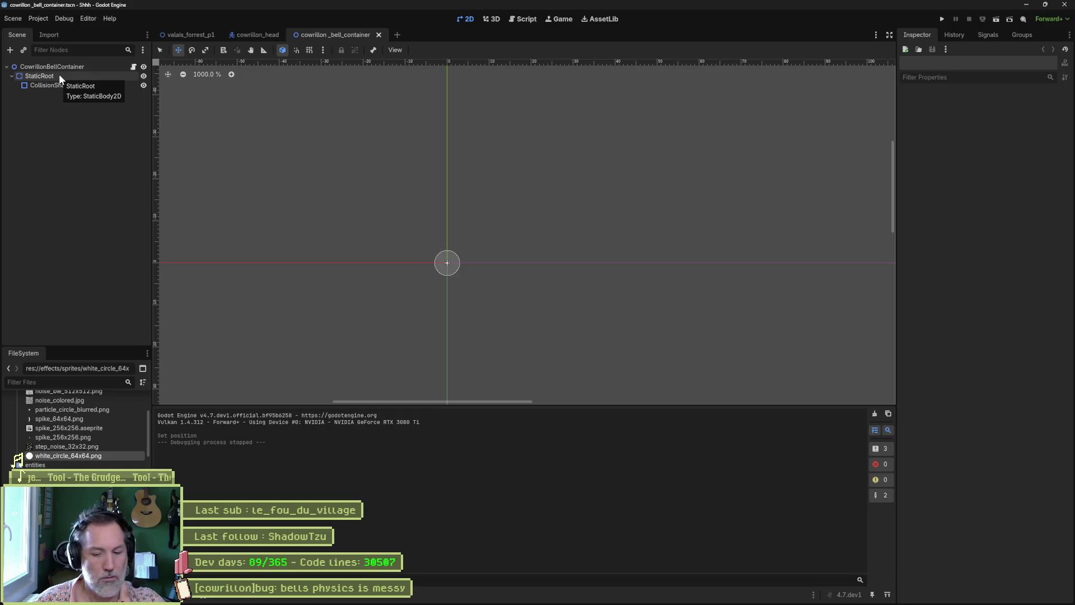
Run the bell container scene, check Pin 1's joint settings under Segment 0, then return to ChatGPT.
key("F6")
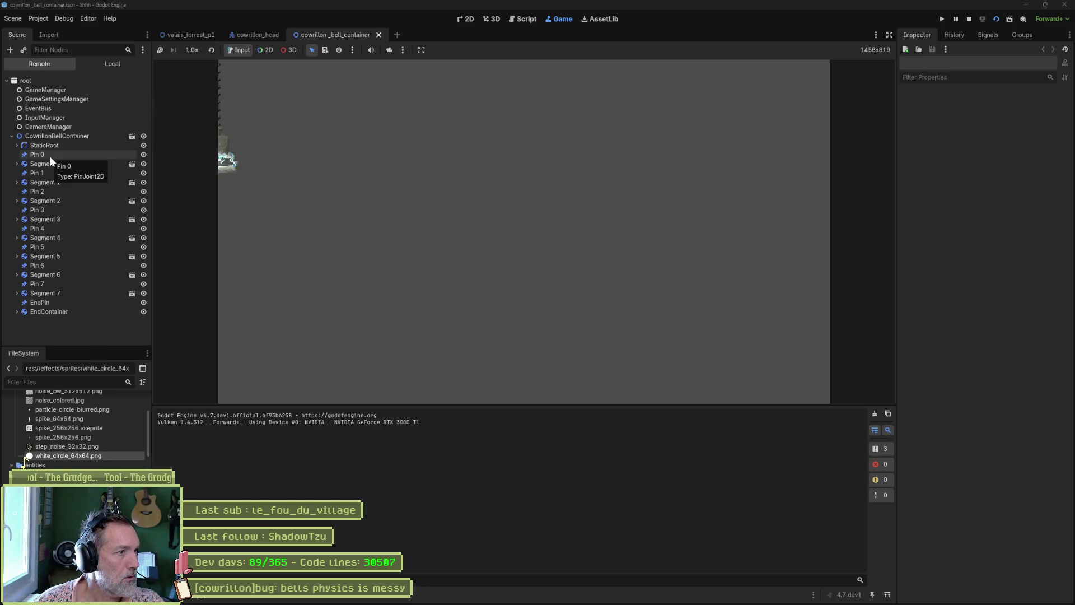
left_click(16, 164)
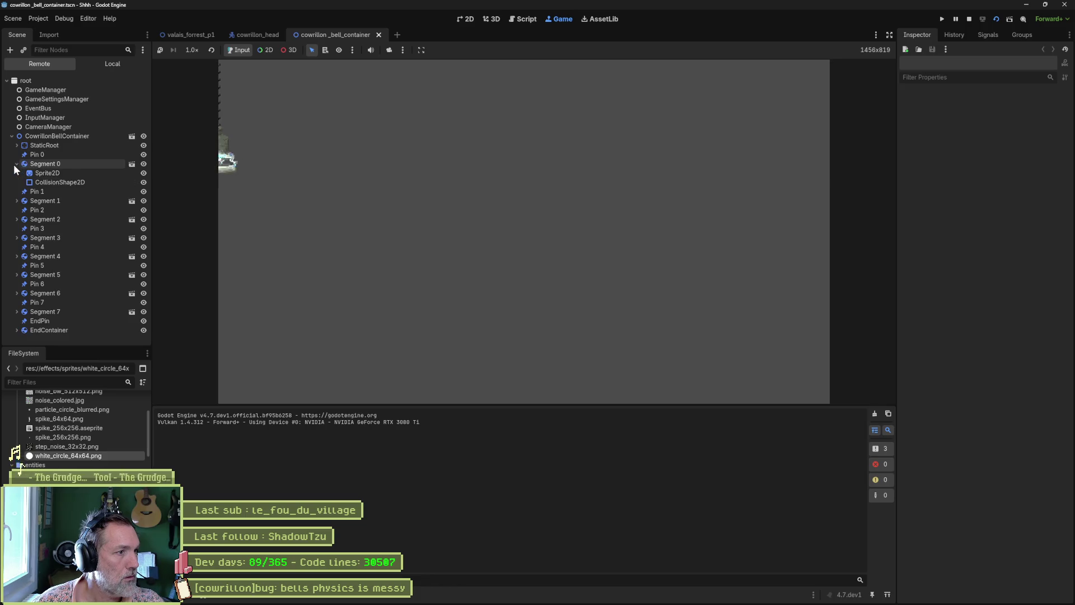
left_click(28, 190)
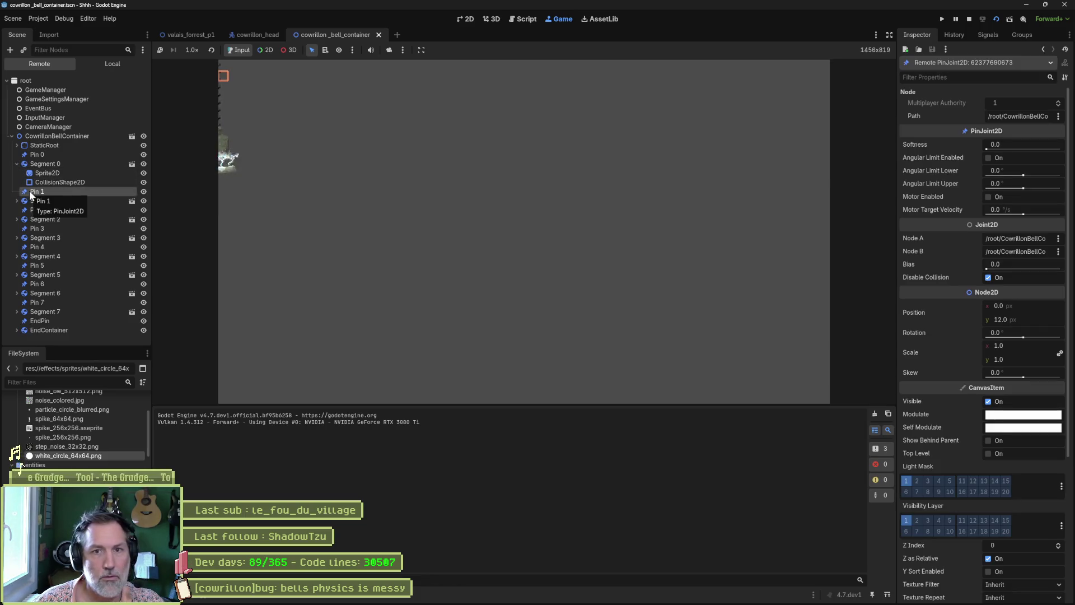
key("F8")
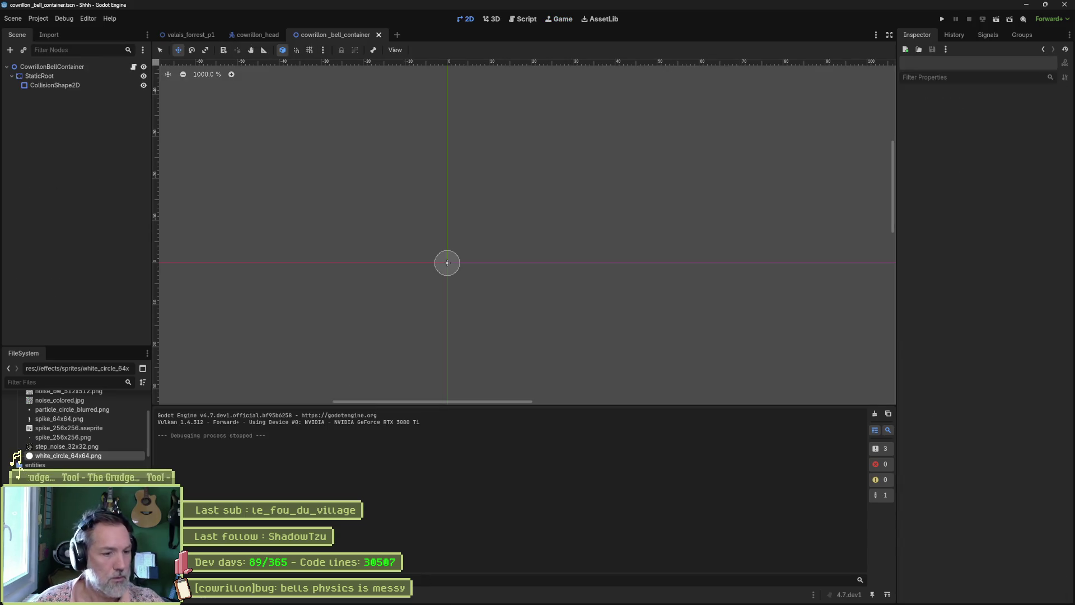
mouse_move(473, 595)
left_click(485, 571)
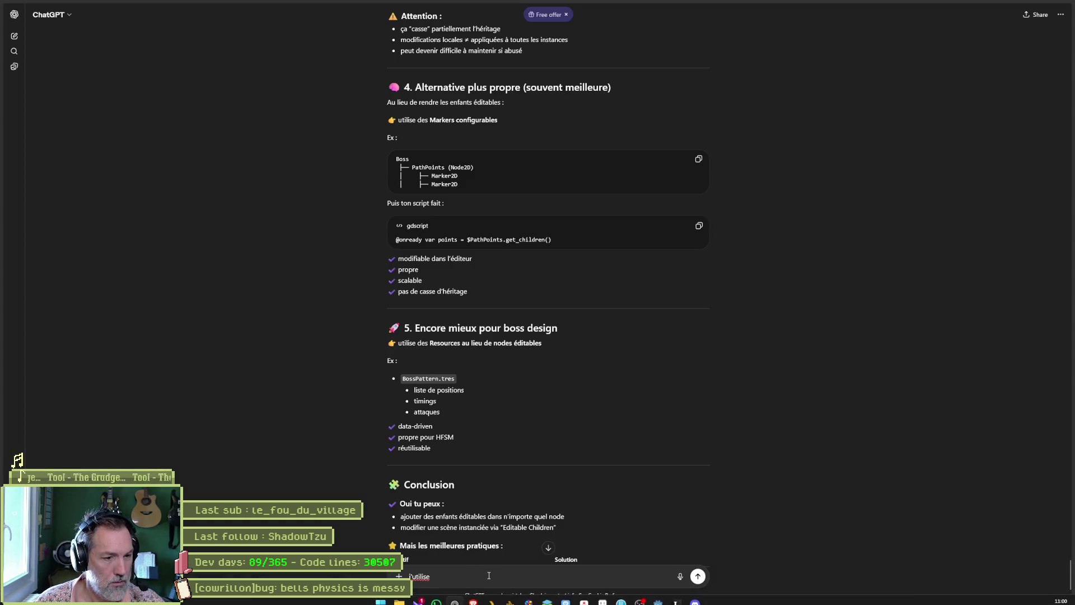
Ask ChatGPT in French why the chain-hung PinJoint2D bell won't rotate, then hide the browser.
type("des pinjoint2d mais")
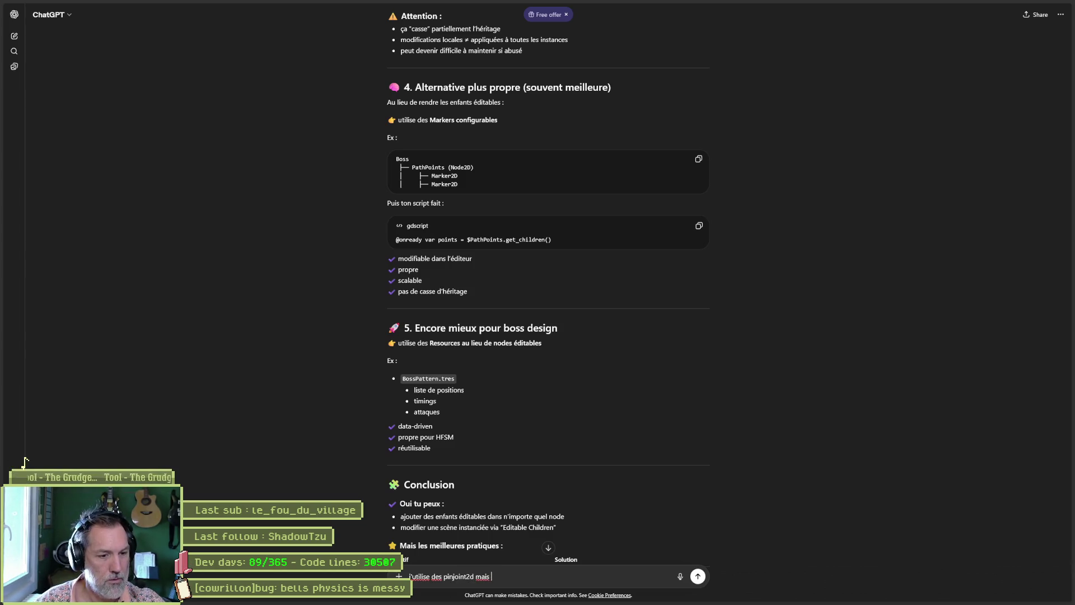
key("BackSpace")
key("BackSpace")
key("BackSpace")
type("pour creer")
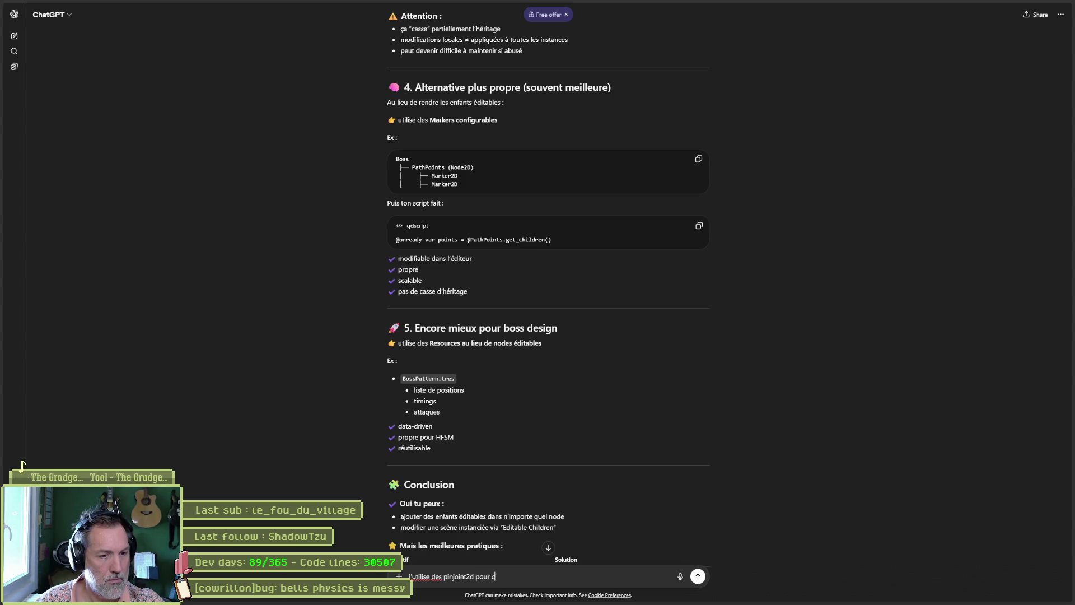
type(" une ")
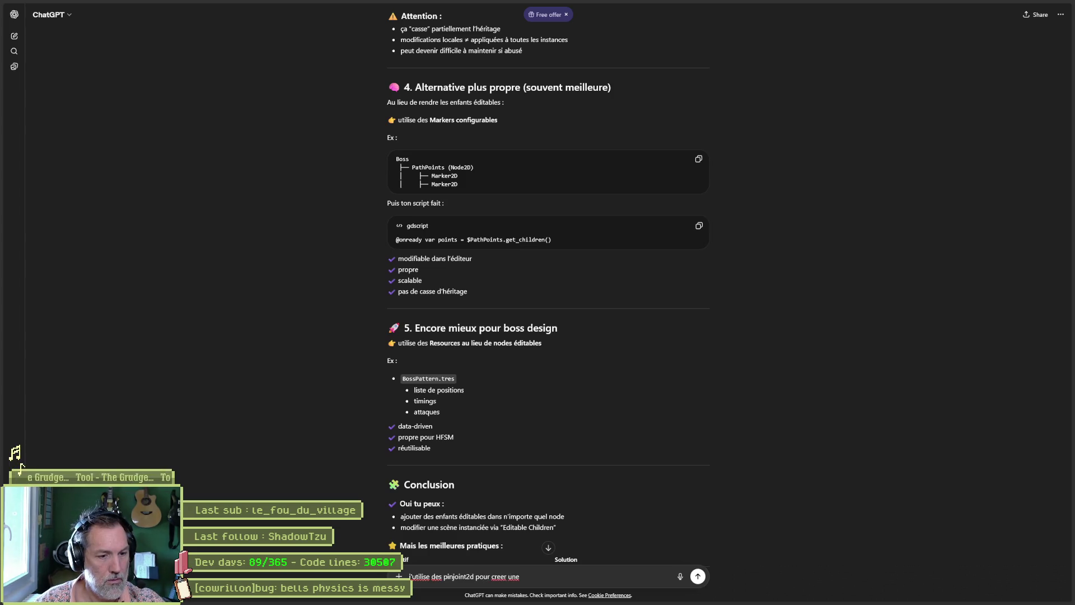
type("cloche qui p")
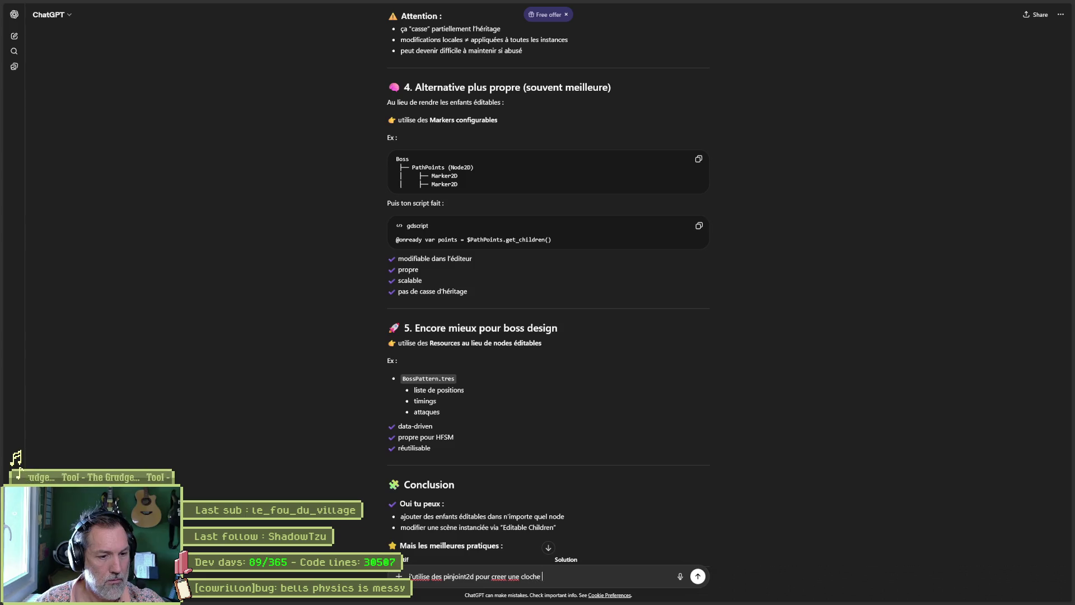
type("end au buot d'un")
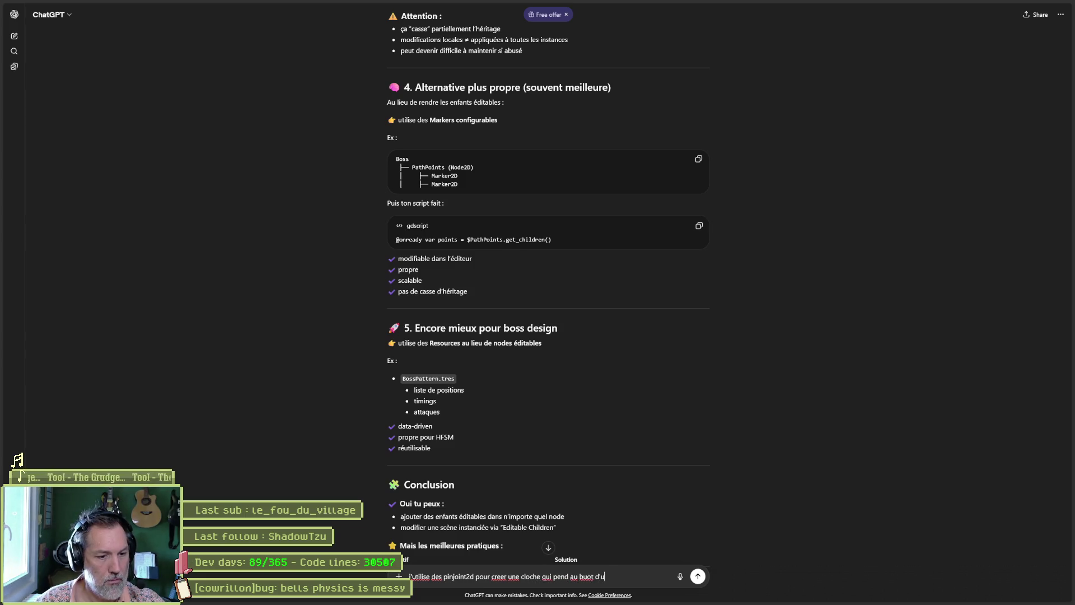
type("e chaine. tout ")
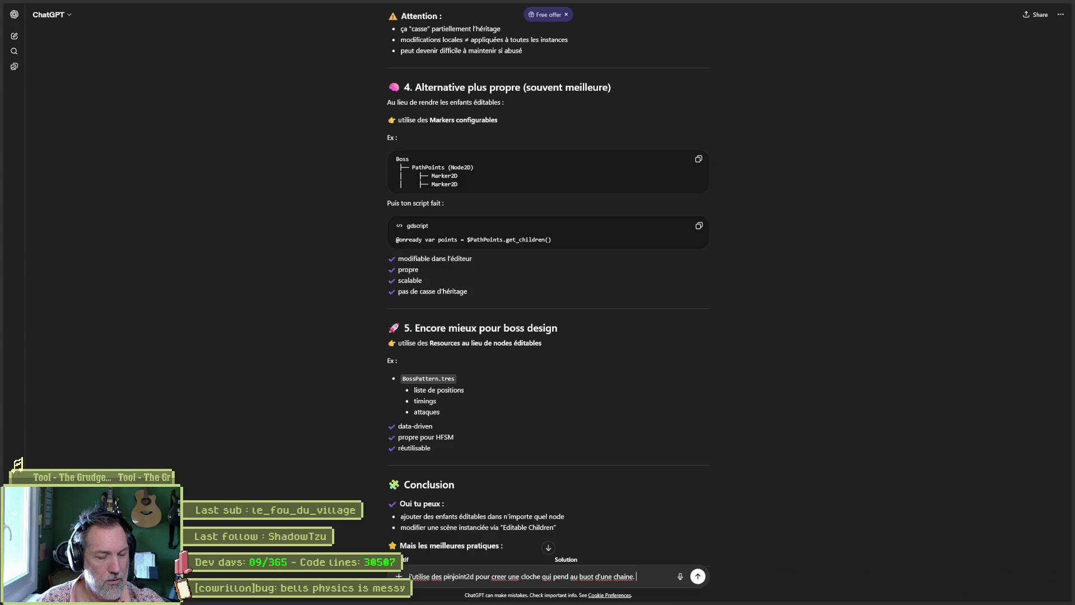
type("va bien quand je buge")
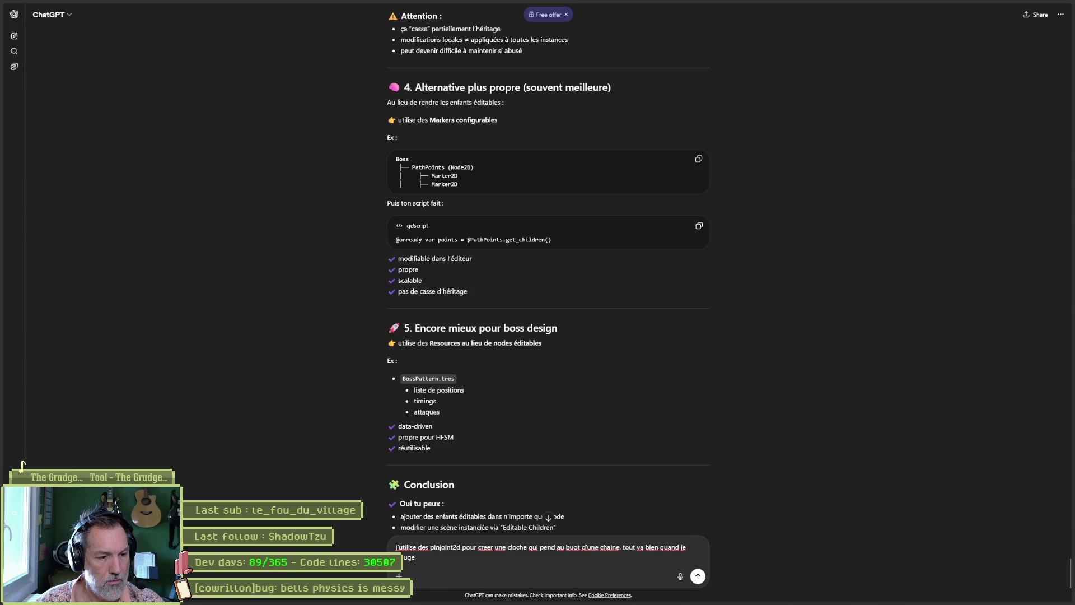
type("le root d")
type("chaine sauf que ")
type("cloch")
type("pas ")
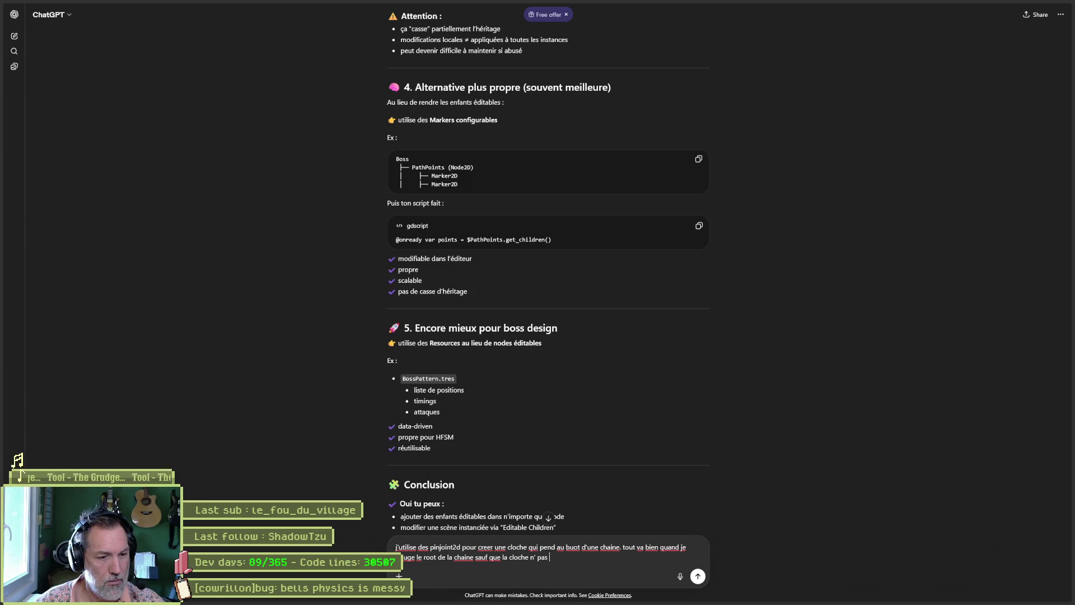
type(" rotation. elle bouge lateraleme")
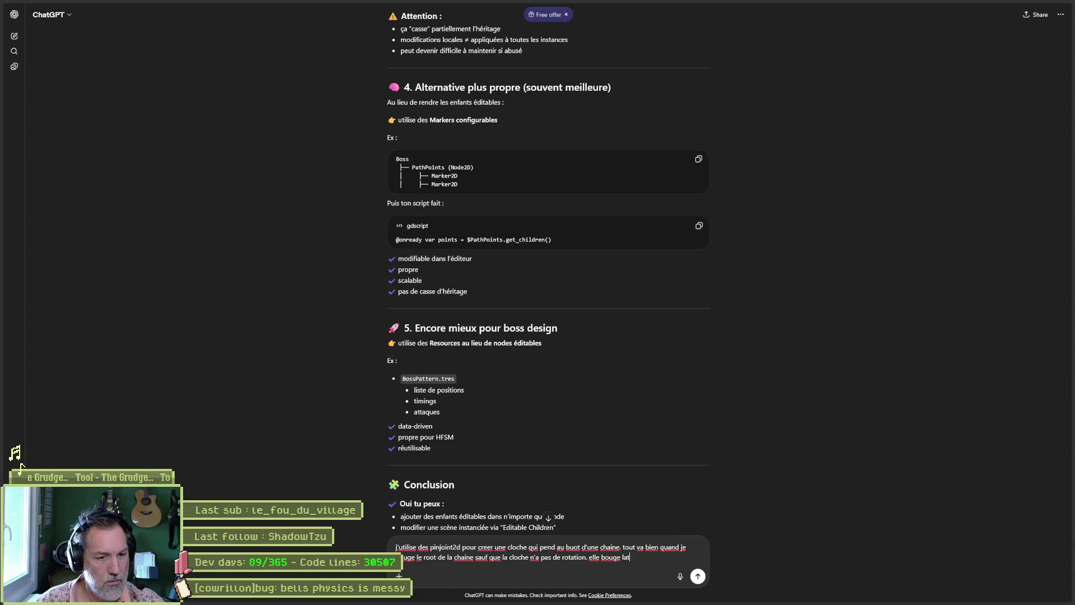
type("nt au lieu de tourner")
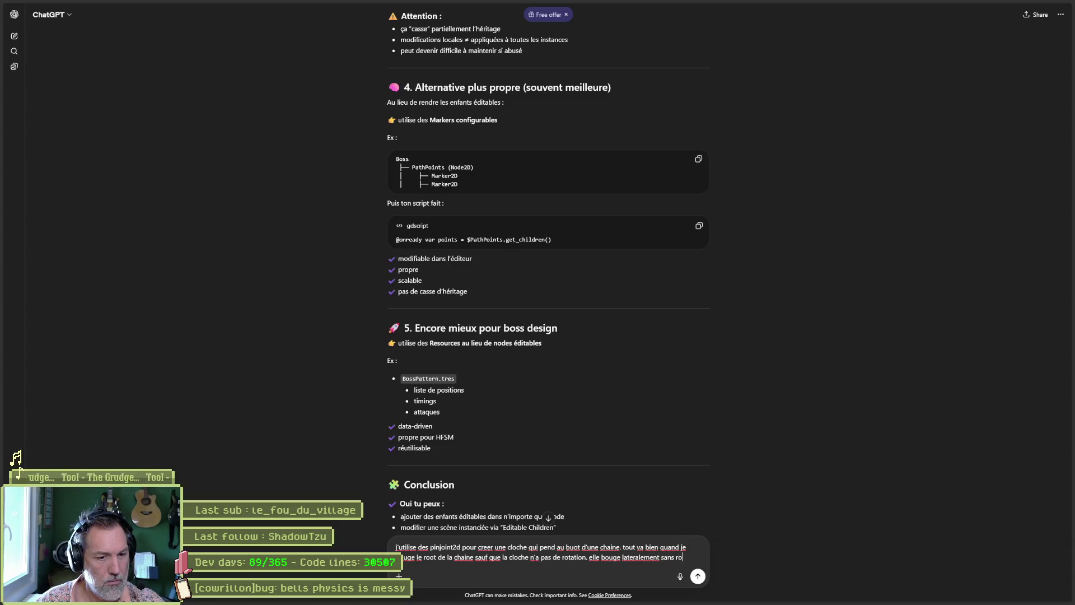
key("Return")
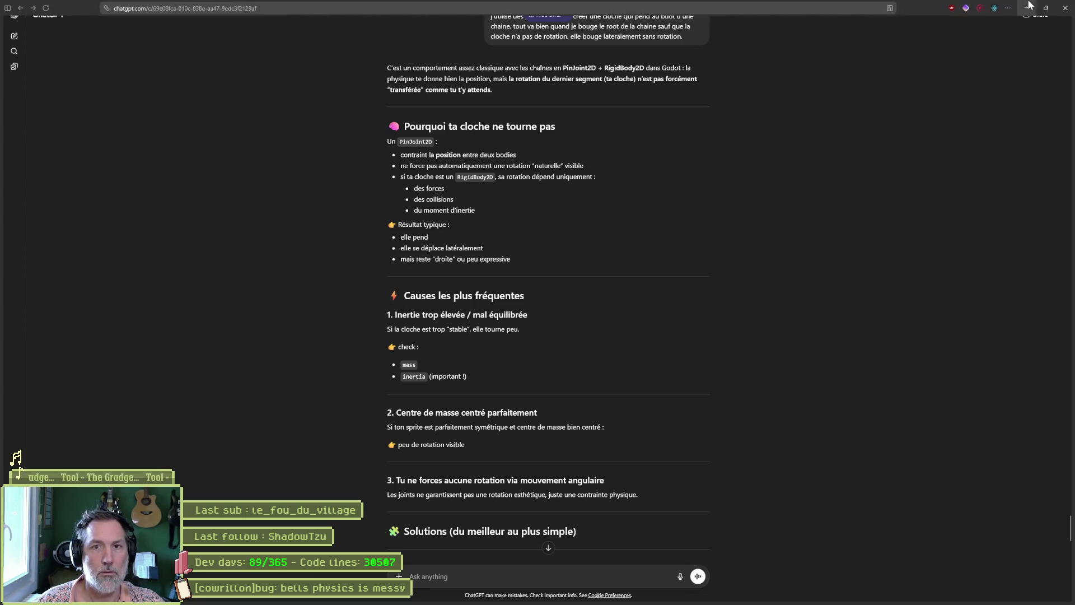
left_click(1029, 4)
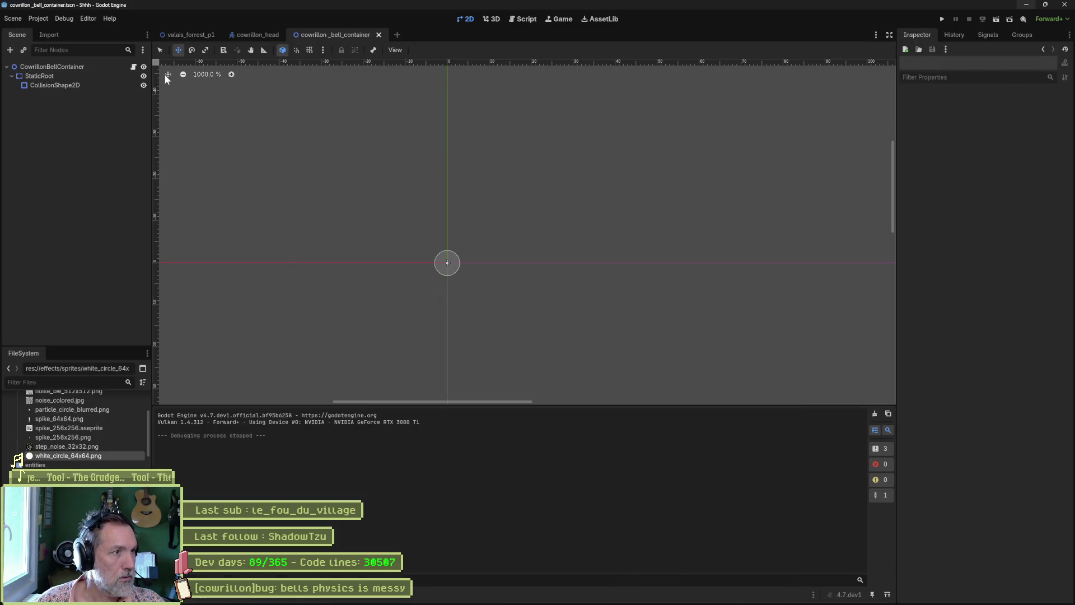
Open the cowrillon_bell scene from the container's Bell Scene property, then return to the container tab.
left_click(74, 67)
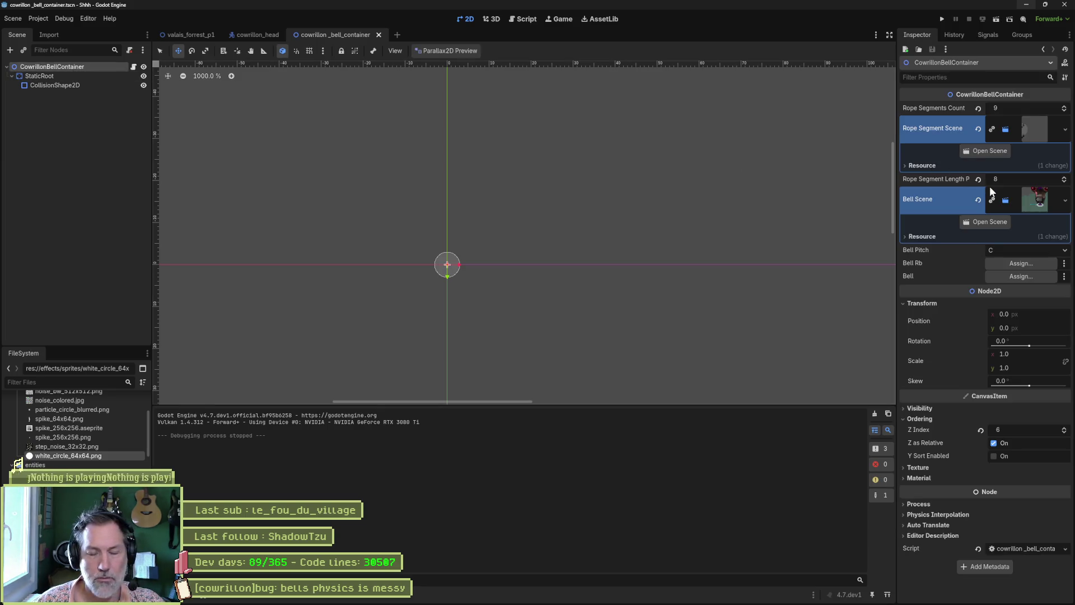
left_click(991, 222)
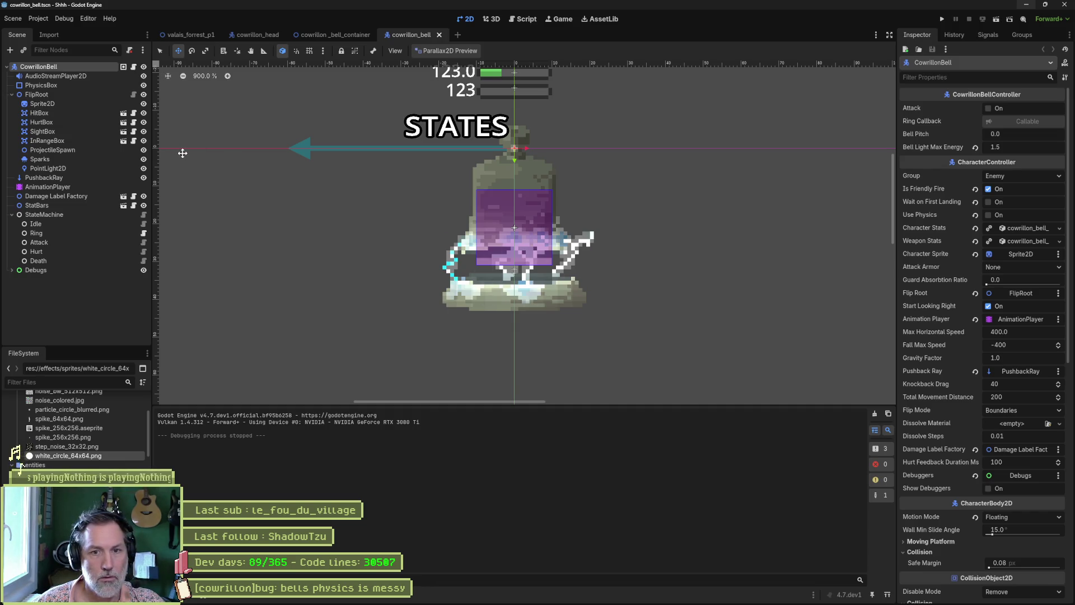
left_click(328, 33)
Test-run the bell container and review EndContainer and EndPin in the Remote tree before stopping.
key("F6")
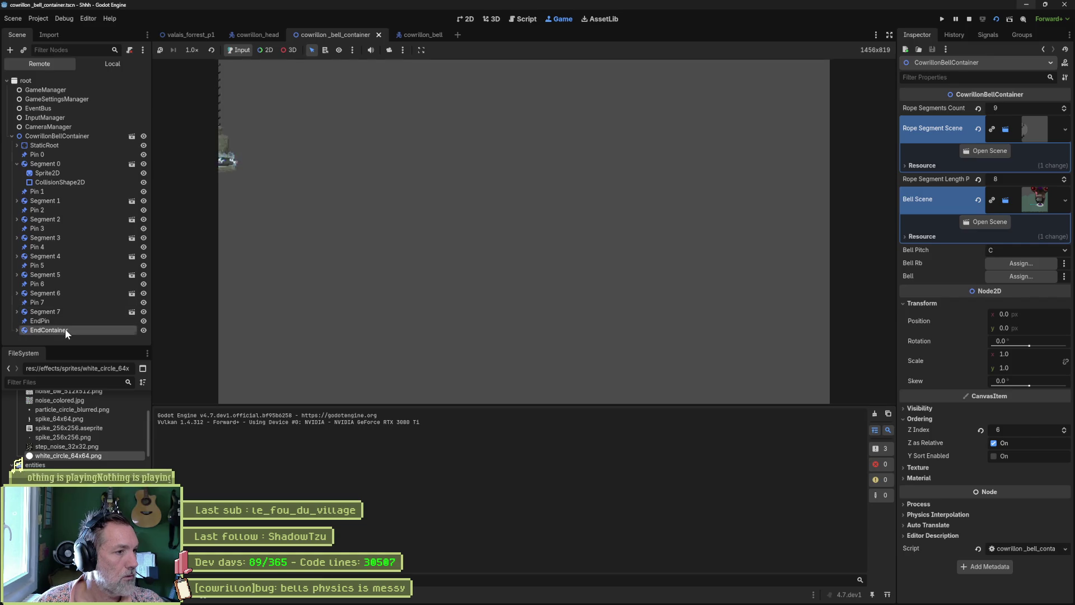
left_click(65, 329)
left_click(58, 318)
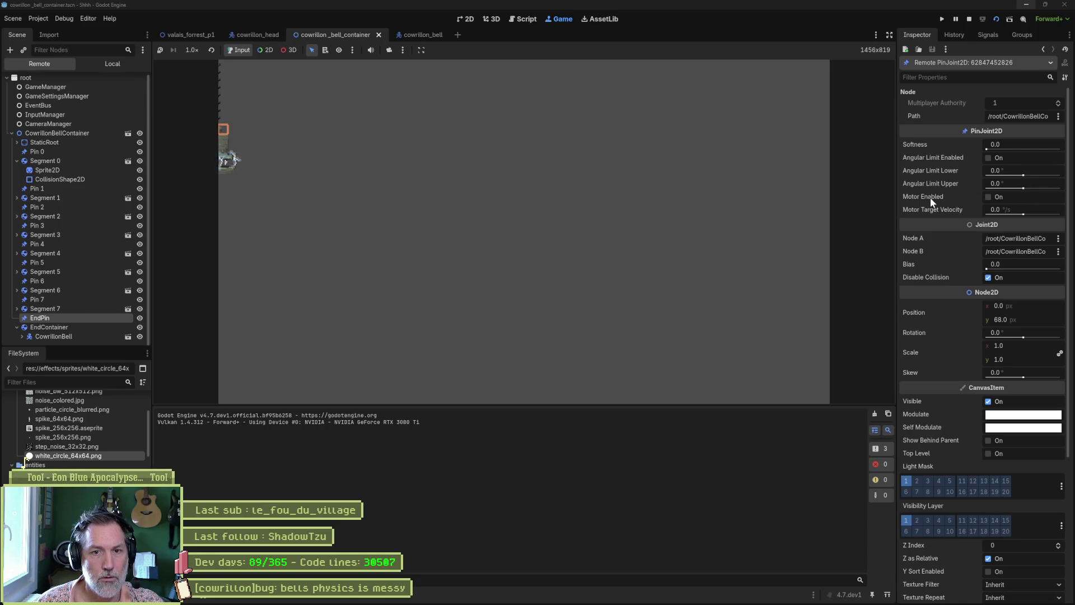
mouse_move(930, 197)
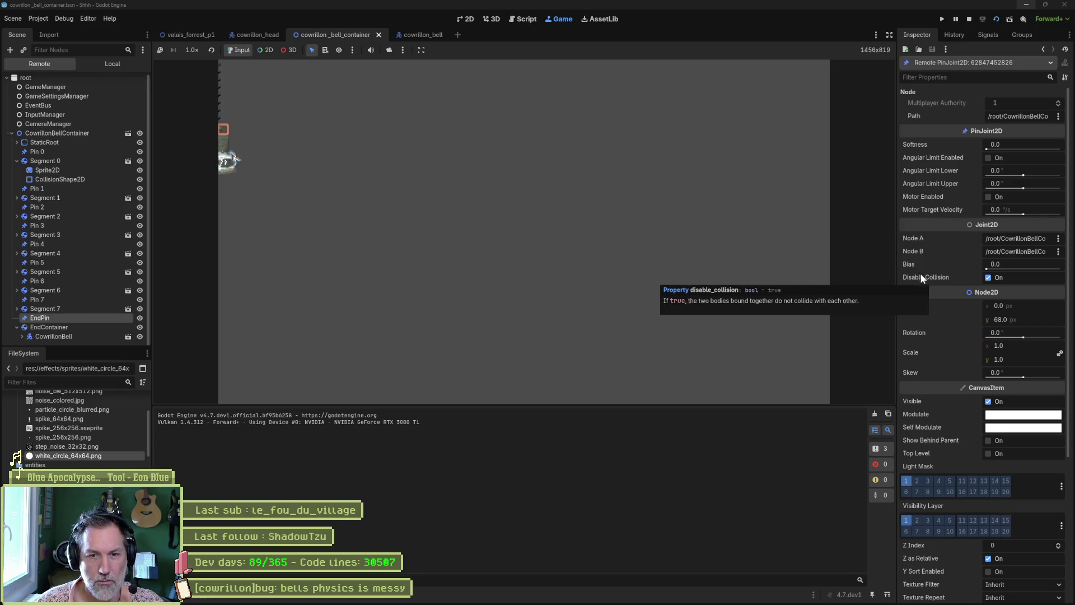
mouse_move(910, 260)
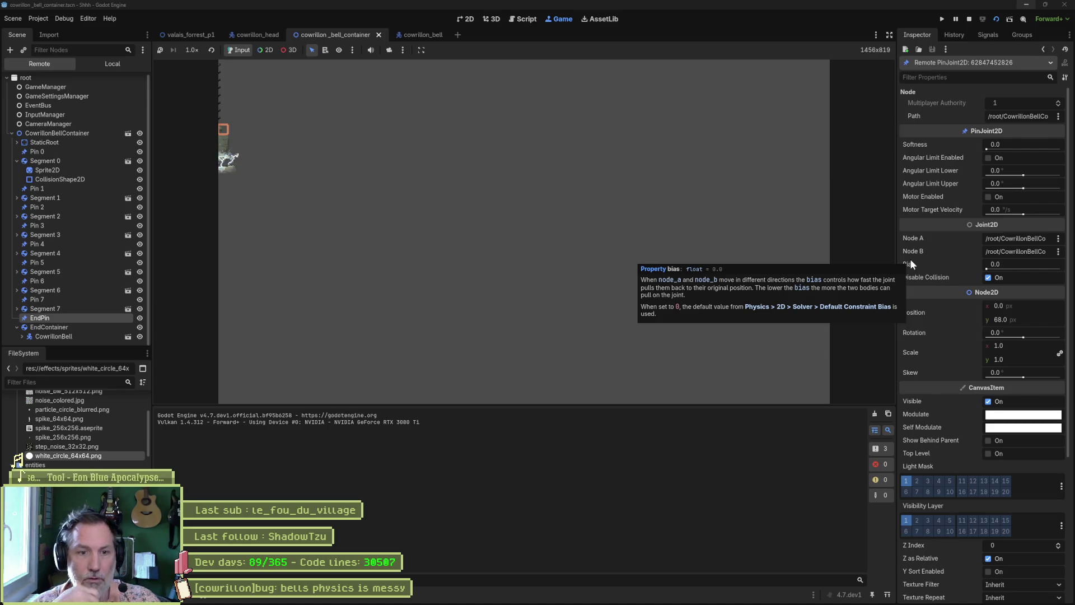
key("F8")
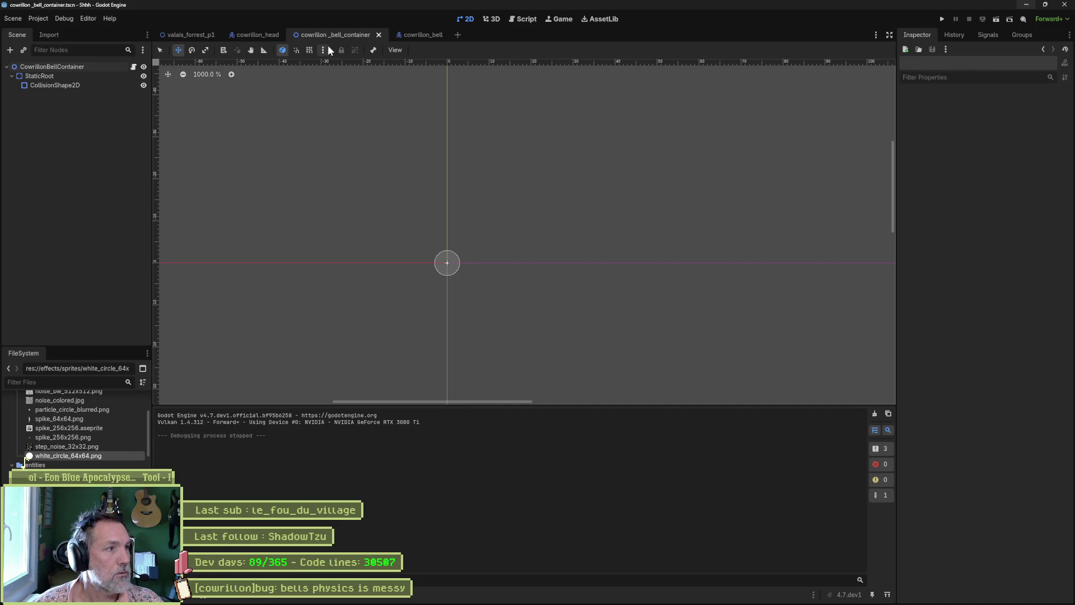
Review the 2D physics solver values in Project Settings, filtered by 'solver', then close it.
left_click(14, 19)
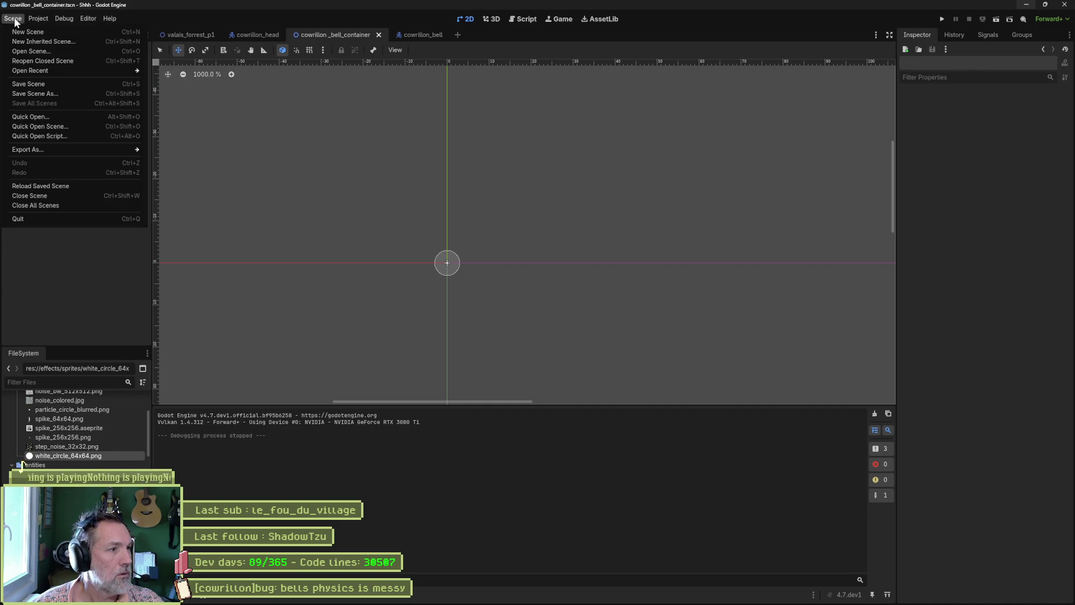
mouse_move(38, 19)
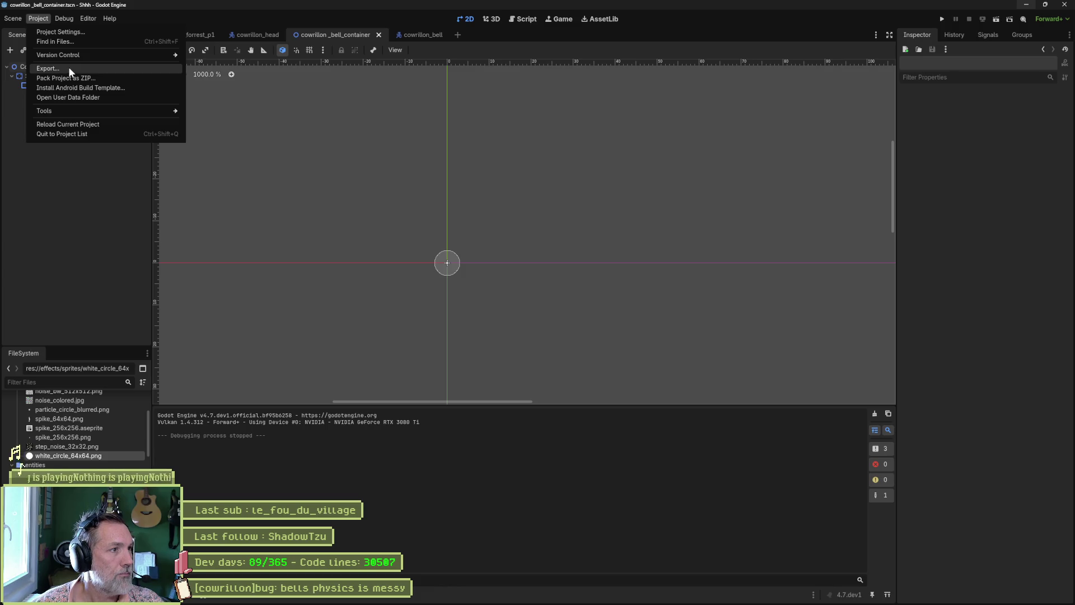
left_click(89, 31)
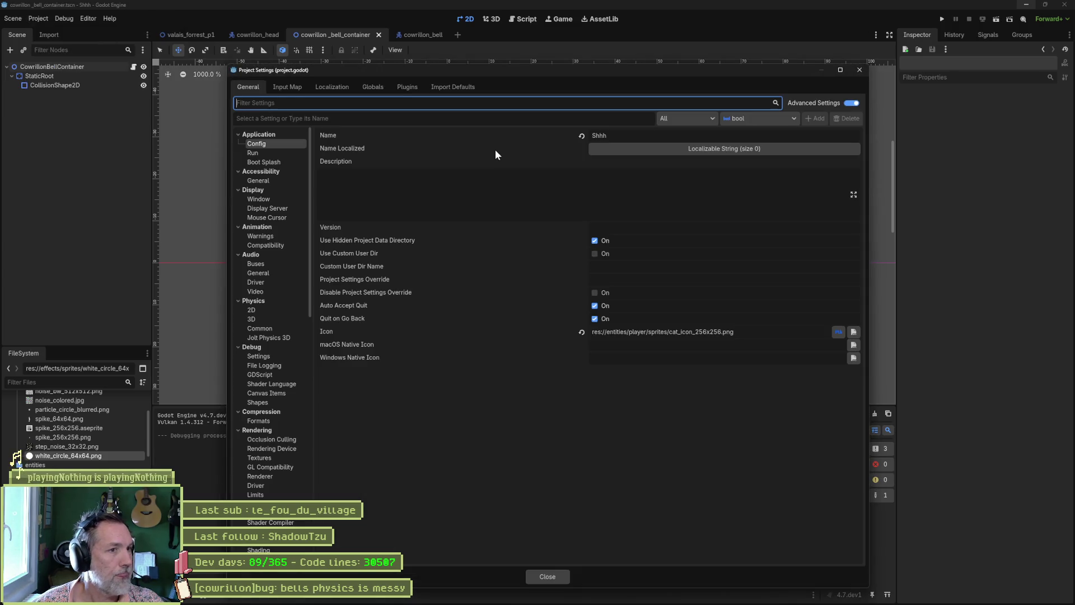
left_click(290, 103)
type("solver")
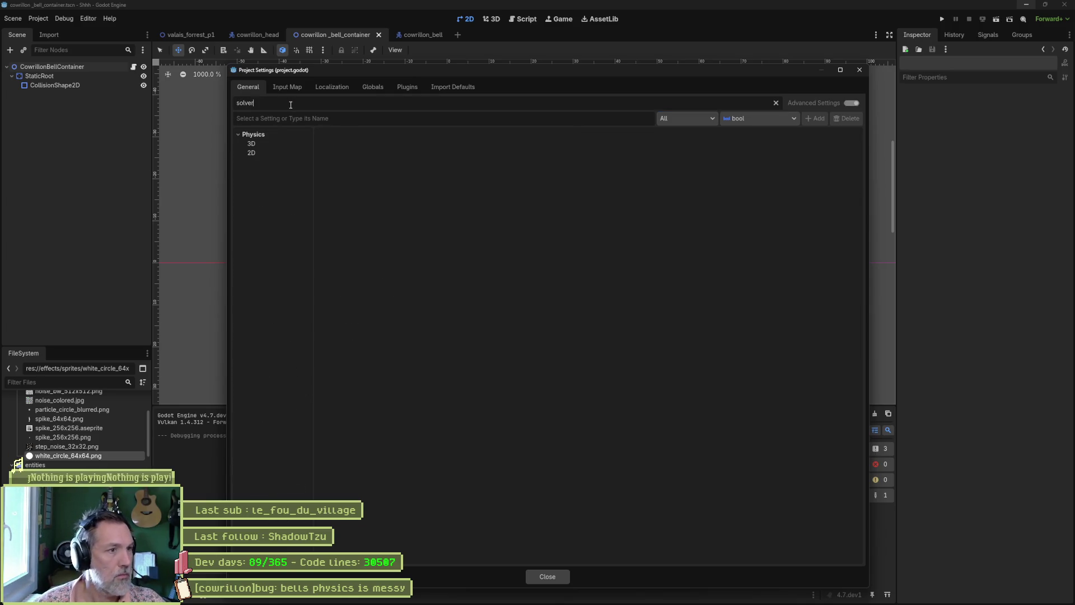
left_click(263, 152)
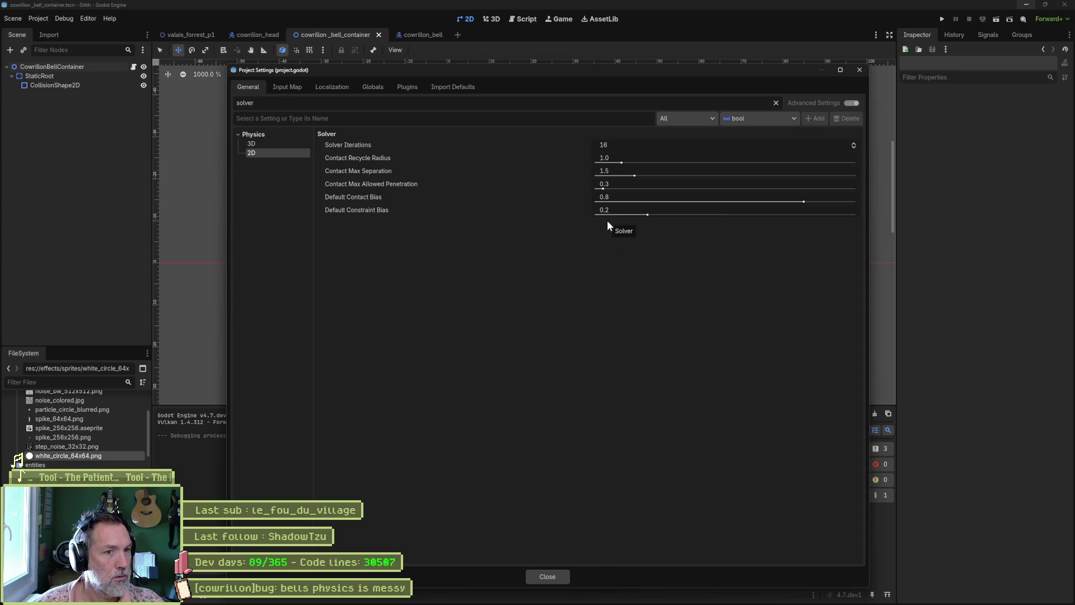
left_click(858, 70)
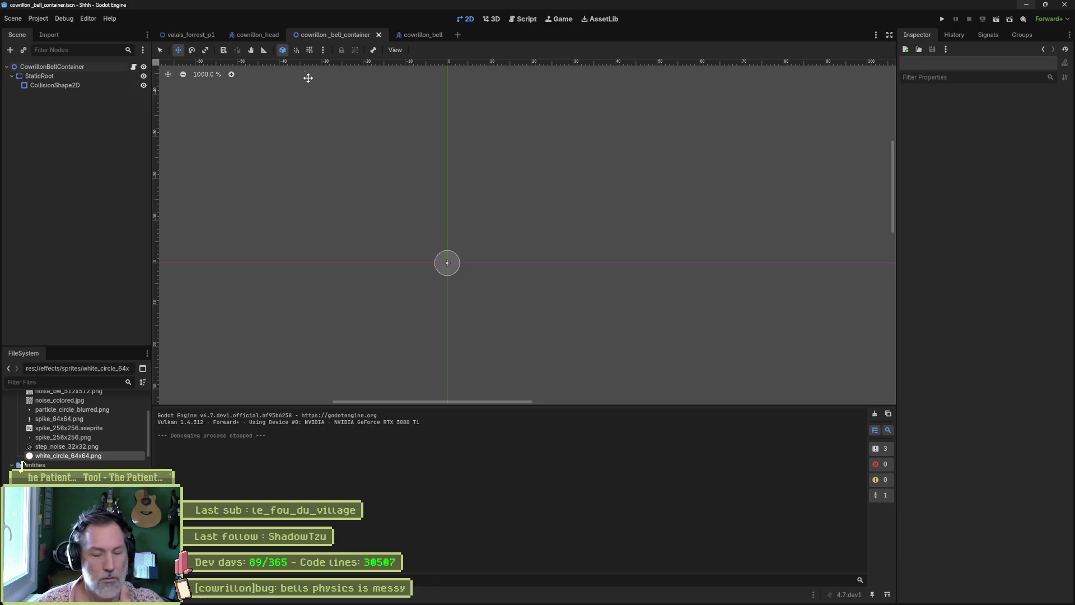
Run the container scene and give EndContainer a Custom centre of mass with y about -384.
key("F6")
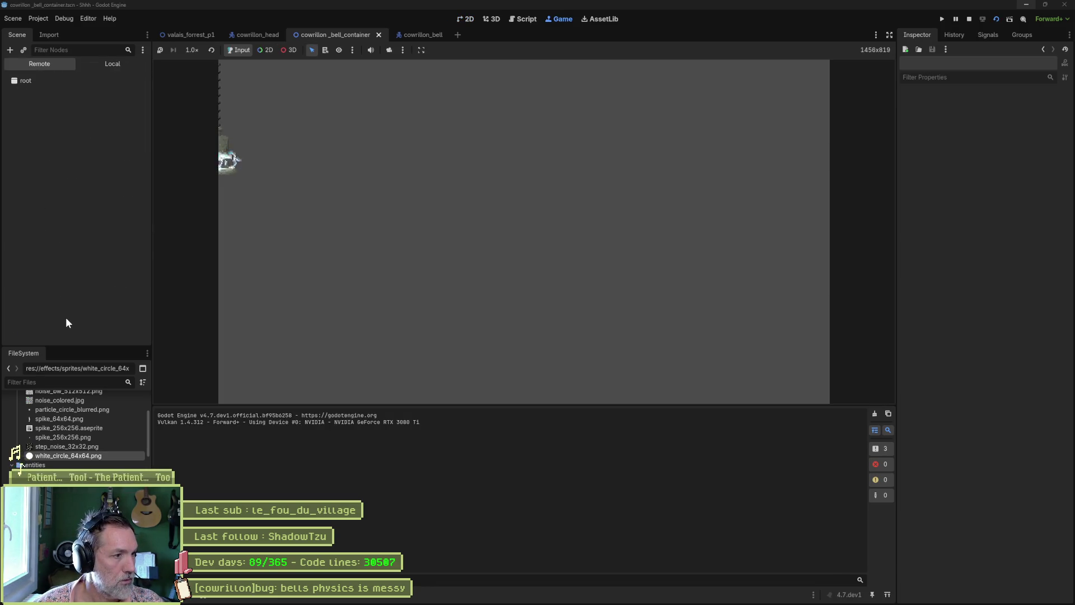
left_click(40, 320)
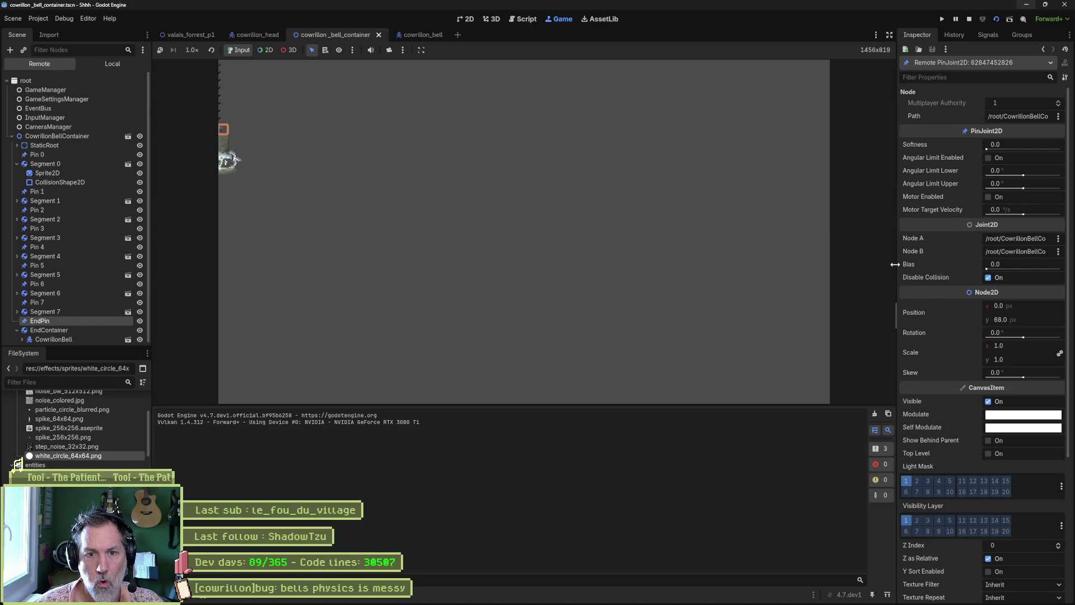
mouse_move(907, 267)
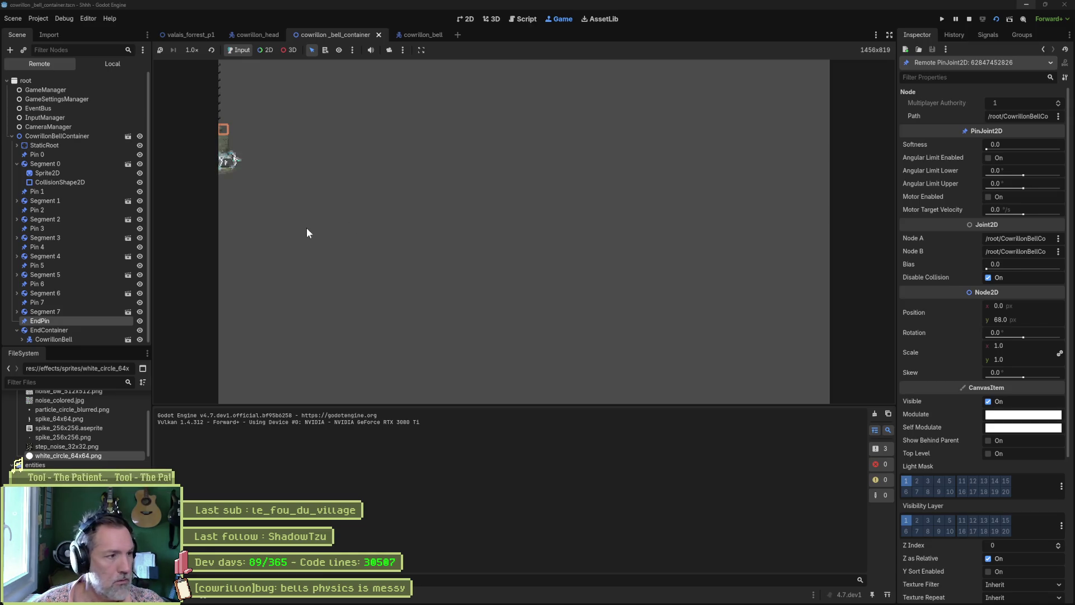
left_click(63, 330)
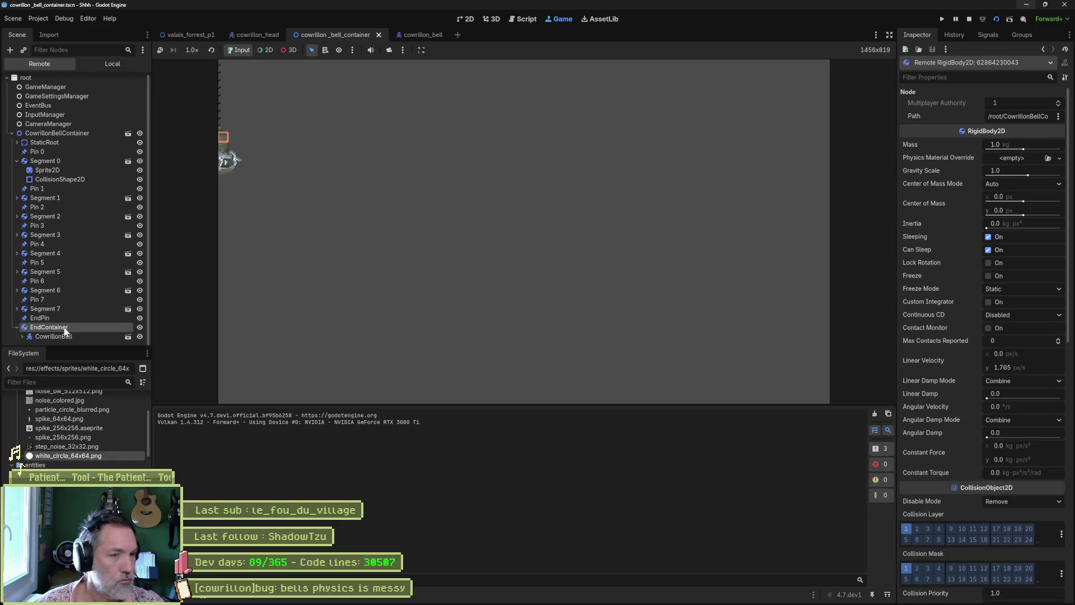
left_click(776, 262)
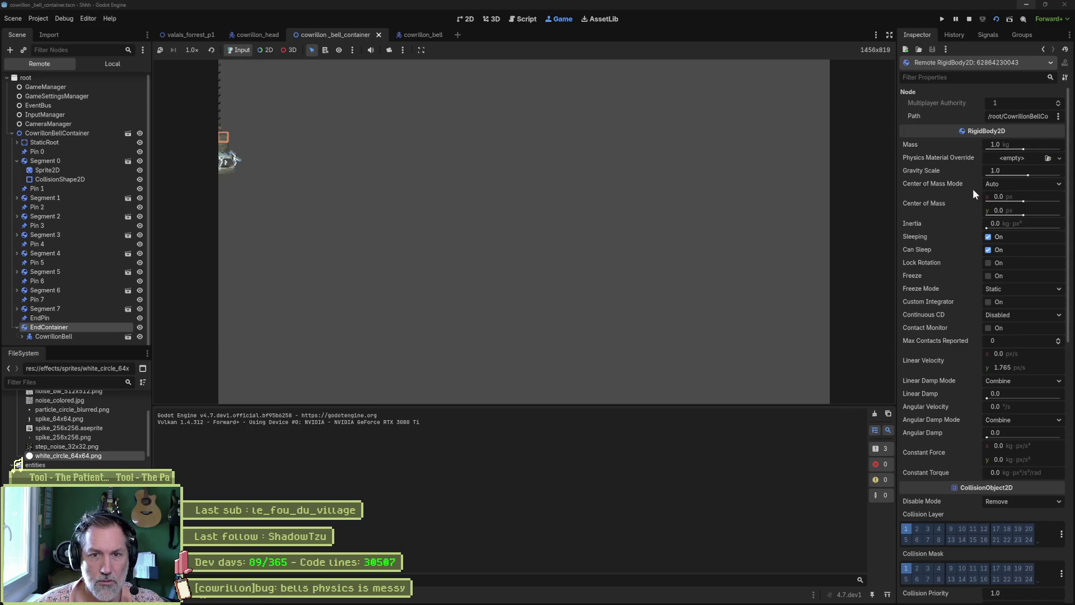
left_click(1006, 184)
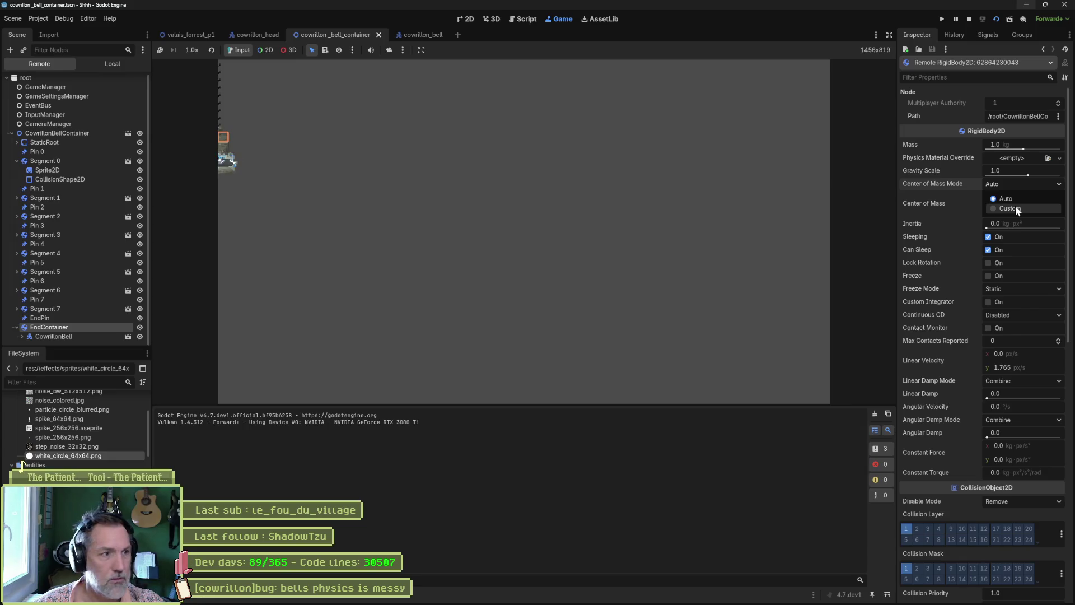
left_click(1010, 208)
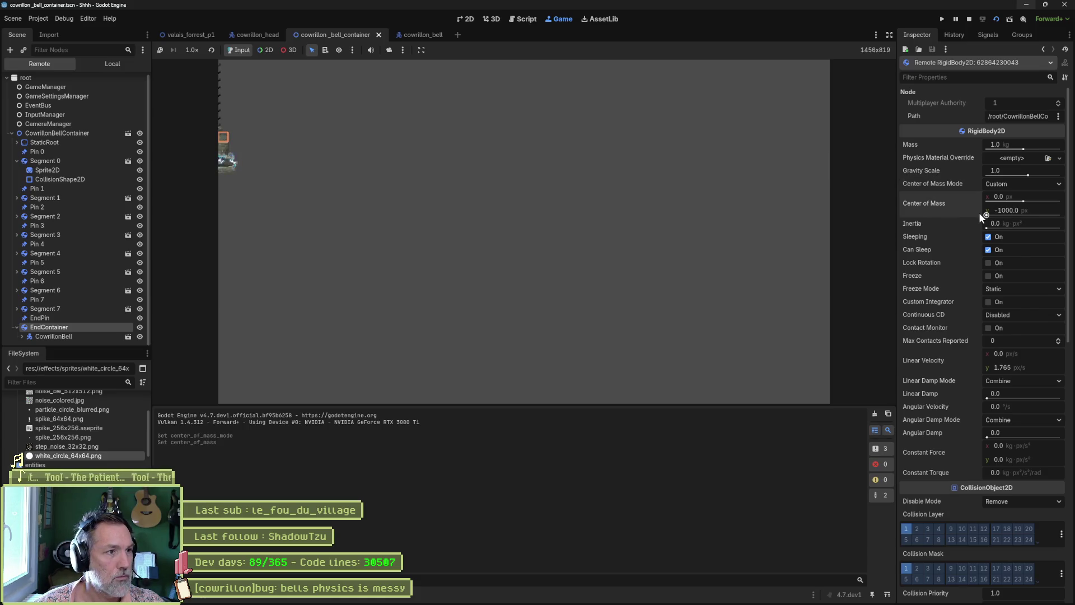
left_click_drag(1006, 212, 1010, 213)
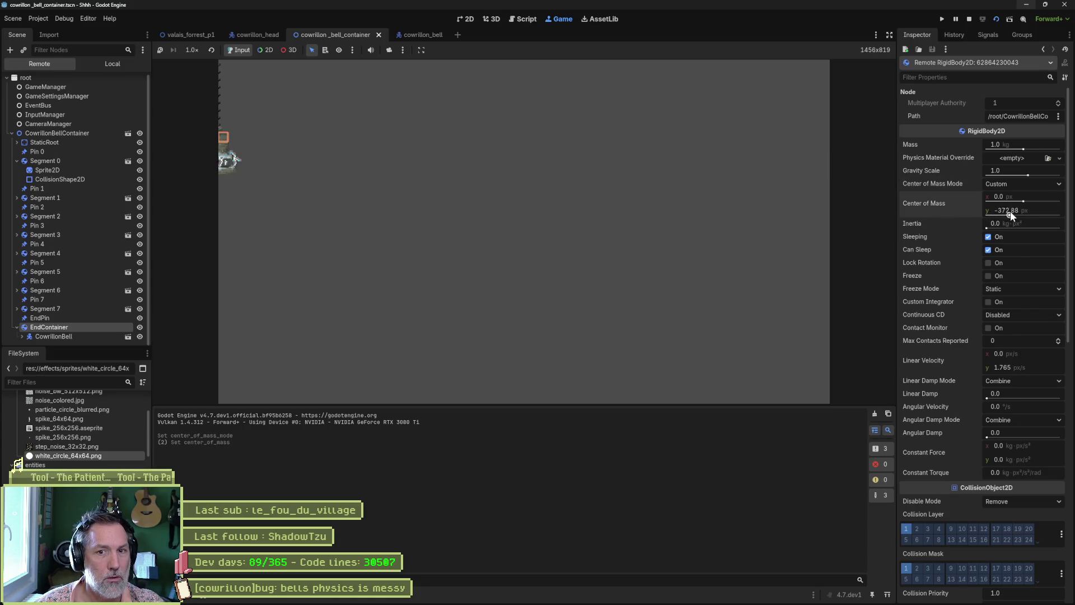
Move the bell container to about 10.6 px and shift the centre of mass y to about 90.
left_click(62, 133)
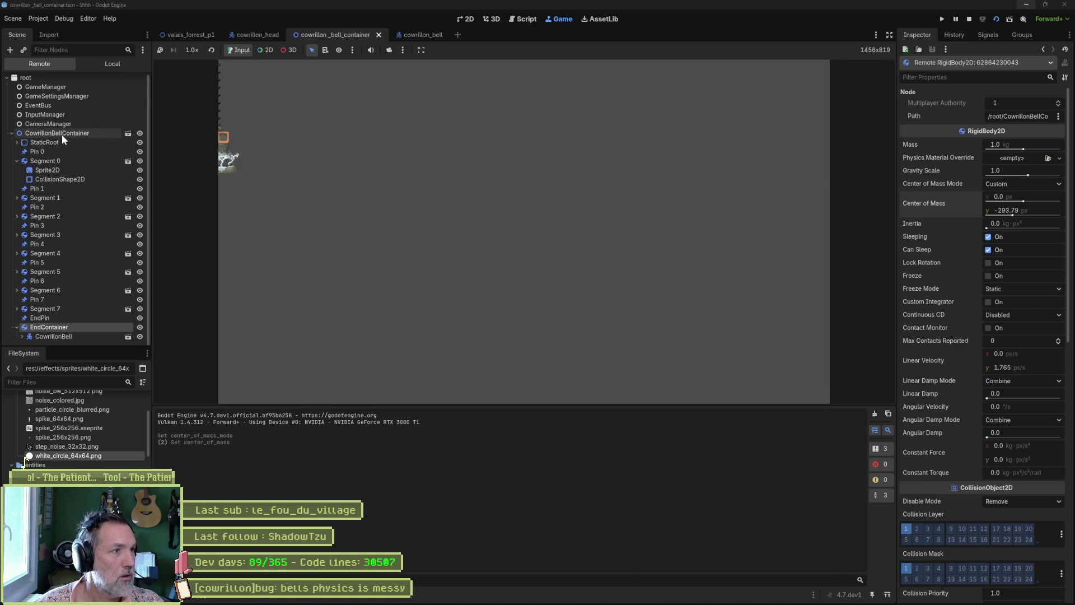
scroll(970, 293, "down", 5)
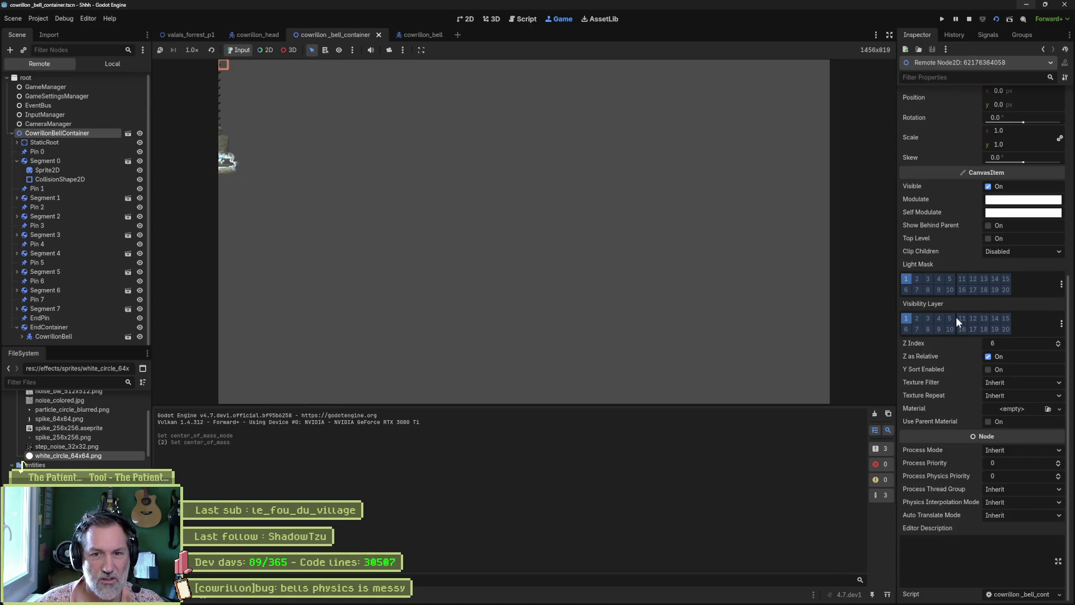
scroll(956, 317, "up", 4)
left_click_drag(1038, 347, 1060, 348)
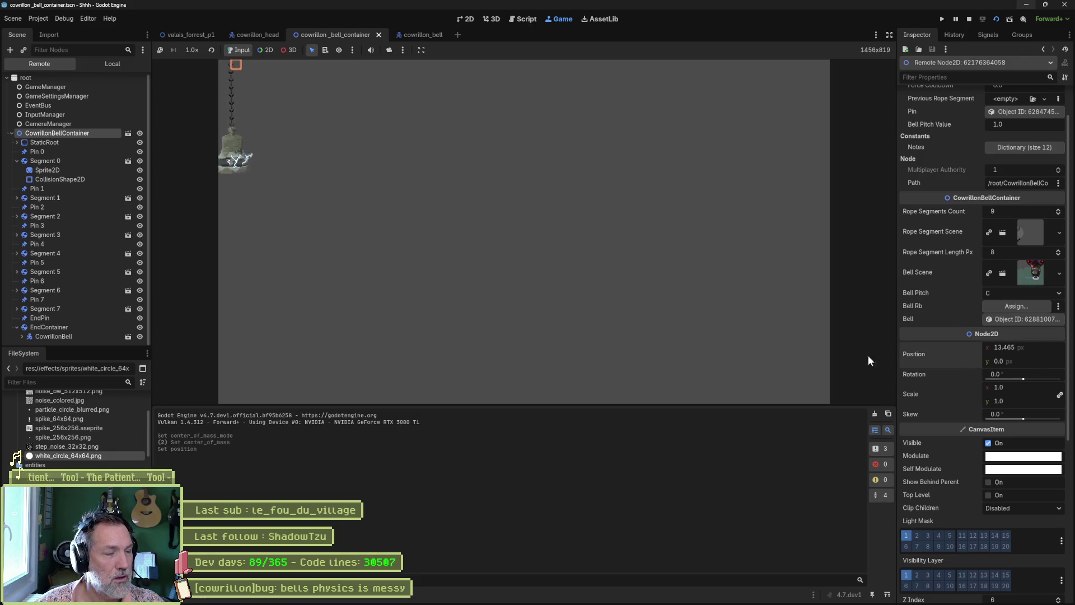
left_click(67, 327)
left_click_drag(1014, 214, 1017, 213)
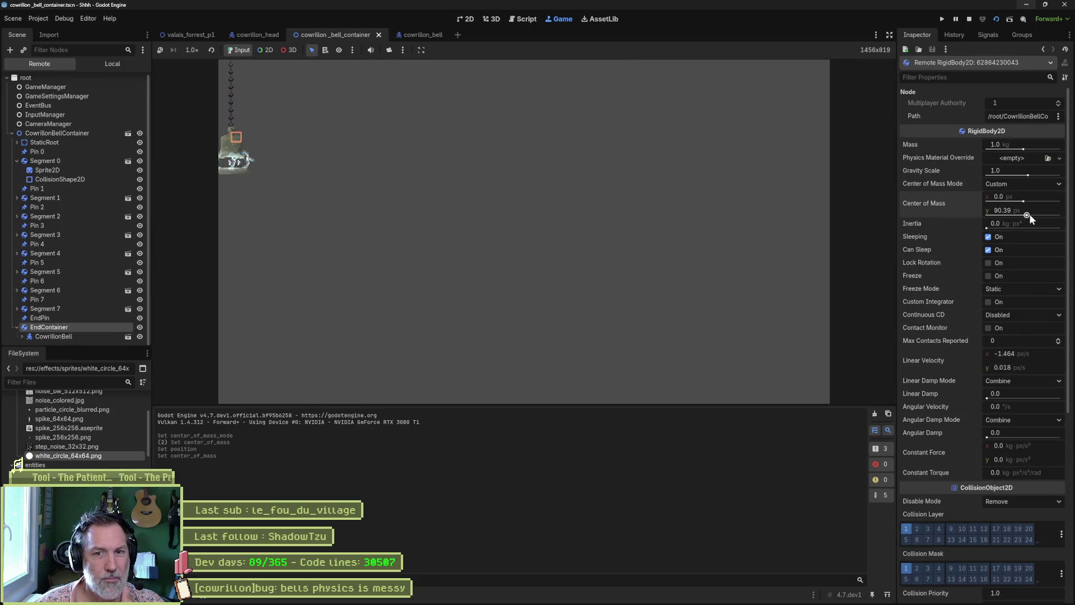
Return the bell container to about 5.5 px and set Center of Mass Mode back to Auto.
left_click(45, 132)
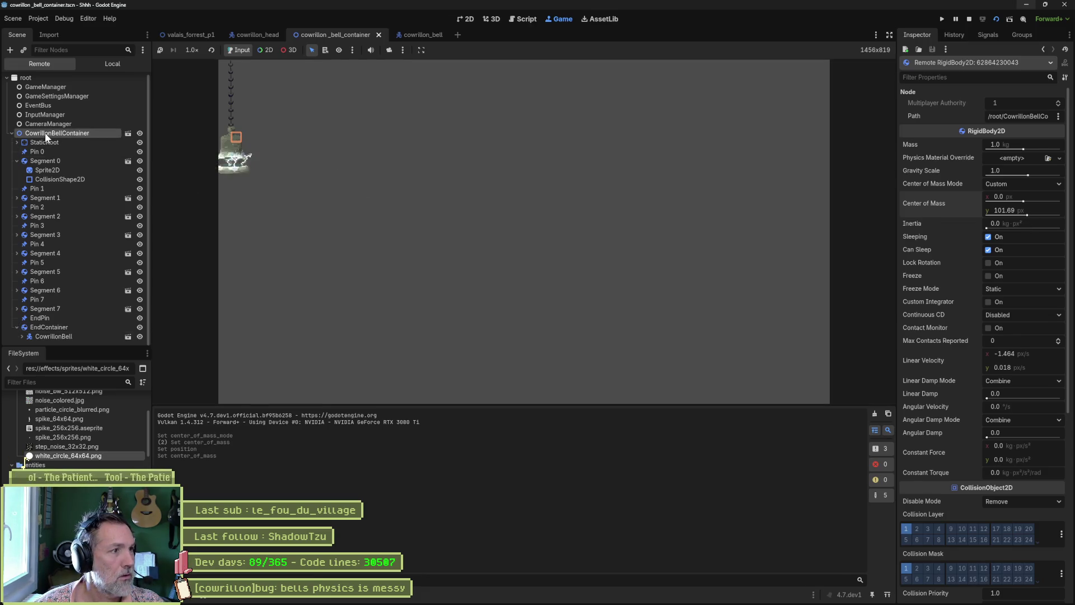
mouse_move(1017, 347)
left_mouse_down()
mouse_move(992, 347)
mouse_move(1008, 347)
left_mouse_up()
left_click(50, 328)
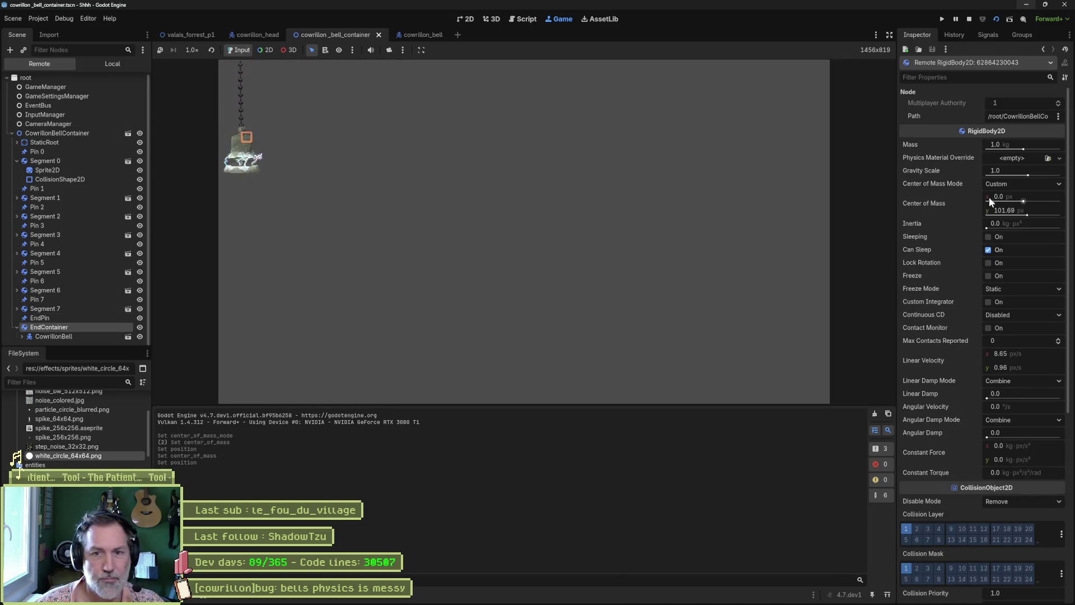
left_click(1047, 184)
left_click(1016, 199)
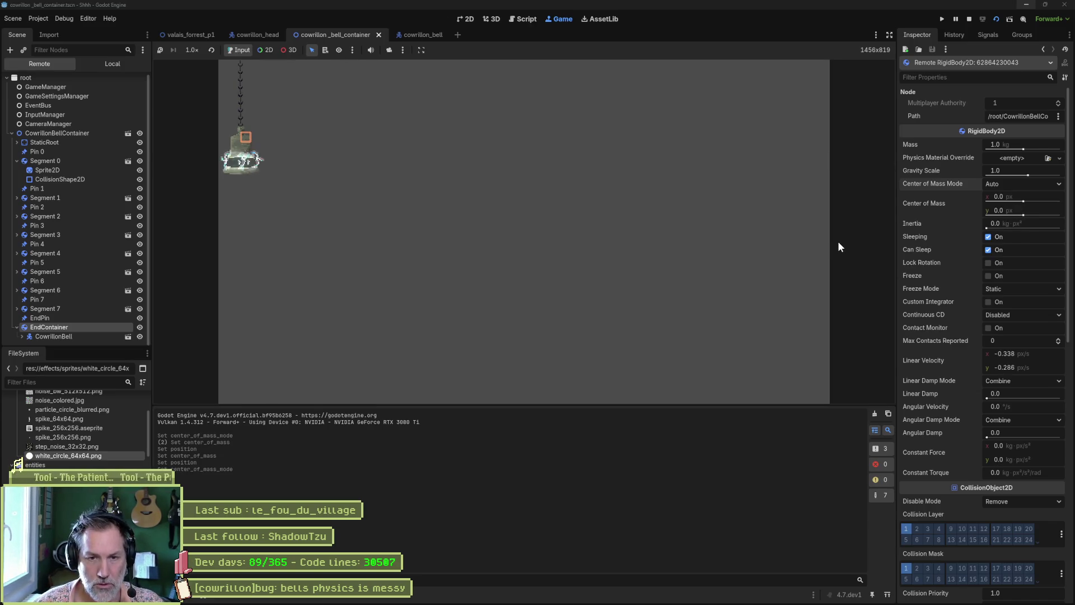
Raise EndContainer inertia to 3.35 and shift the bell container right to 36.175 px.
left_click(1003, 236)
left_click_drag(987, 229, 999, 228)
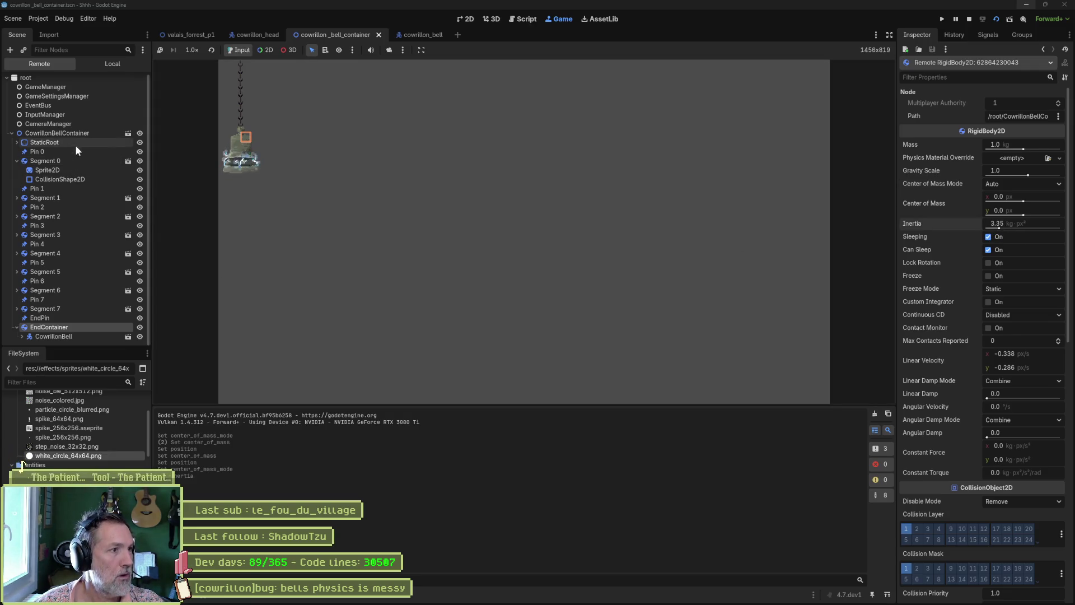
left_click(83, 133)
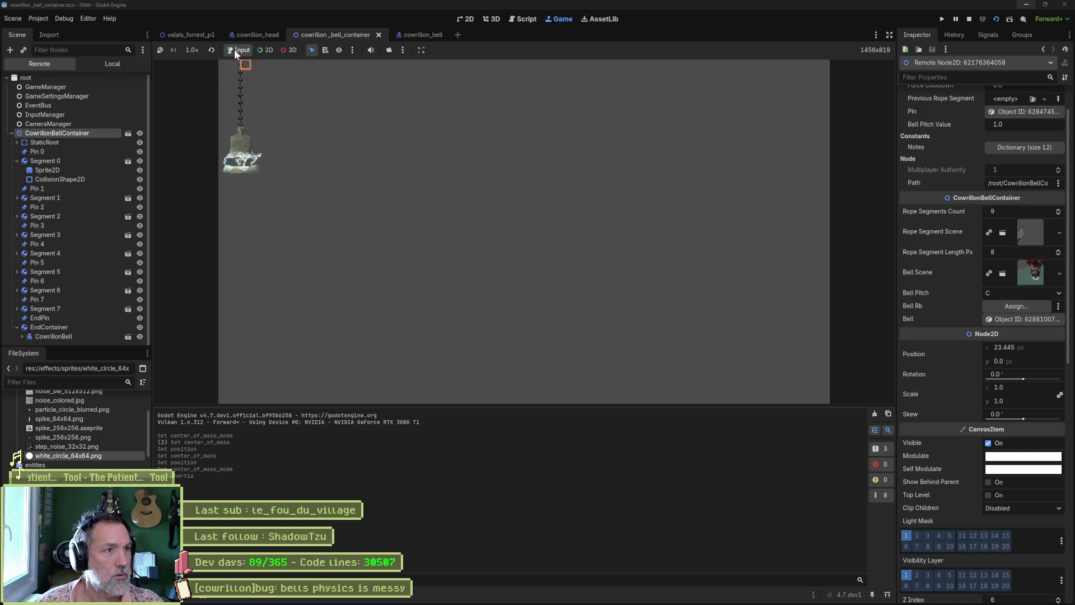
mouse_move(1020, 347)
left_mouse_down()
mouse_move(1036, 347)
mouse_move(1009, 347)
left_mouse_up()
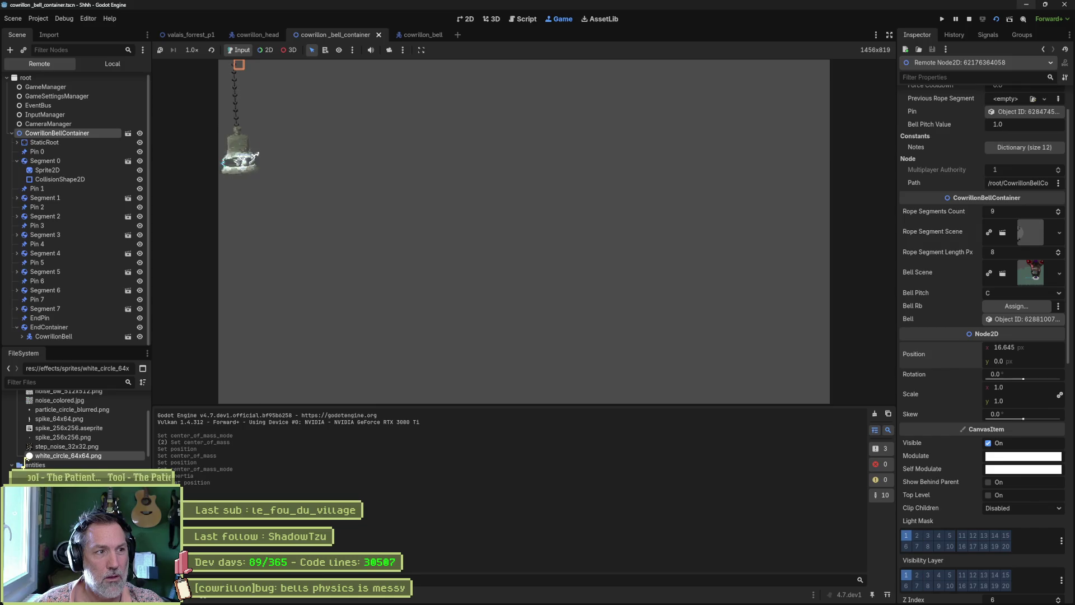
left_click_drag(1009, 347, 1033, 347)
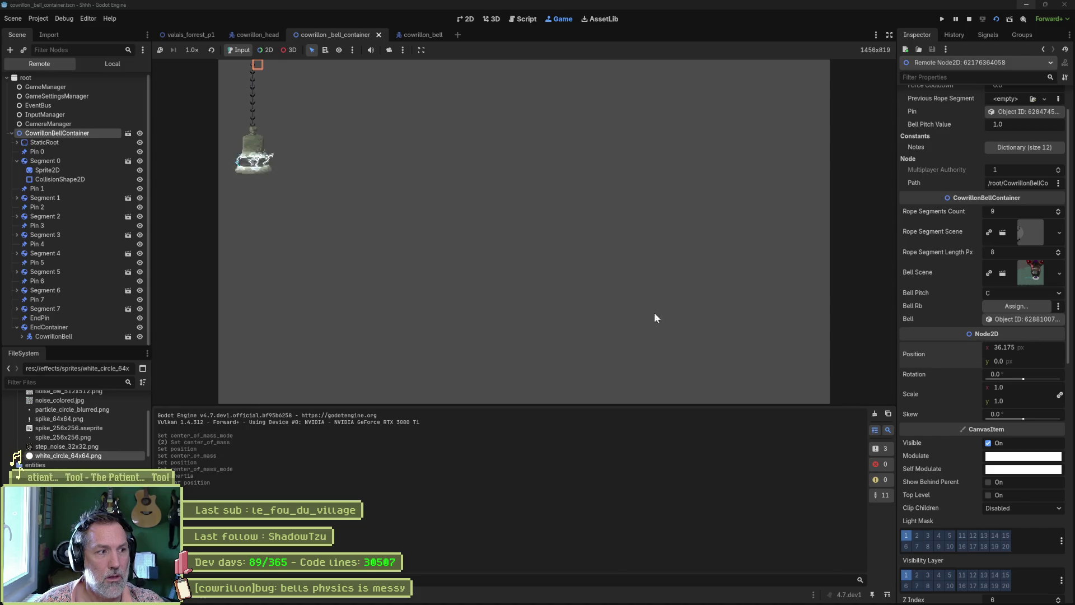
Raise EndContainer inertia to 53.51 and push the bell container to 47.96 px.
left_click(58, 327)
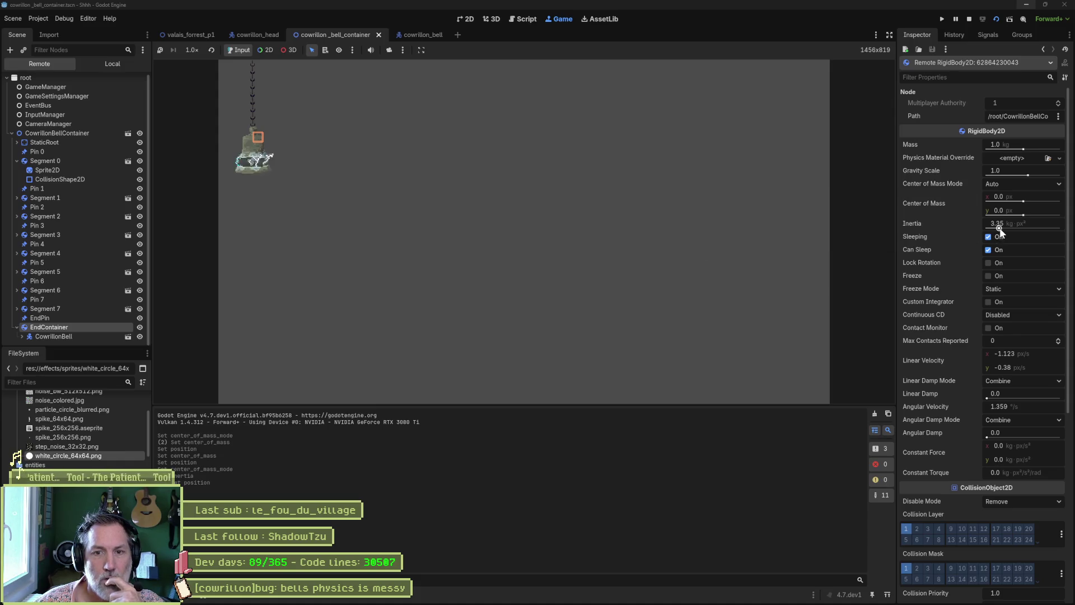
left_click_drag(999, 229, 1030, 229)
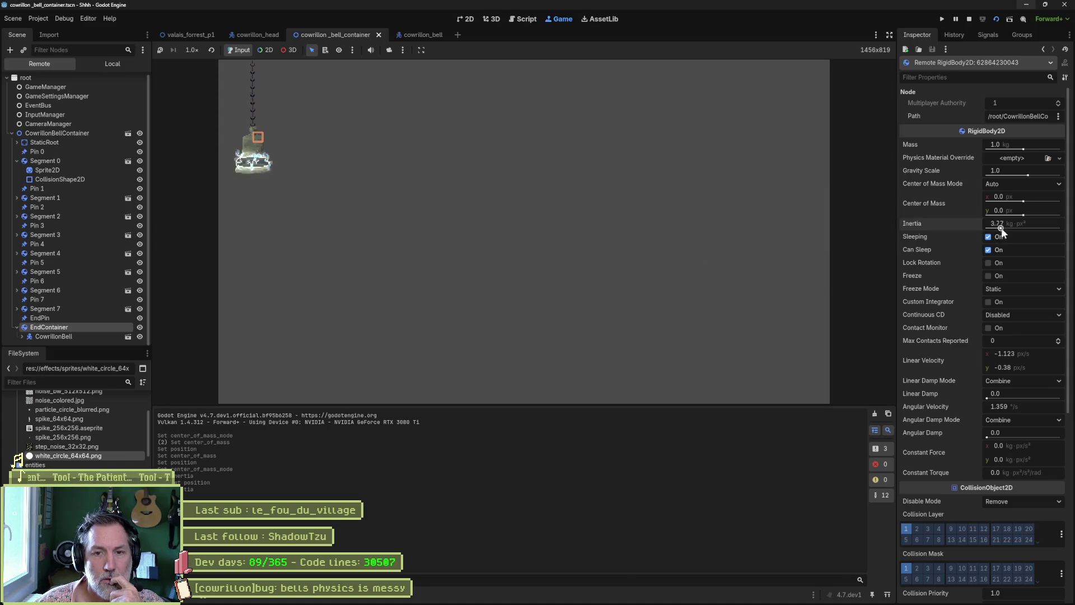
left_click(84, 135)
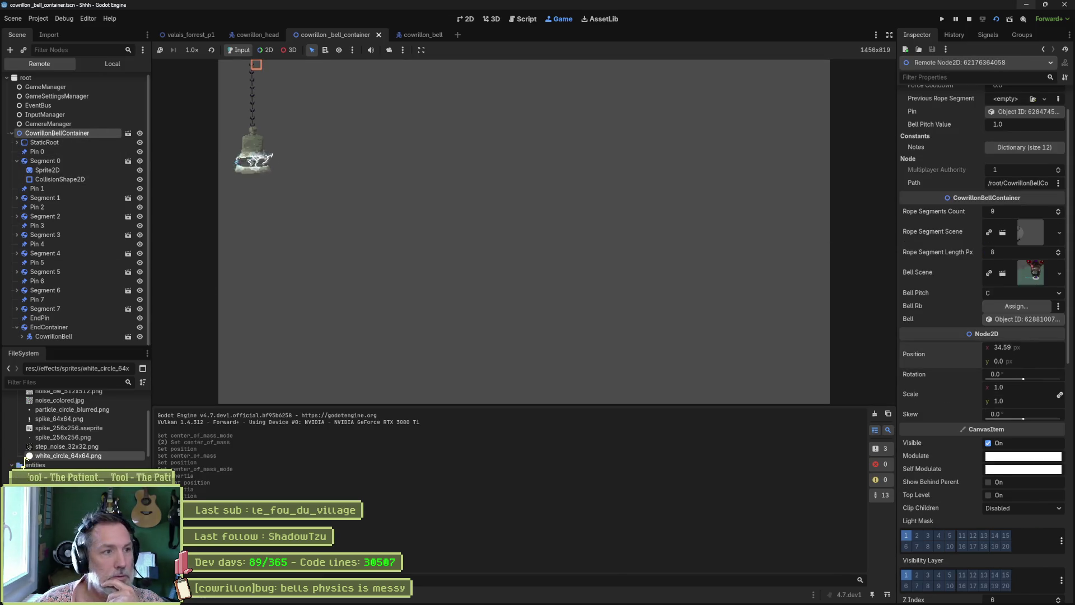
left_click_drag(1003, 348, 1013, 347)
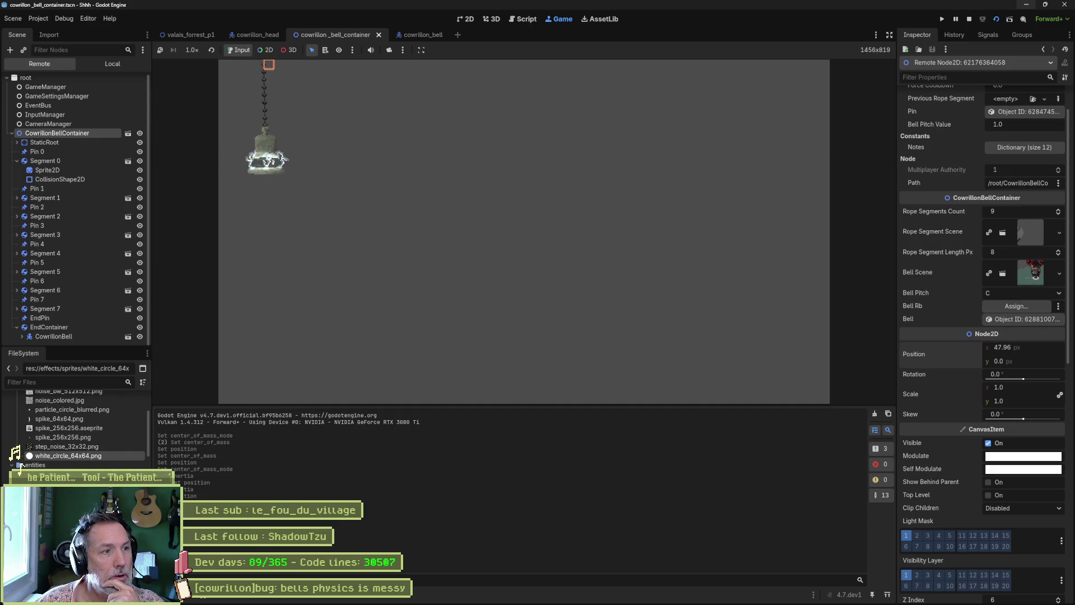
Edit the inertia value directly, then shift the bell container right to about 59 px.
left_click(49, 327)
left_click(1053, 222)
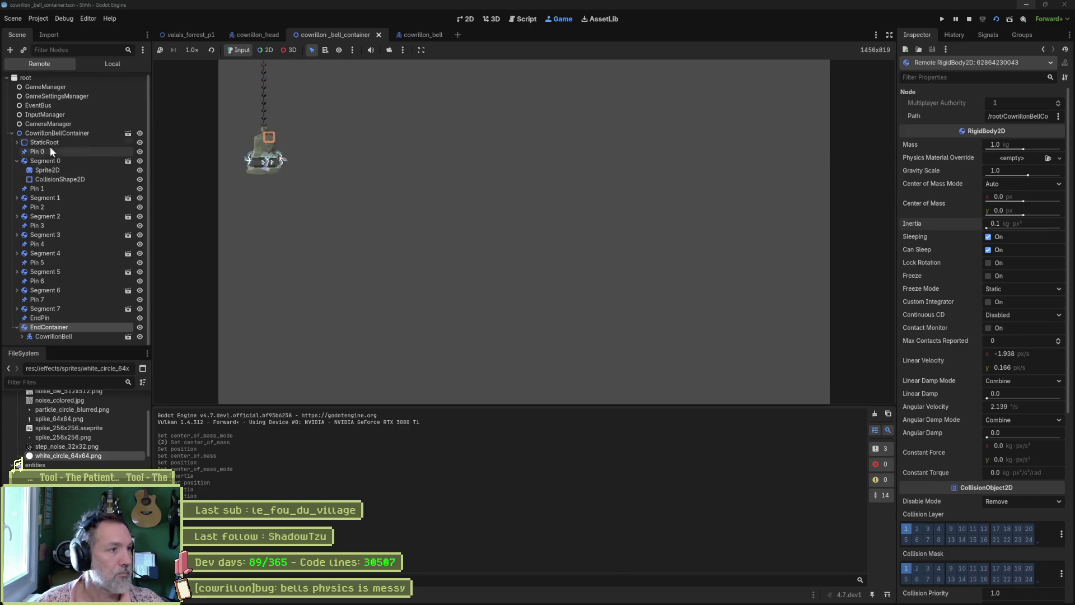
left_click(107, 133)
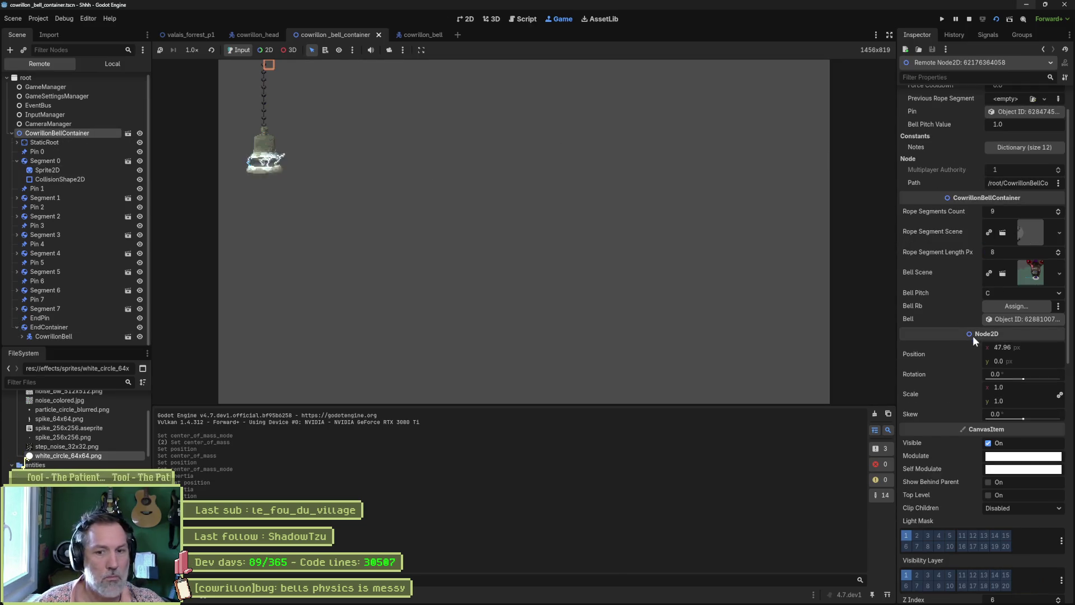
scroll(1015, 313, "down", 1)
left_click_drag(1038, 280, 1060, 280)
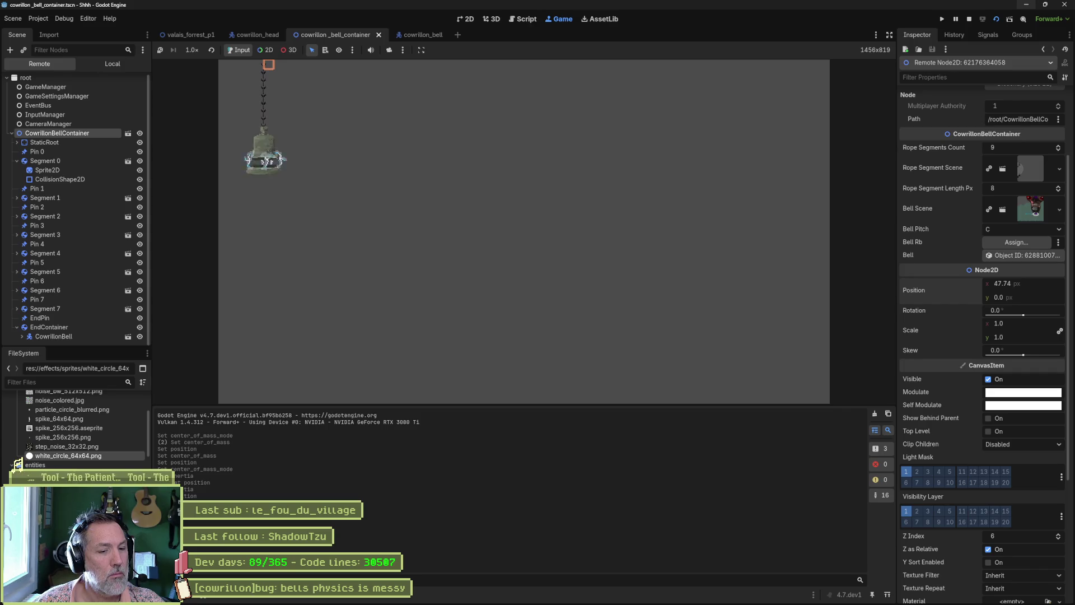
Raise EndContainer mass to 6.51 kg and move the bell container back to x 40.12.
left_click(68, 330)
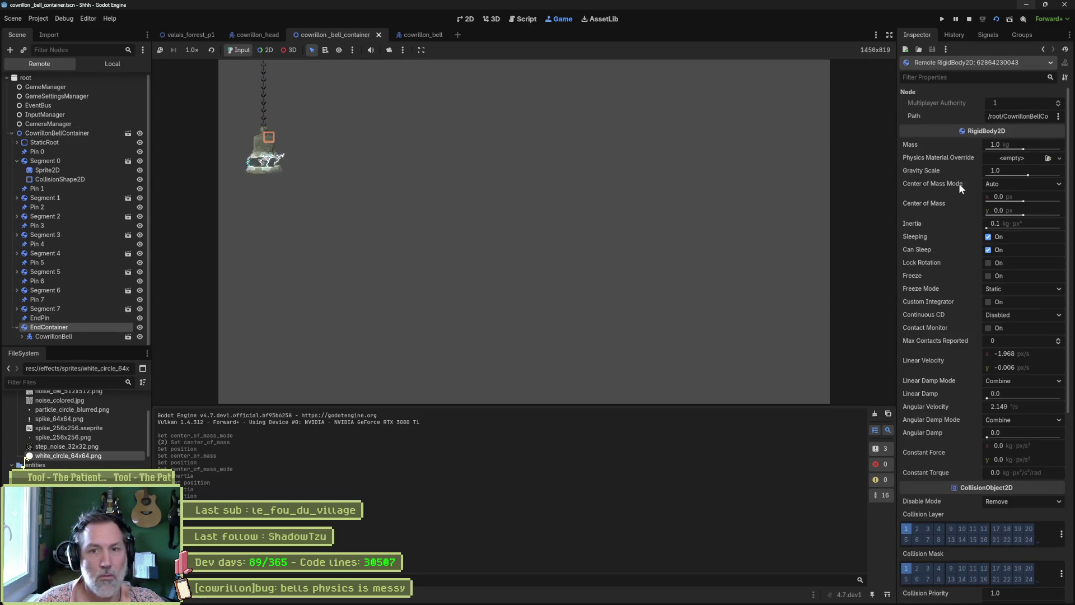
left_click_drag(1024, 147, 1037, 149)
left_click(56, 133)
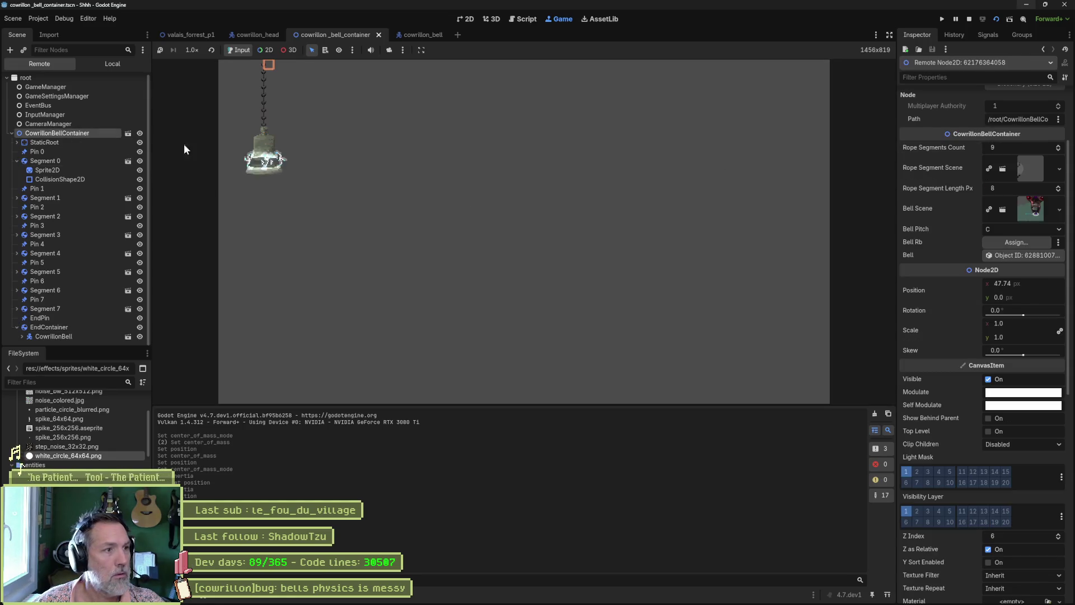
left_click_drag(1043, 282, 1025, 282)
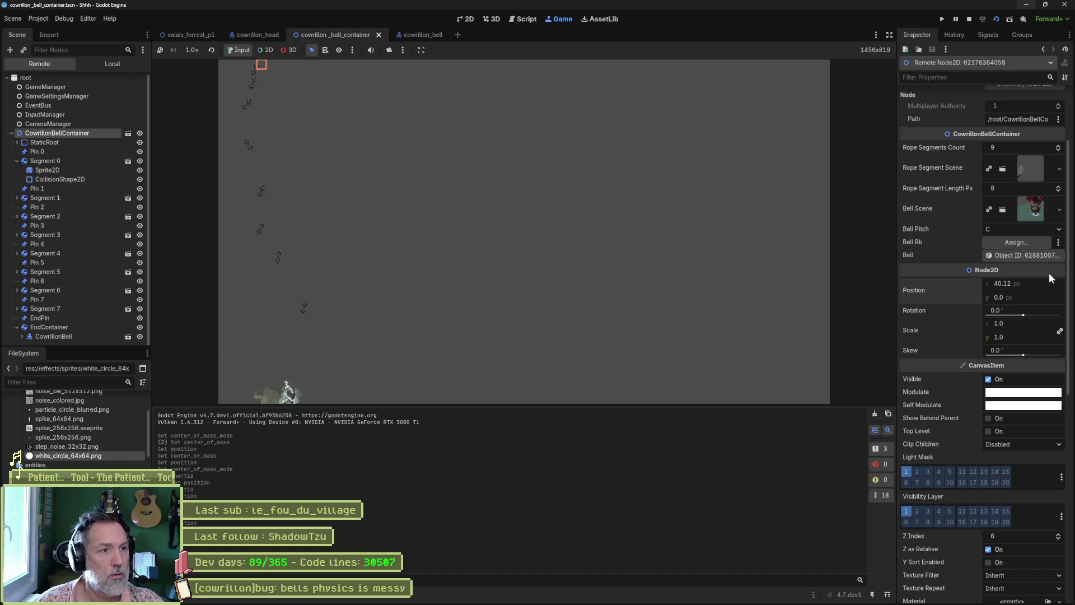
Stop the test, glance at the cowrillon_bell scene, then open cowrillon_bell_container.gd from the root node.
key("F8")
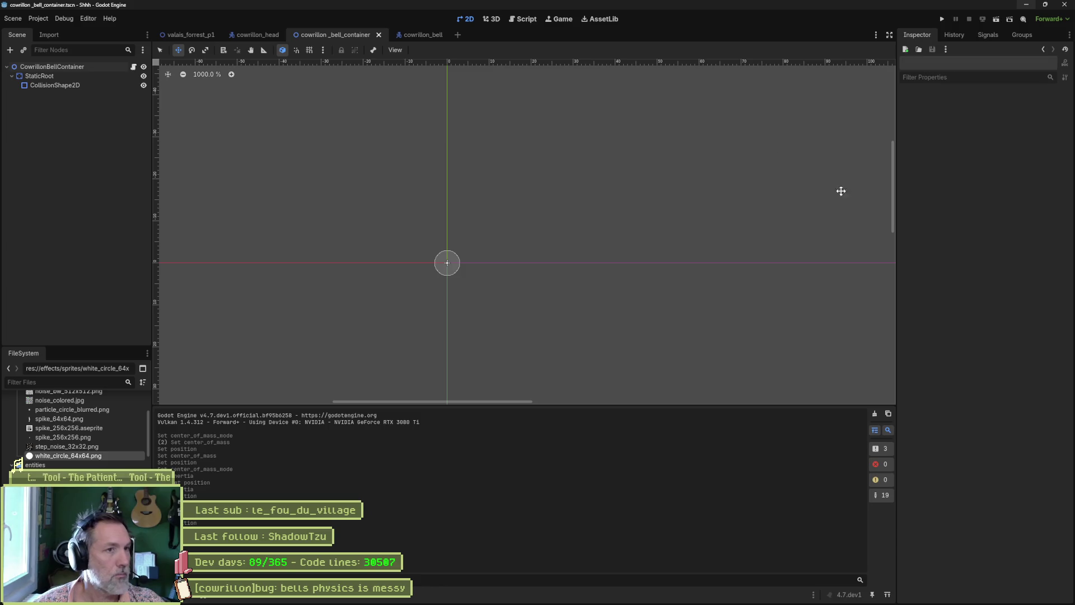
left_click(420, 36)
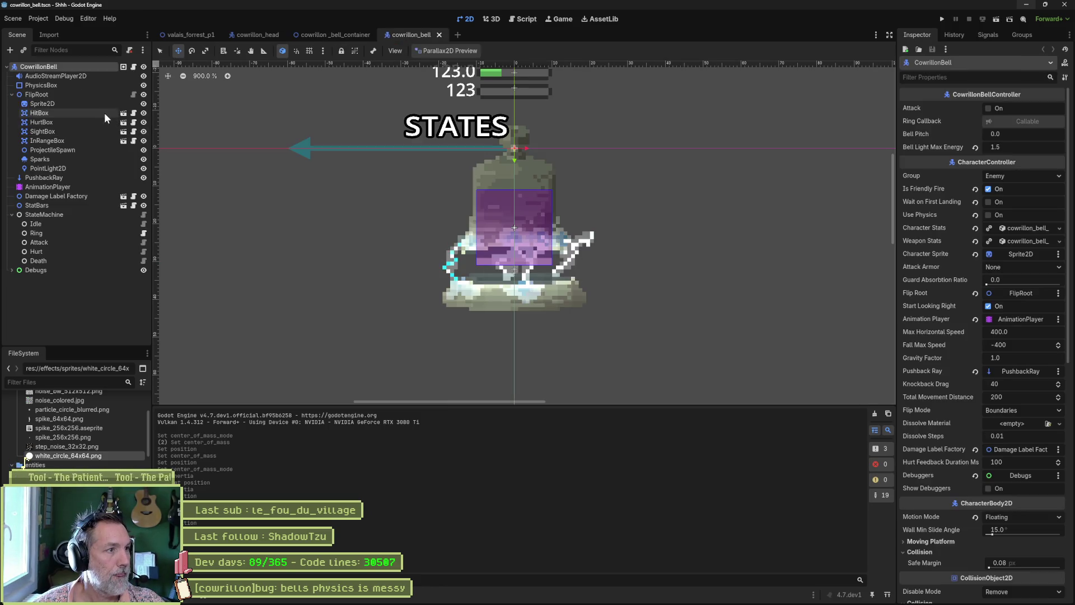
left_click(320, 36)
left_click(78, 67)
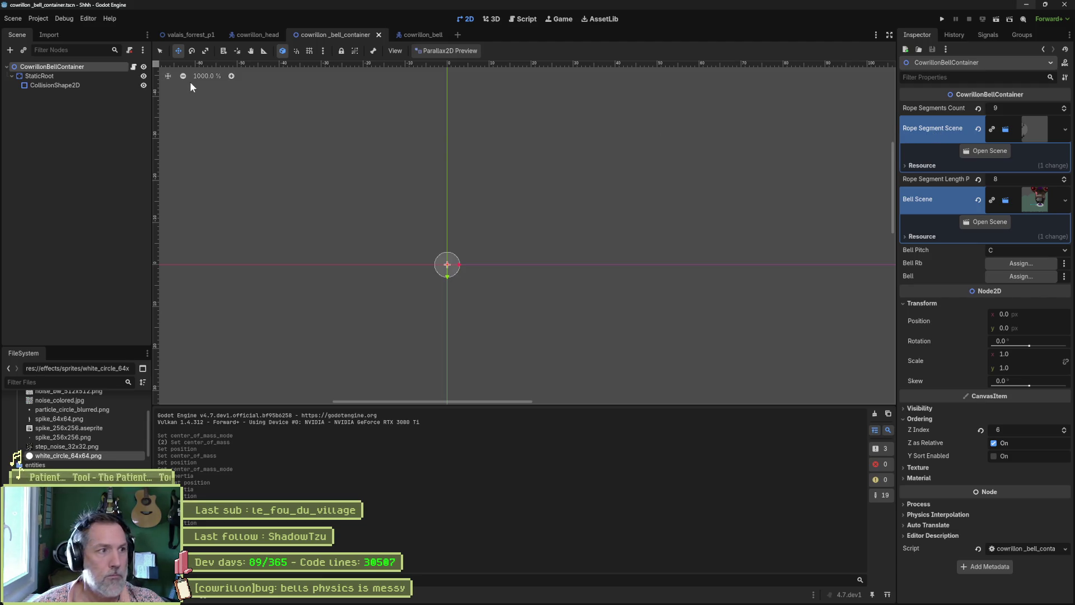
left_click(132, 66)
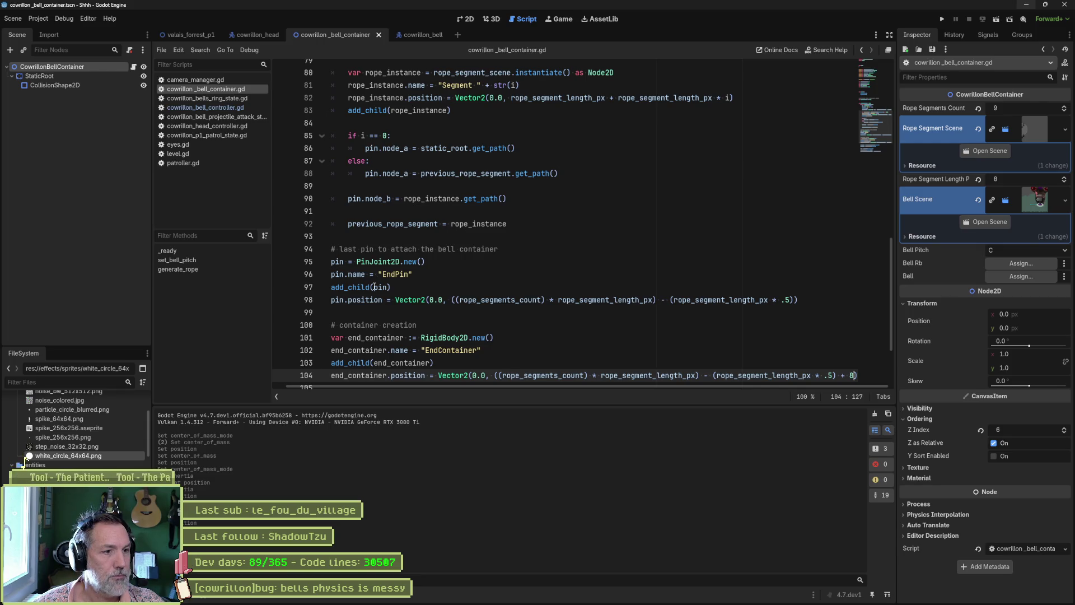
Start an inertia line under the EndPin name line, then delete it.
left_click(408, 277)
key("Return")
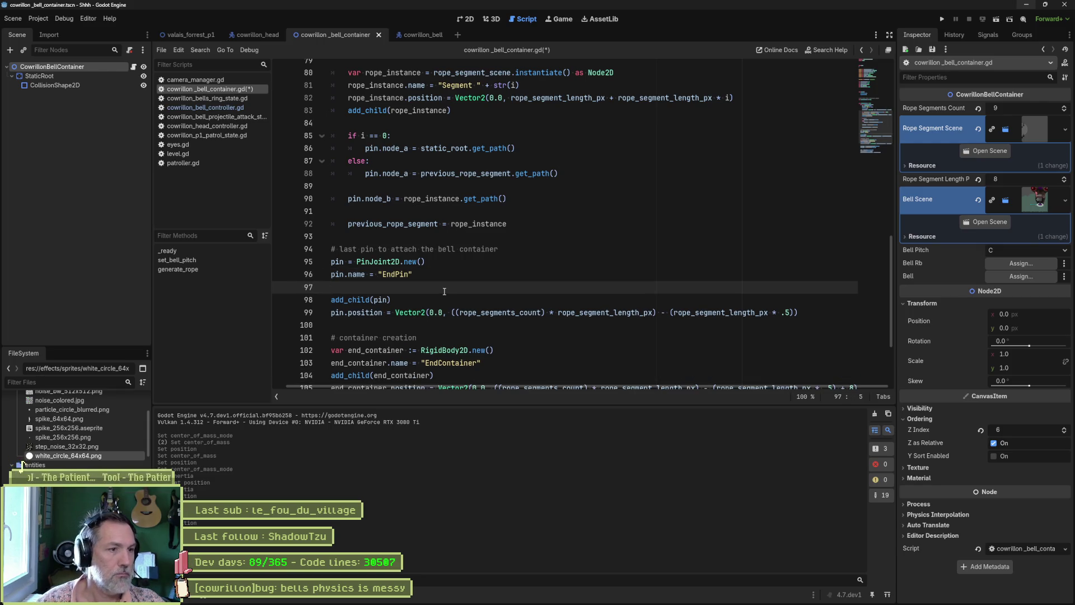
type("n.iner")
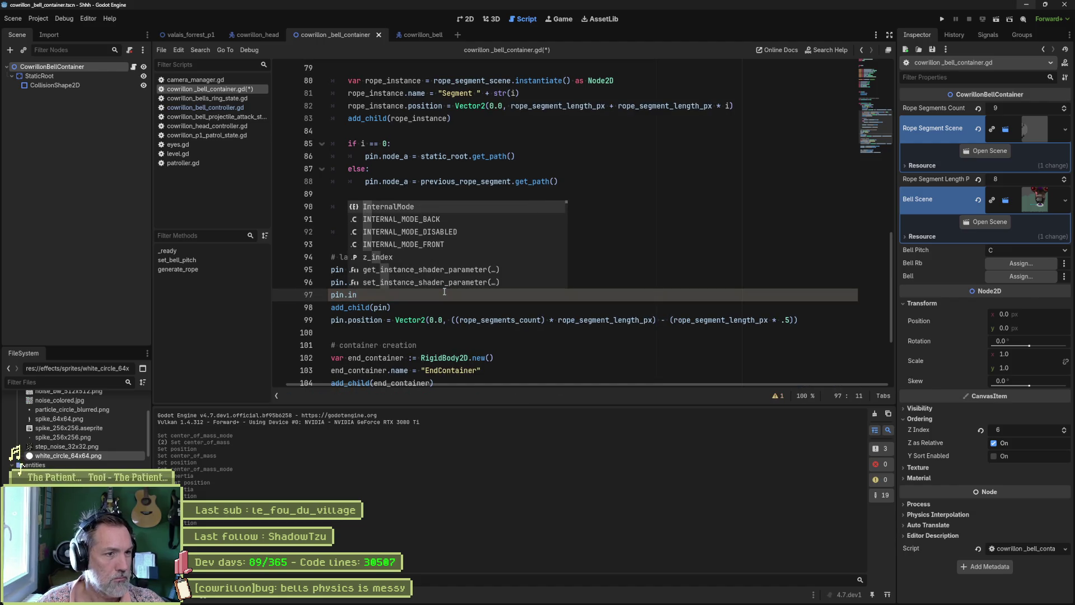
type("ti")
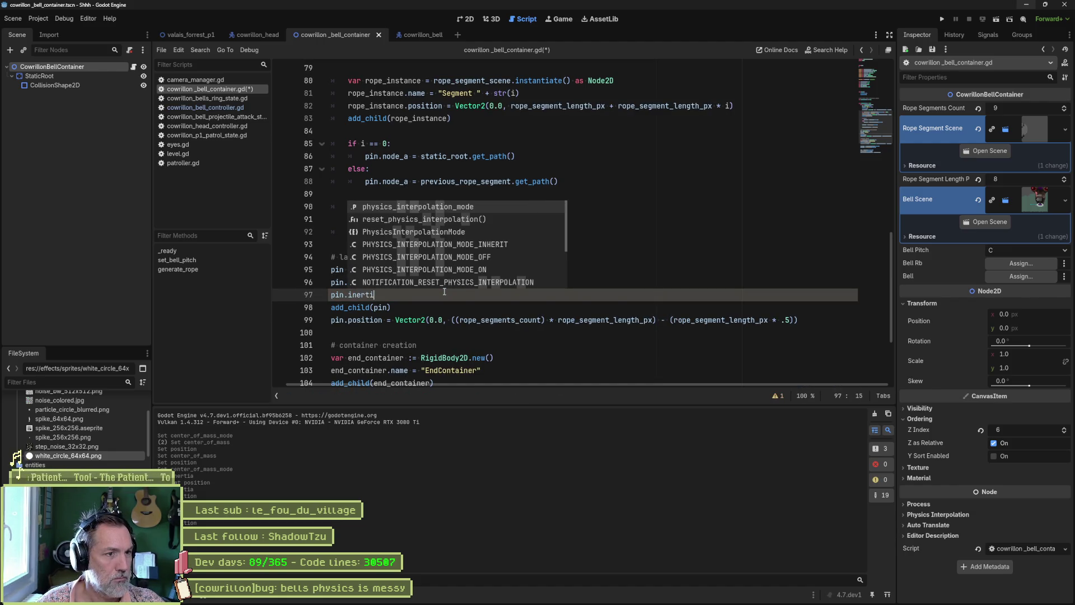
key("ctrl+shift+k")
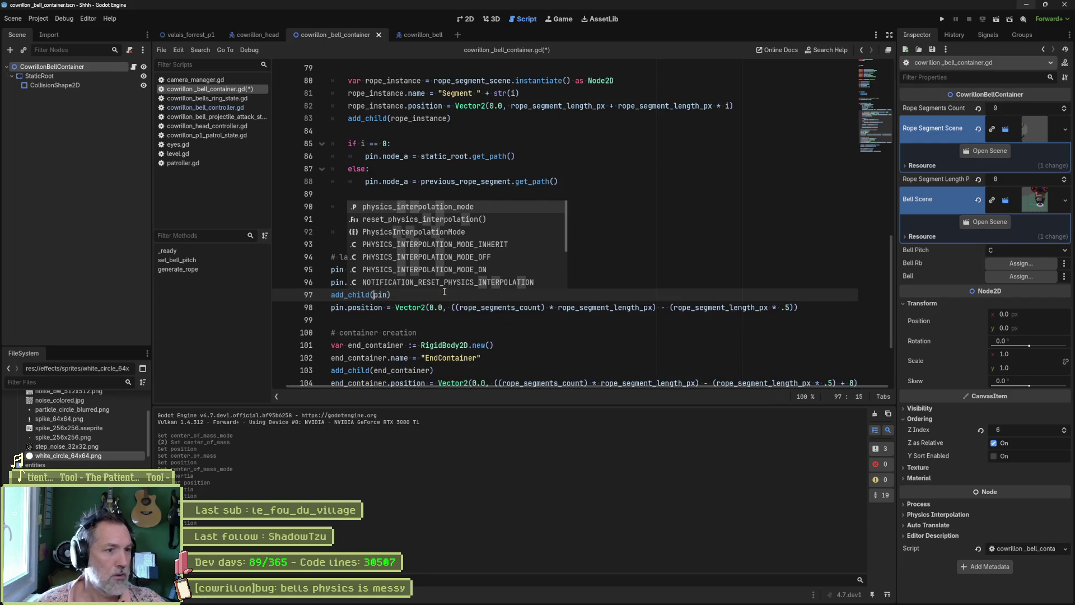
Add 'end_container.inertia = 1' after the EndContainer name line and save the script.
left_click(506, 346)
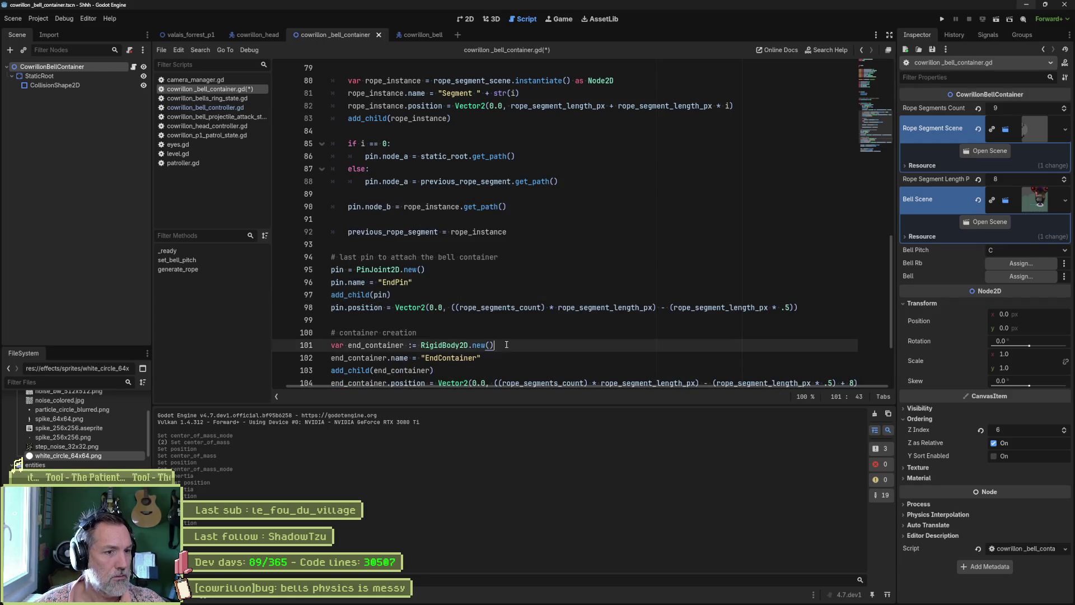
scroll(506, 345, "down", 2)
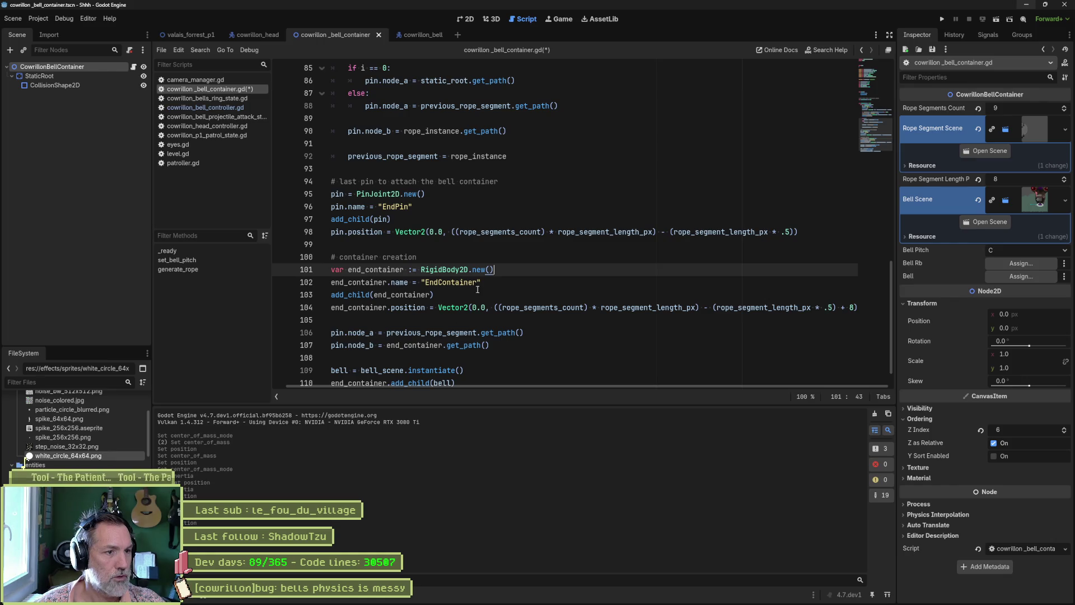
left_click(497, 281)
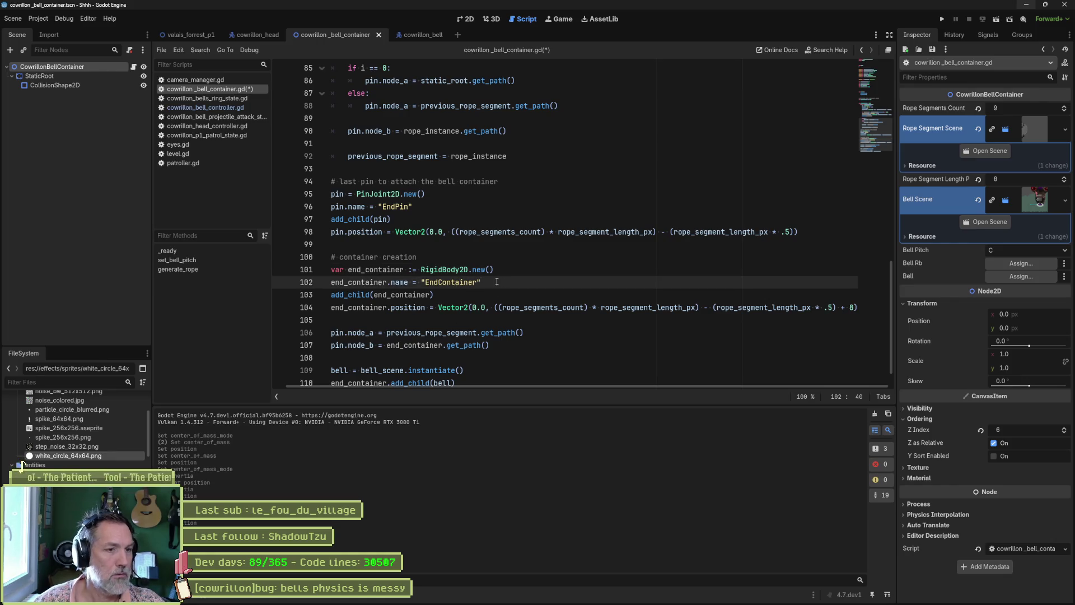
key("ctrl+shift+Right")
key("ctrl+c")
key("End")
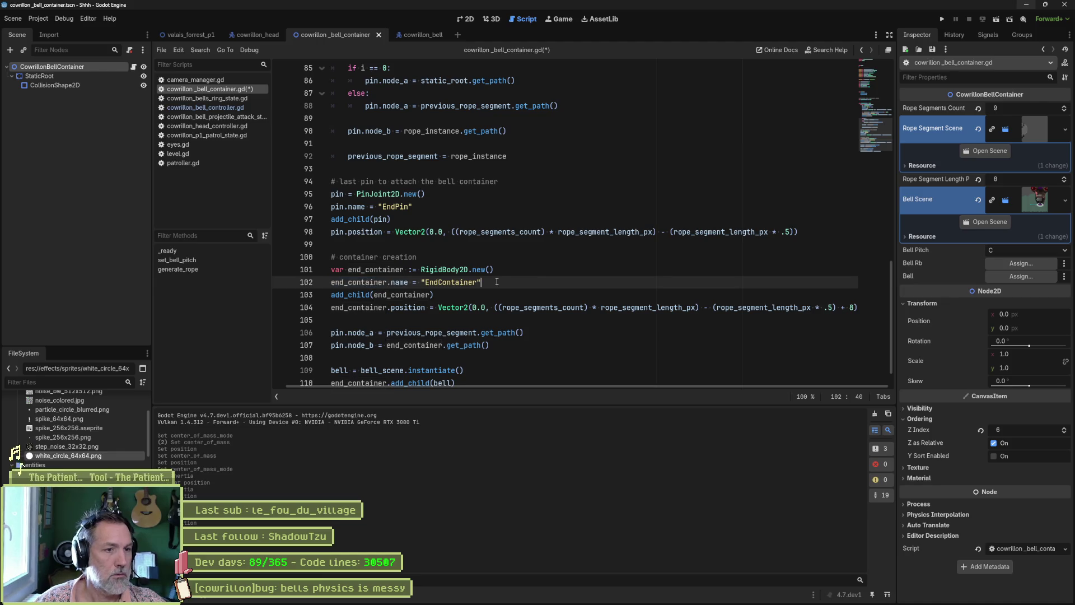
key("Return")
key("ctrl+v")
type(".in")
key("Return")
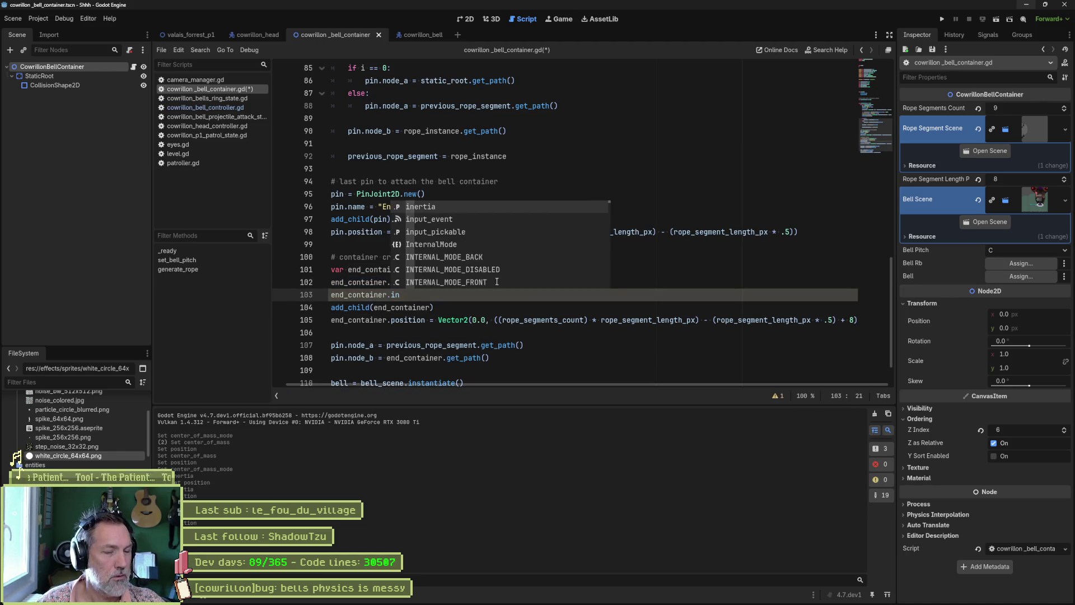
type("= 1")
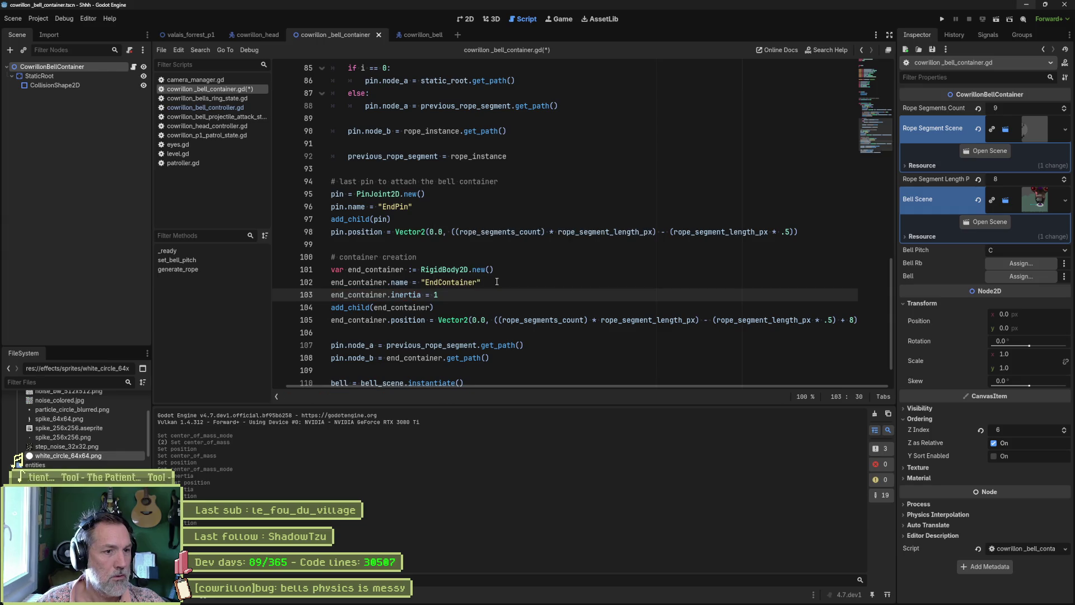
key("ctrl+s")
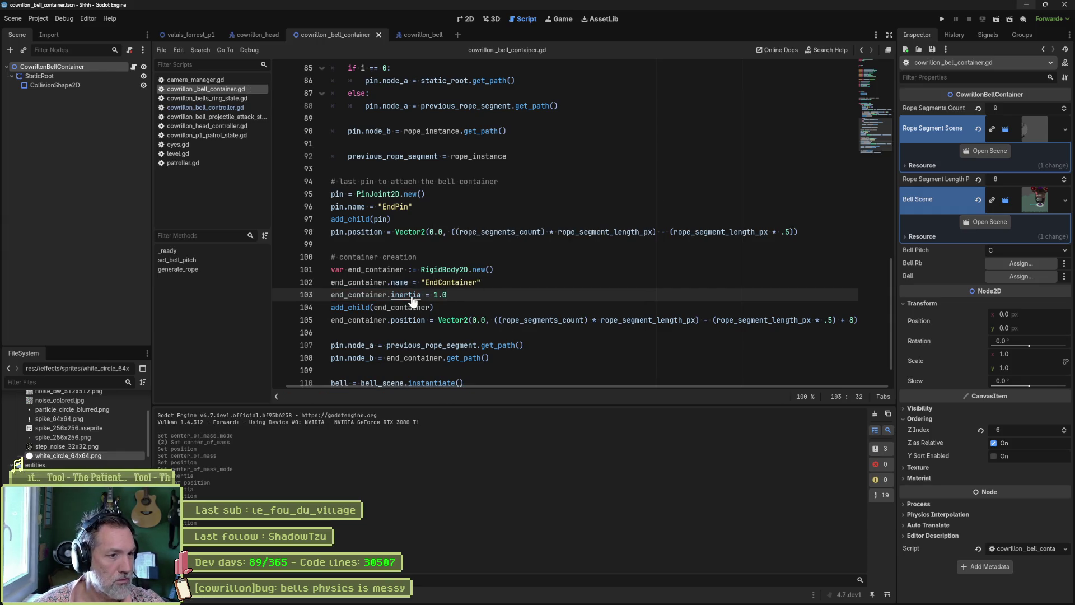
Look up the inertia property documentation, then save and run the project to test the bells.
left_click(409, 296, "ctrl")
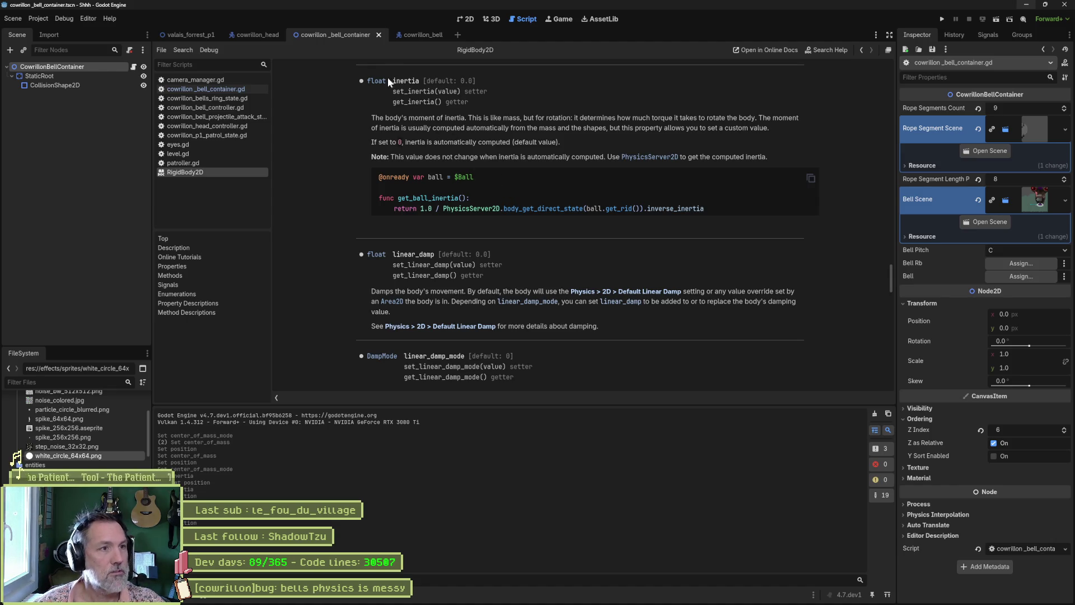
key("F6")
left_click(204, 36)
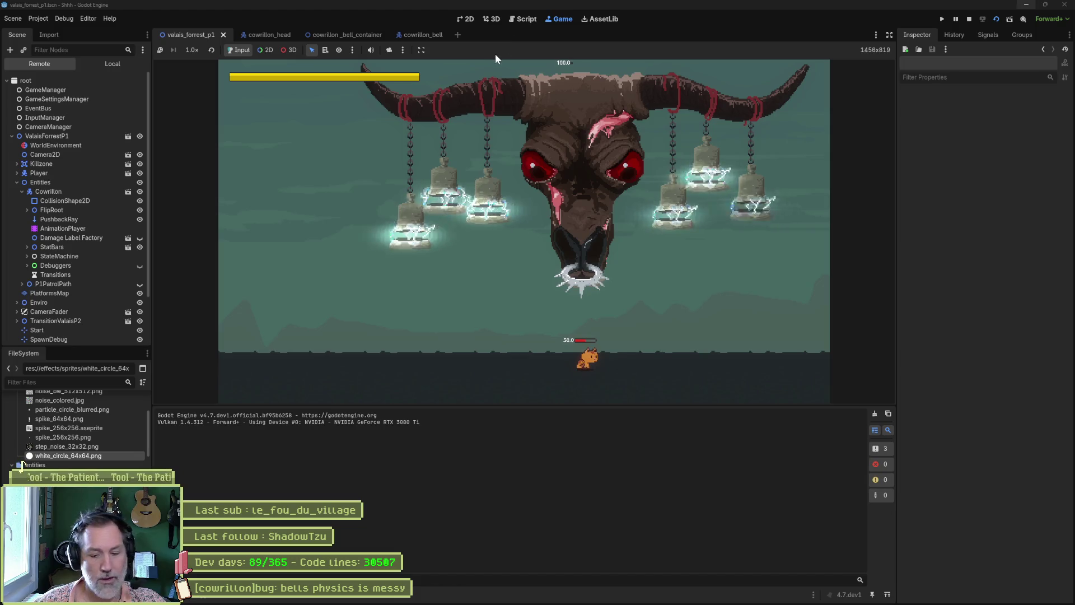
Assign P1PatrolPath as the Cowrillon boss's Patroller, then test-run and stop the scene.
key("F8")
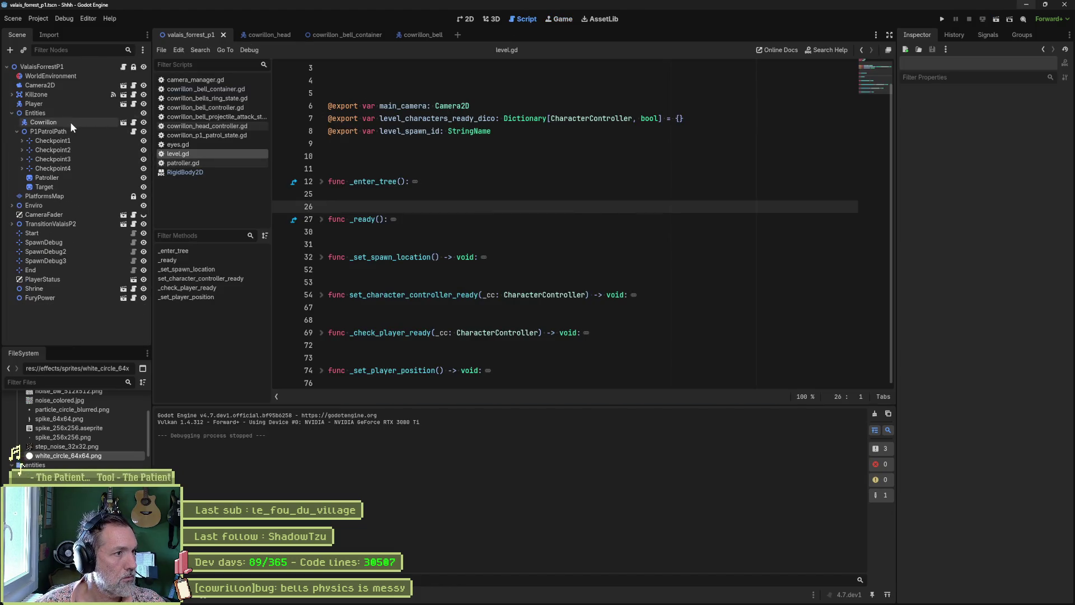
left_click(70, 122)
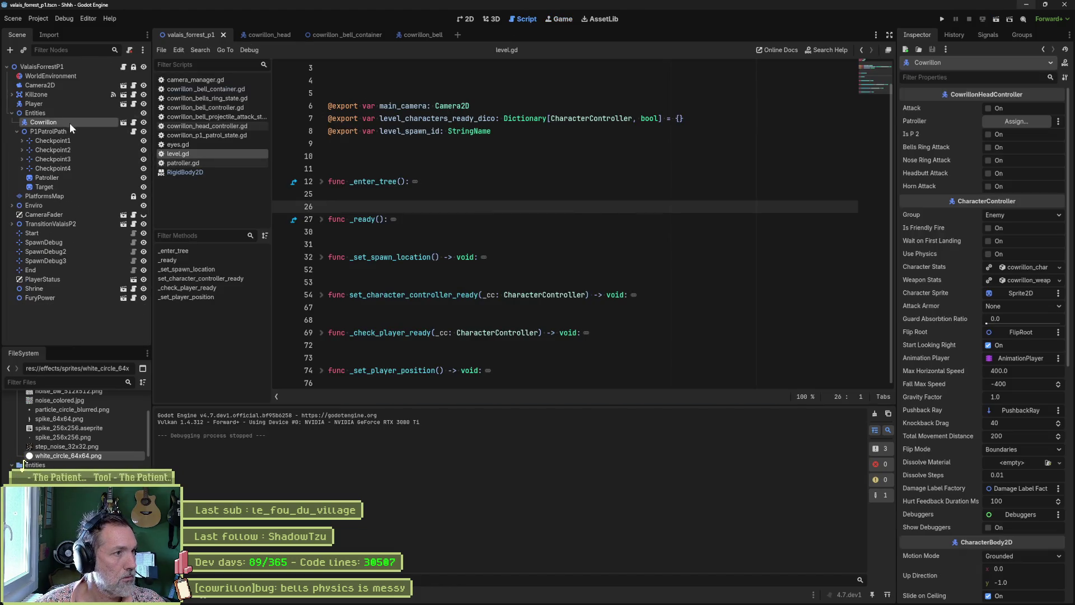
left_click(1008, 124)
double_click(509, 271)
key("F6")
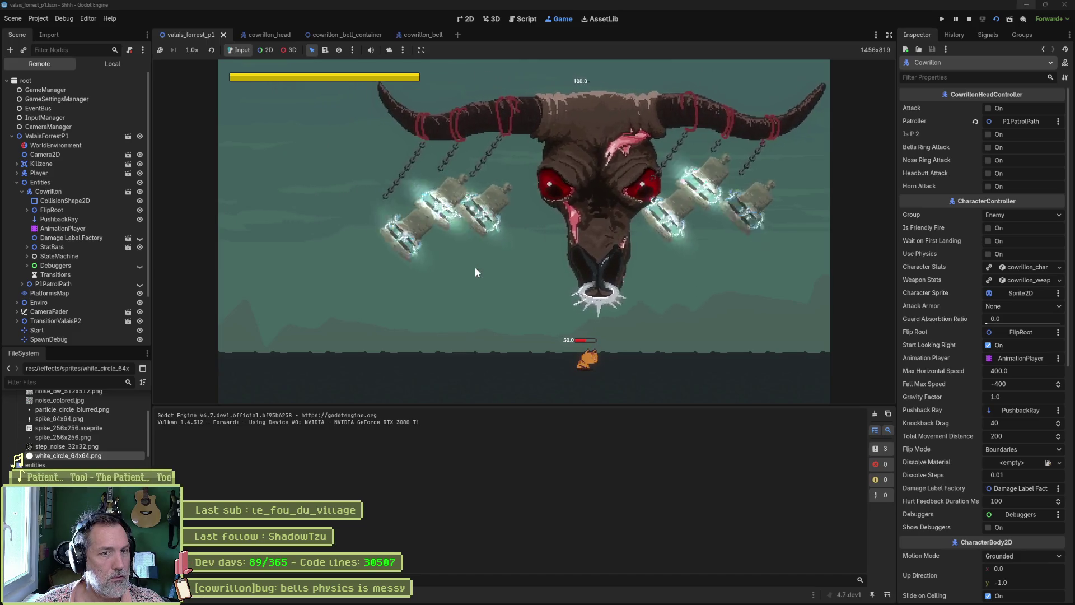
key("F8")
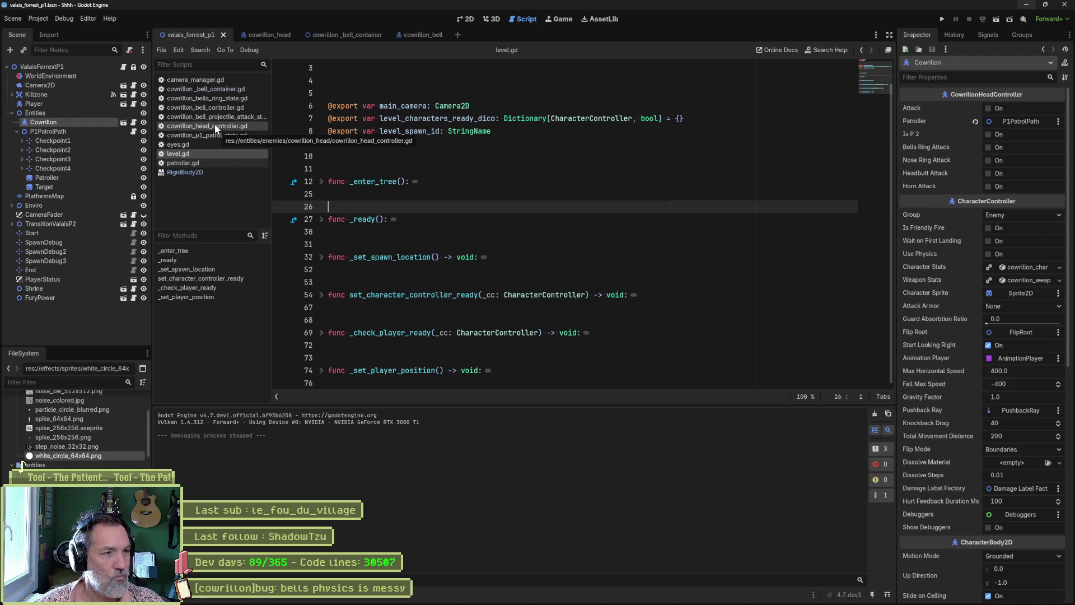
Open cowrillon_bell_container.gd, change the end container's inertia from 1.0 to 10.0, and run again.
left_click(235, 89)
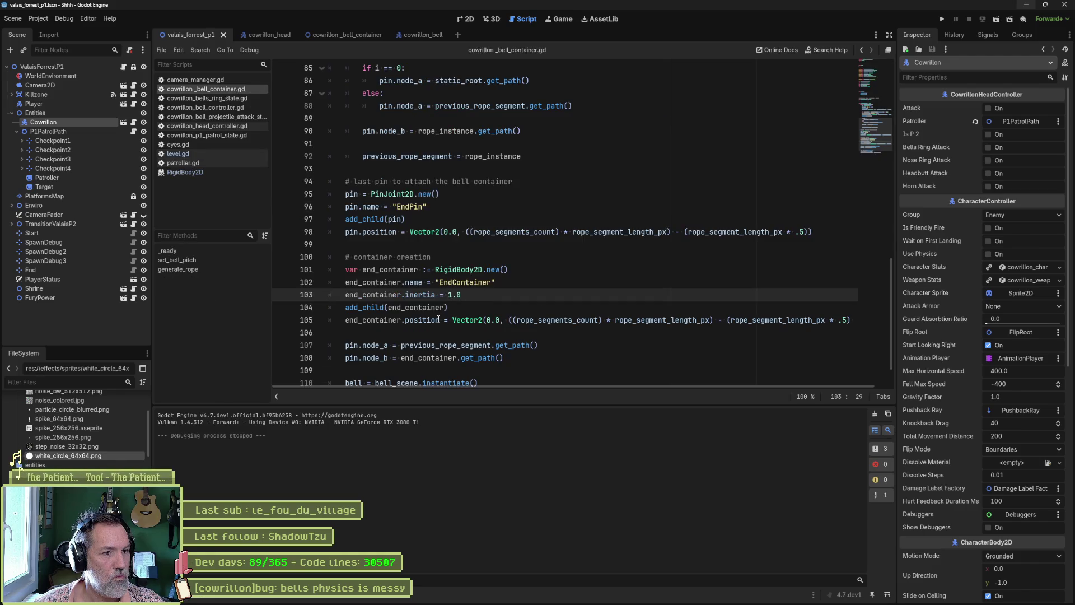
key("Right")
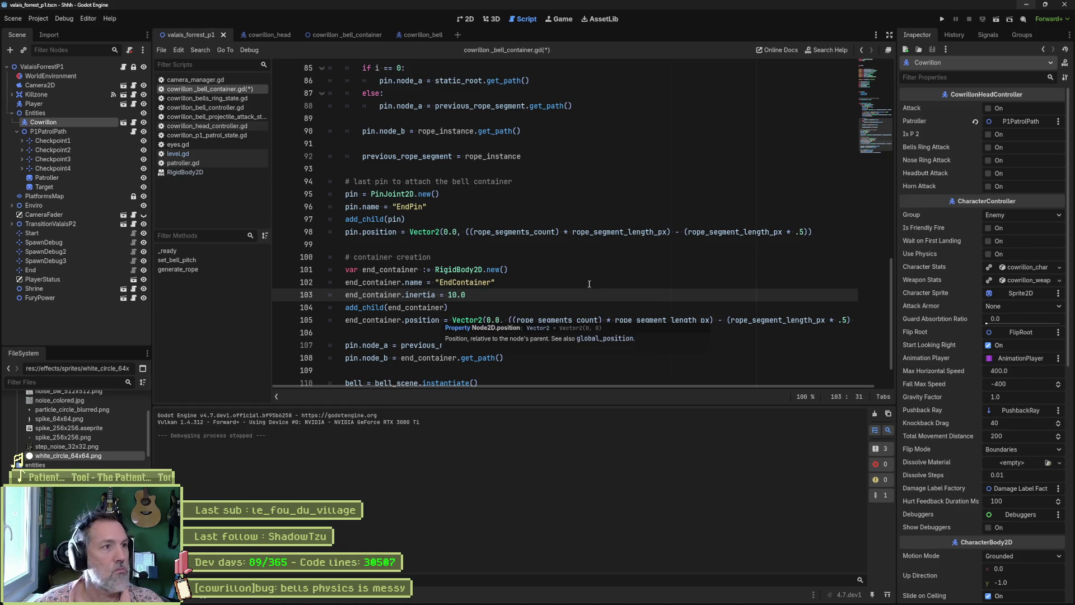
key("F6")
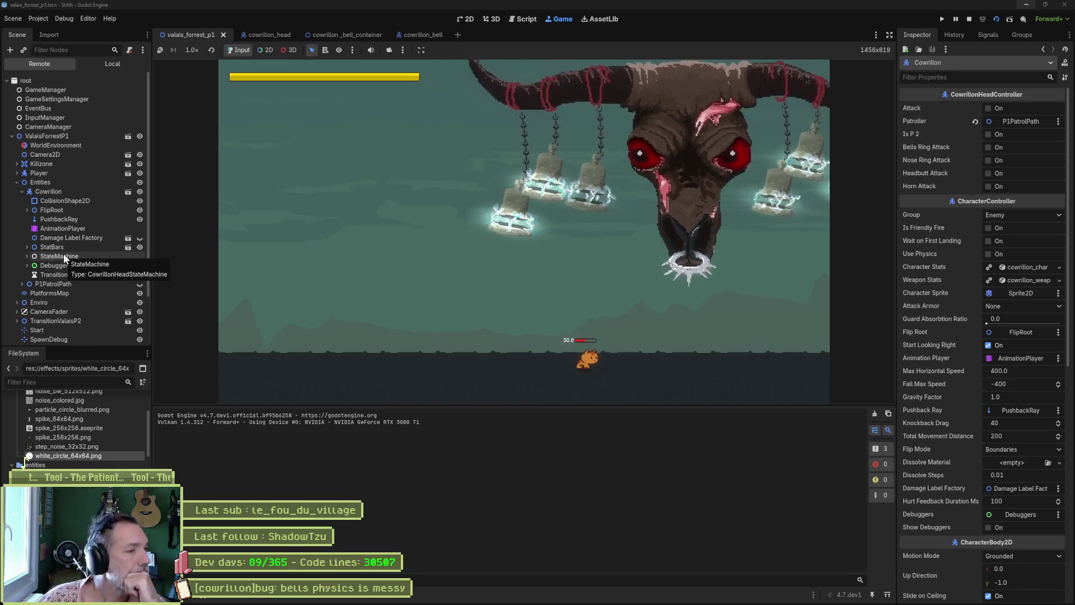
Expand FlipRoot and the first CowrillonBellContainer in the Remote tree and select its EndContainer.
left_click(26, 210)
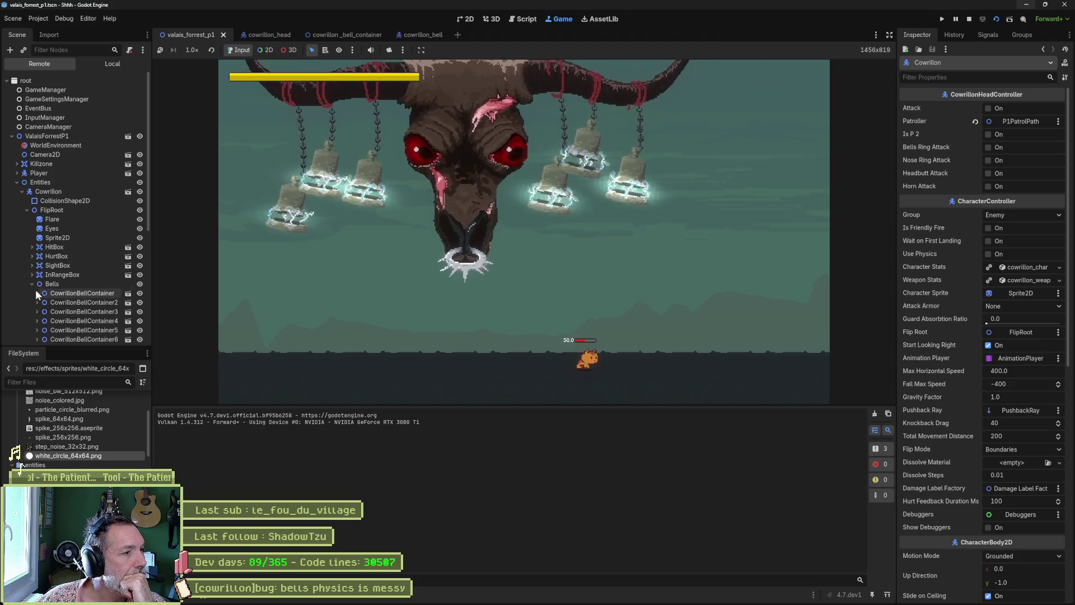
left_click(37, 293)
scroll(43, 280, "down", 3)
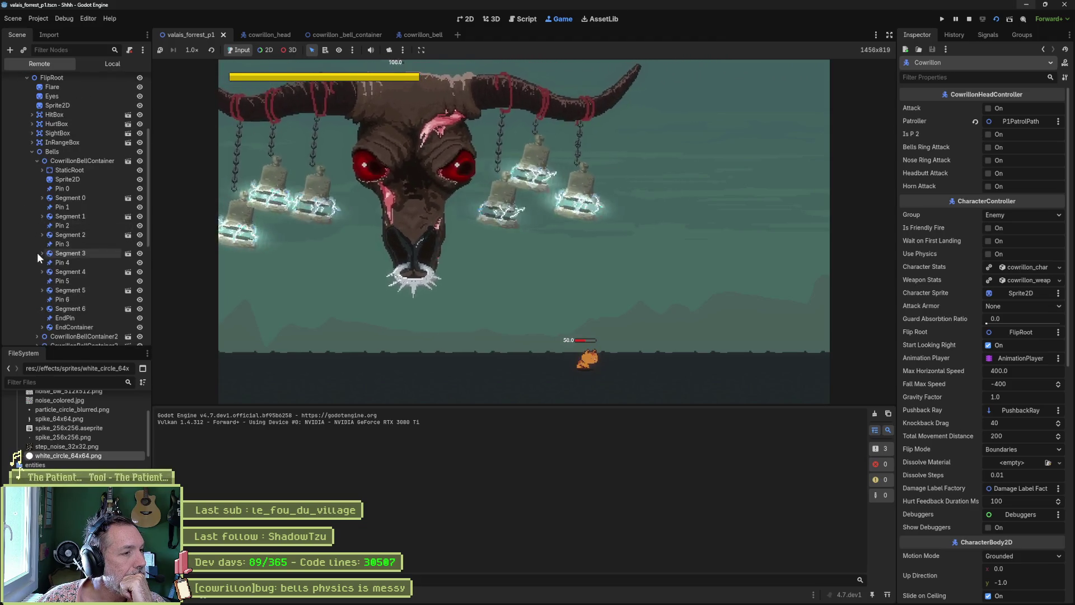
scroll(37, 253, "down", 2)
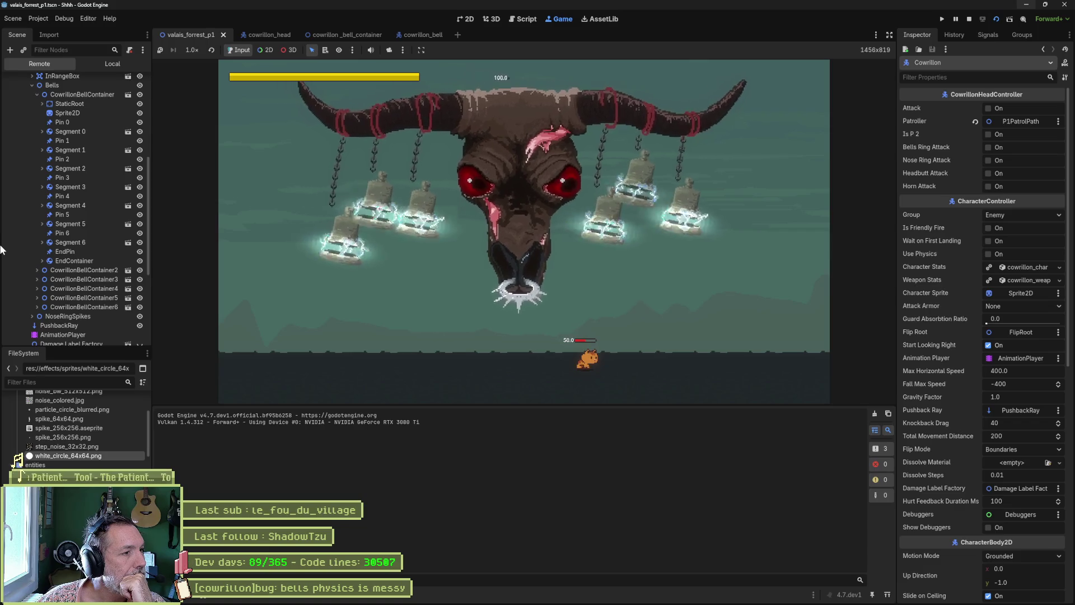
left_click(67, 261)
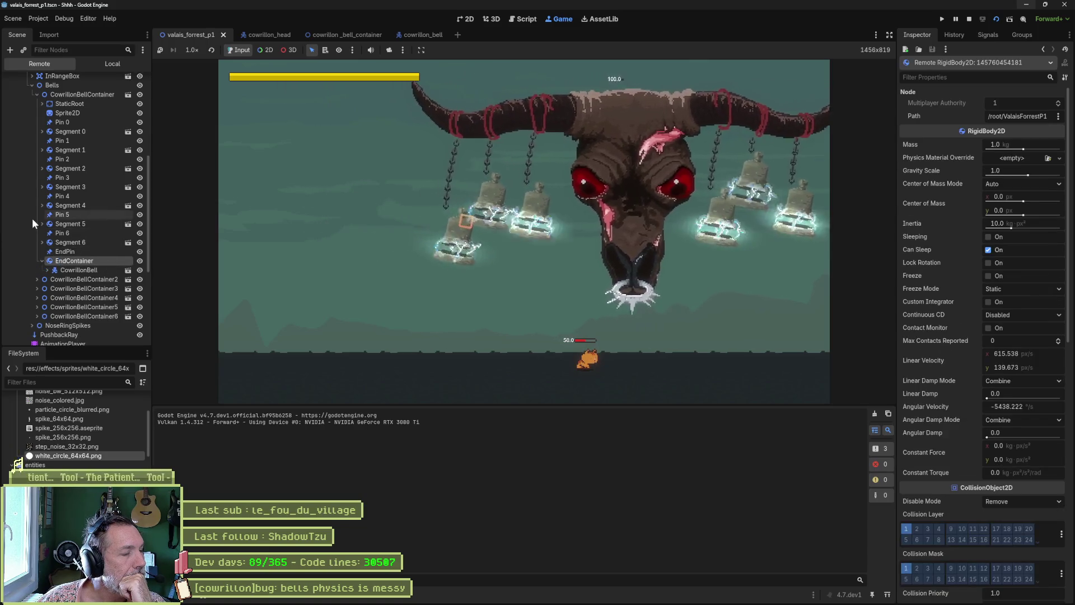
On the live EndPin joint, try the motor, switch it back off, and enable angular limits.
left_click(65, 252)
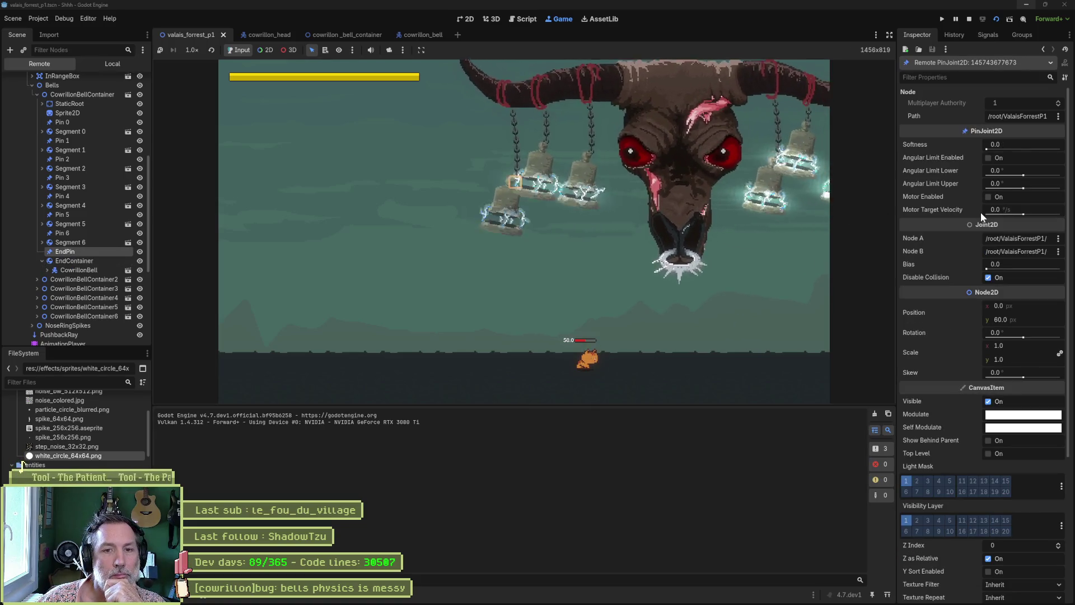
left_click(988, 197)
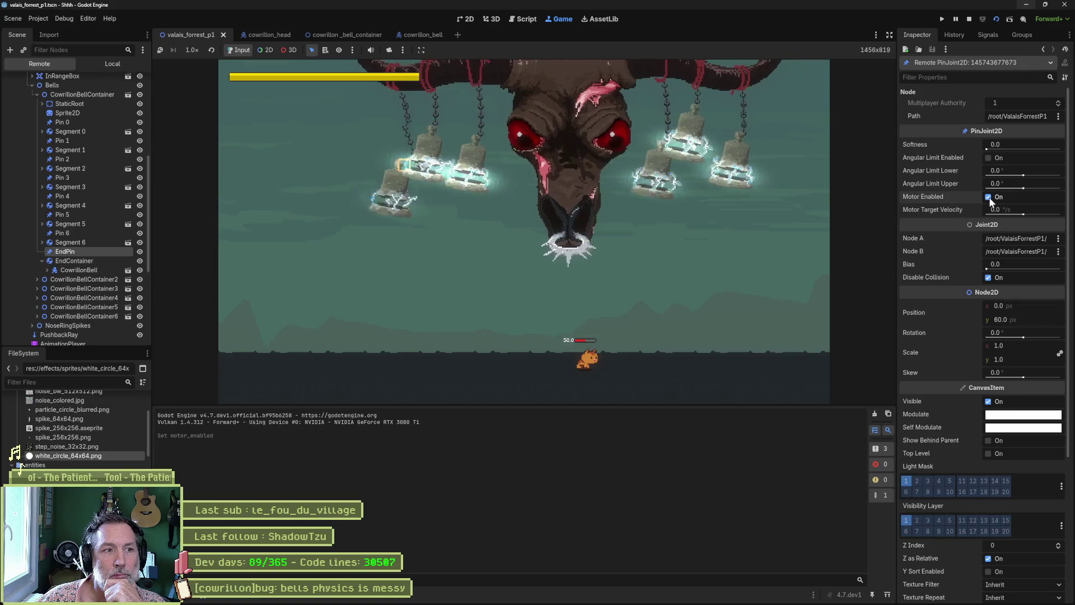
left_click(988, 197)
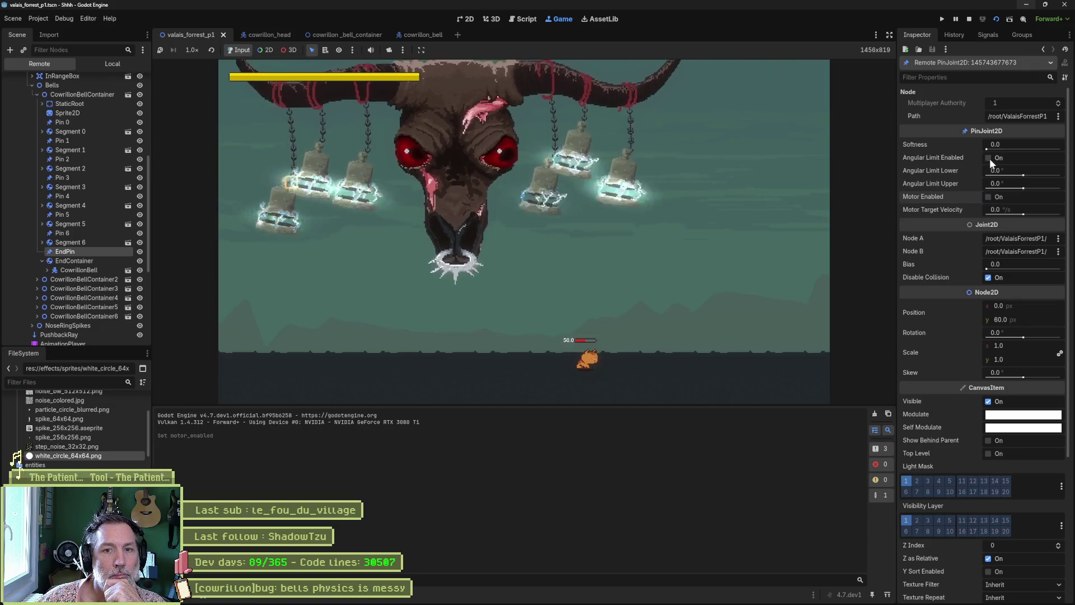
left_click(989, 157)
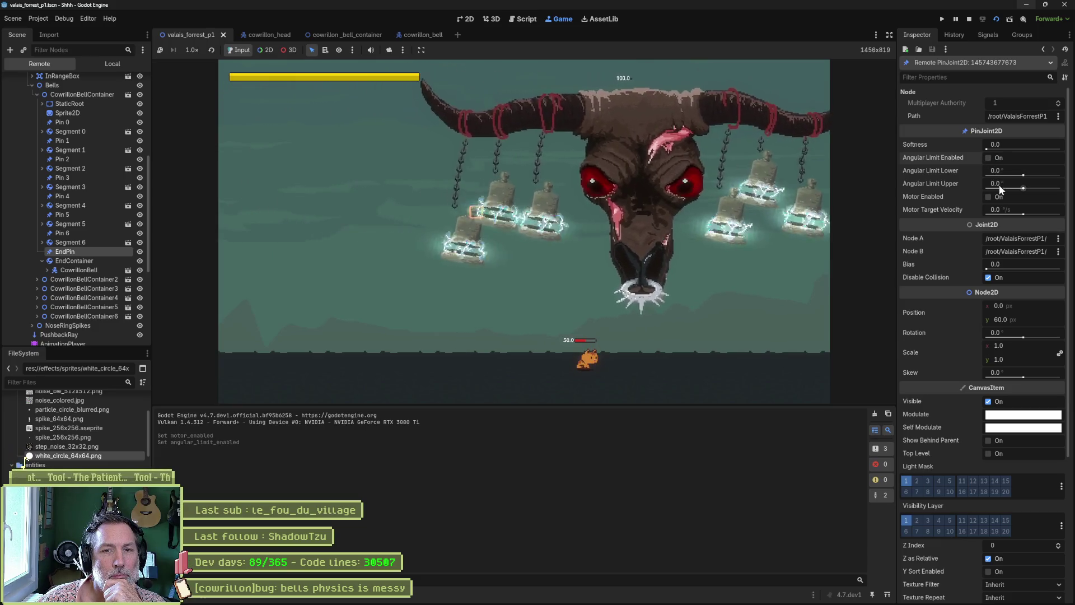
Try several EndPin bias values, leave bias at 0.0, and uncheck Disable Collision.
left_click_drag(988, 266, 1009, 267)
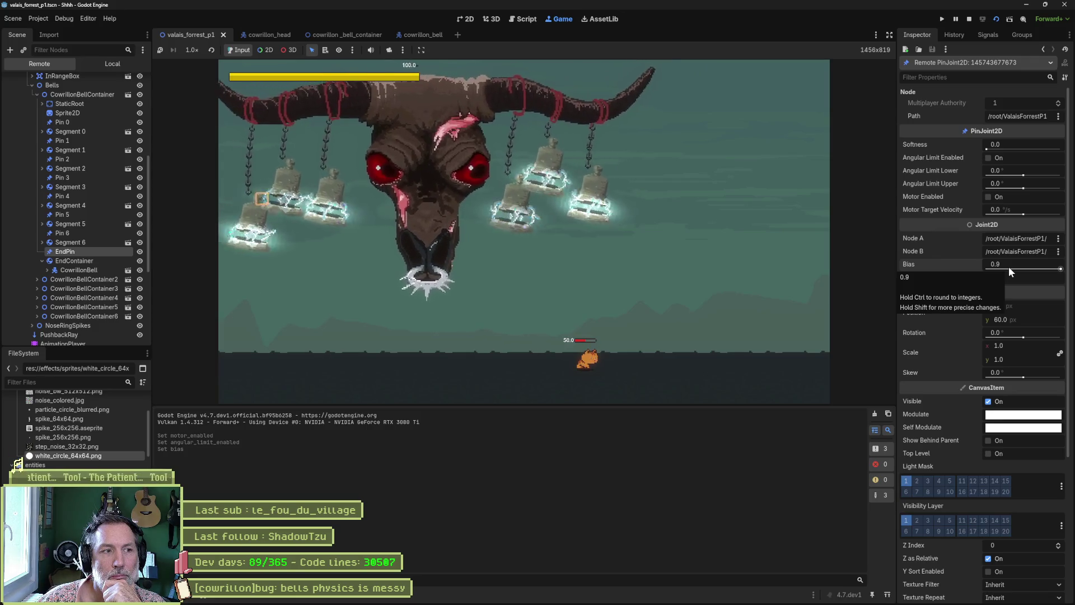
left_click_drag(1020, 268, 913, 268)
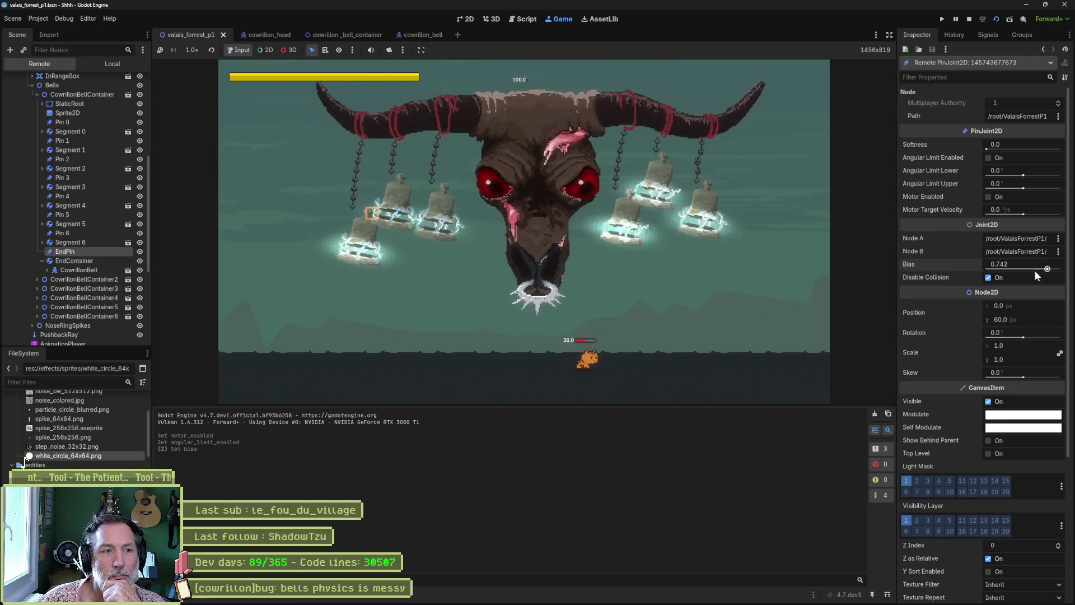
mouse_move(987, 268)
left_mouse_down()
mouse_move(1025, 269)
mouse_move(1029, 287)
mouse_move(921, 274)
left_mouse_up()
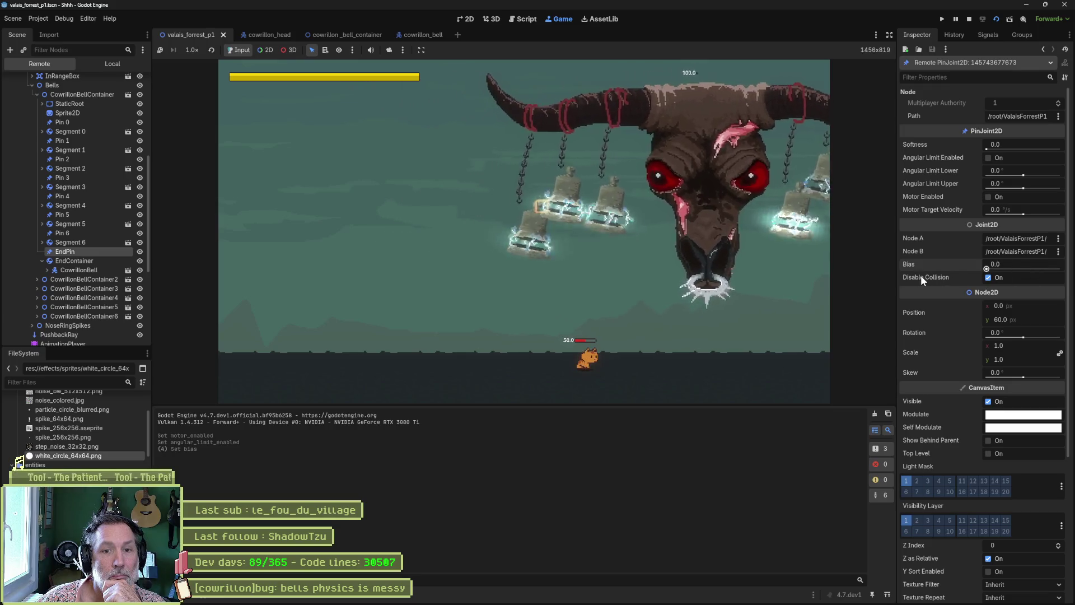
left_click(988, 277)
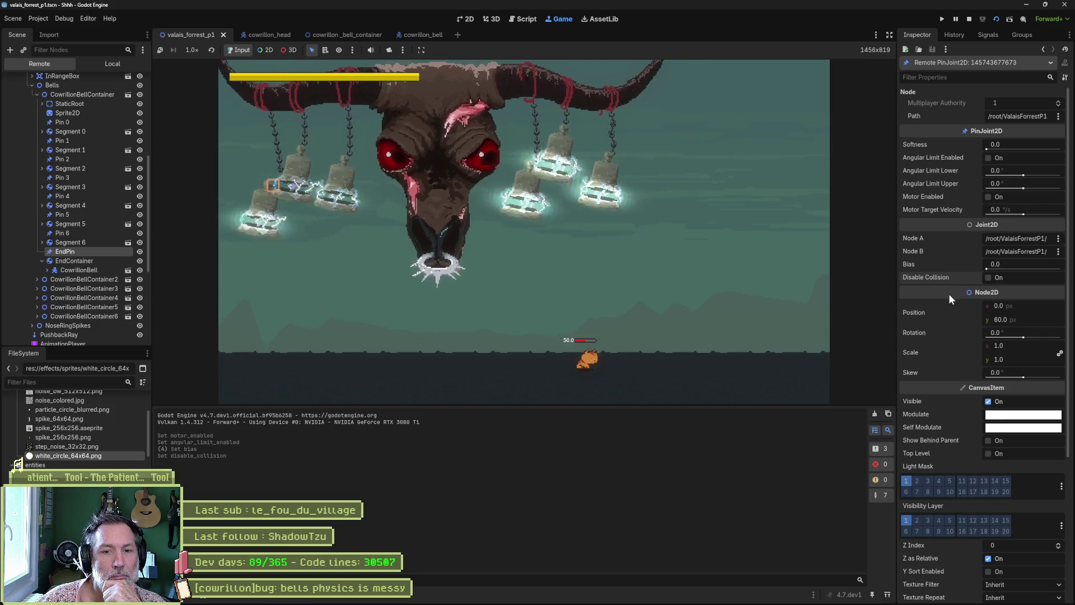
scroll(949, 294, "down", 5)
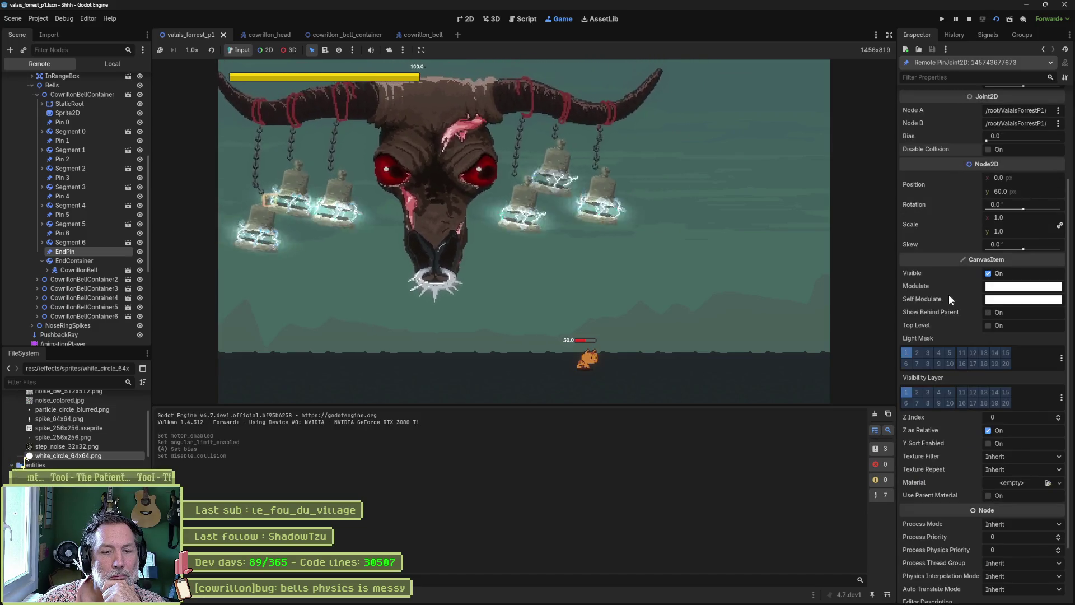
left_click(86, 259)
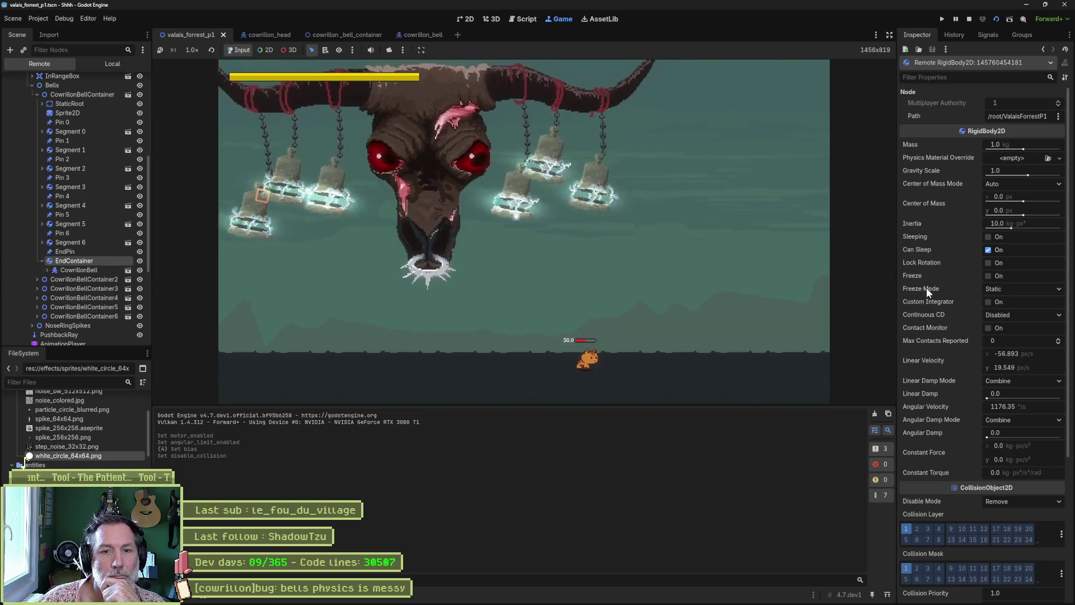
Toggle Lock Rotation and Sleeping, lower gravity scale and set mass to 0.112 on live EndContainer.
left_click(987, 261)
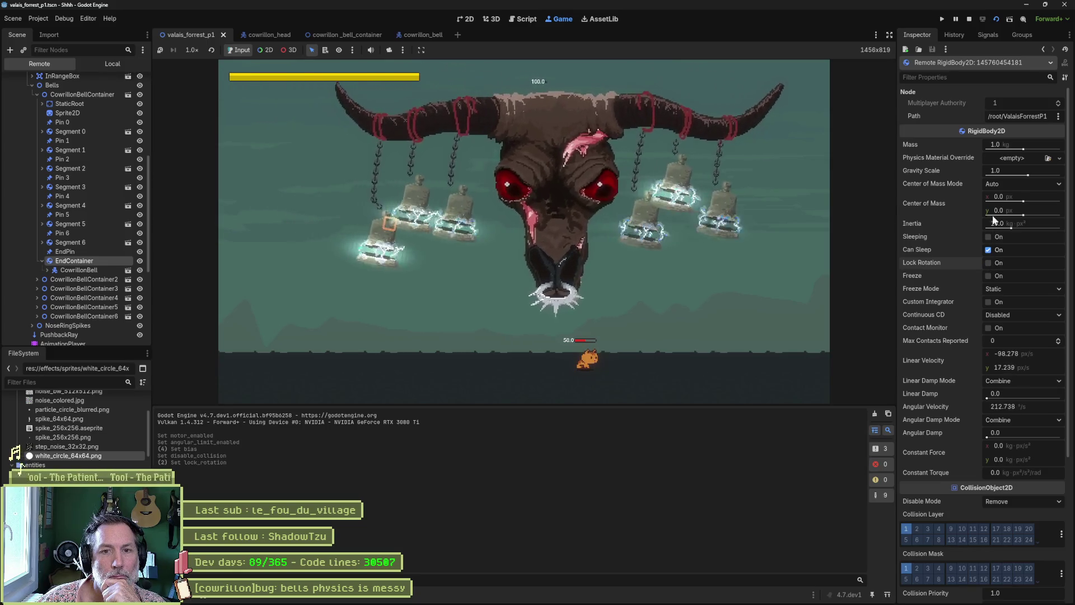
left_click_drag(1026, 175, 1024, 175)
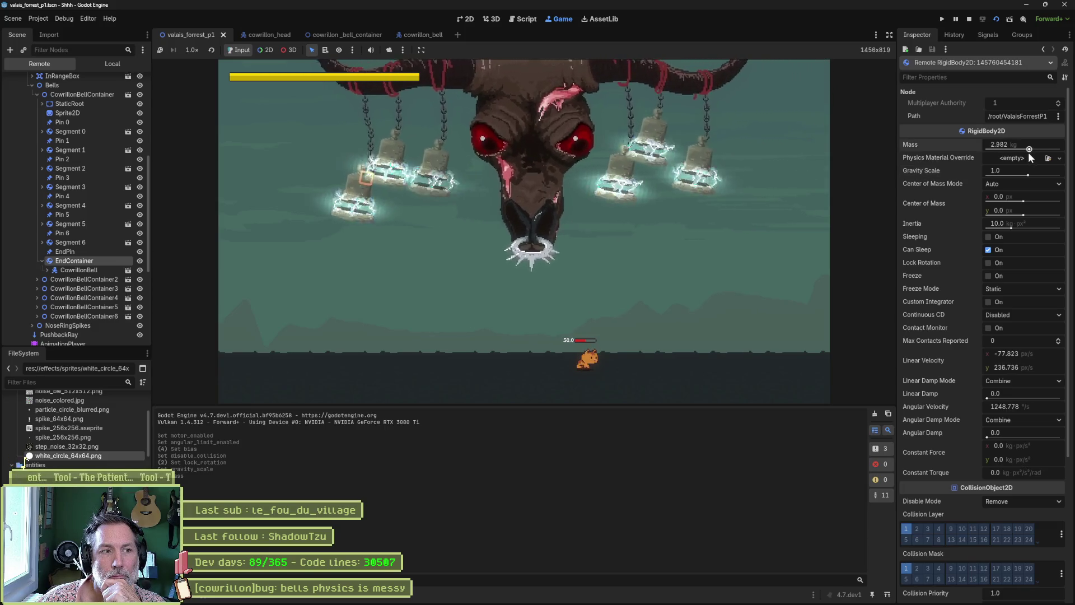
left_click_drag(1019, 153, 1012, 153)
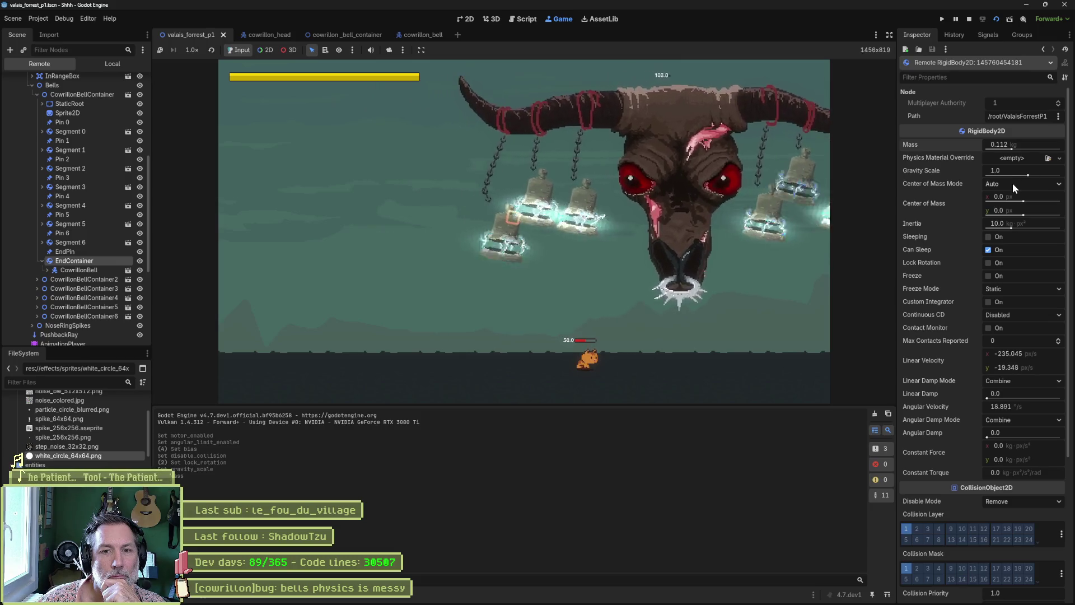
left_click(989, 236)
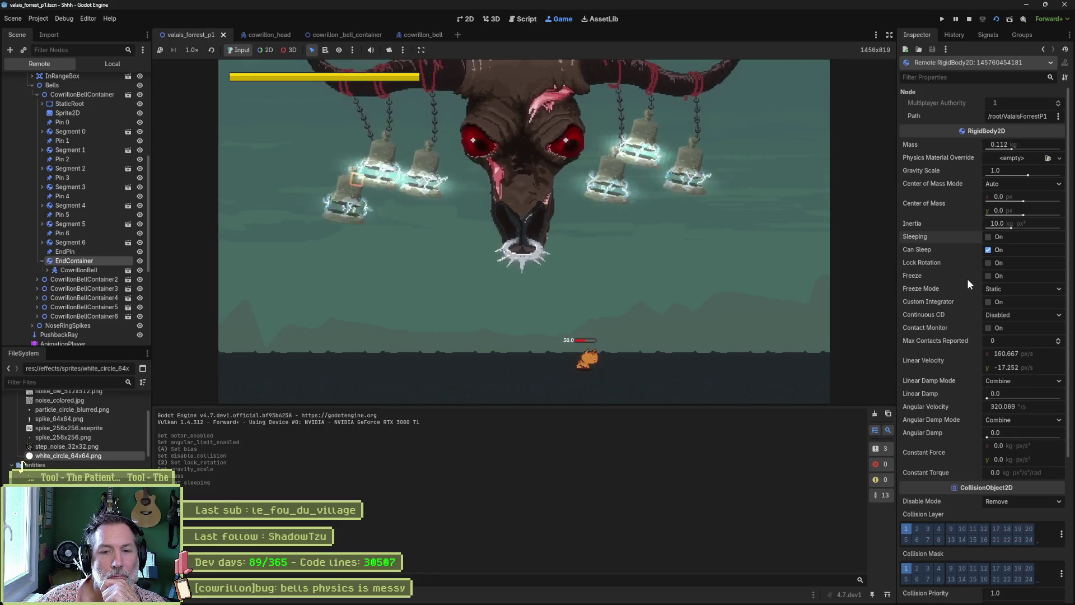
Set EndContainer's linear damp to -1.0 and angular damp to 83.207.
mouse_move(956, 284)
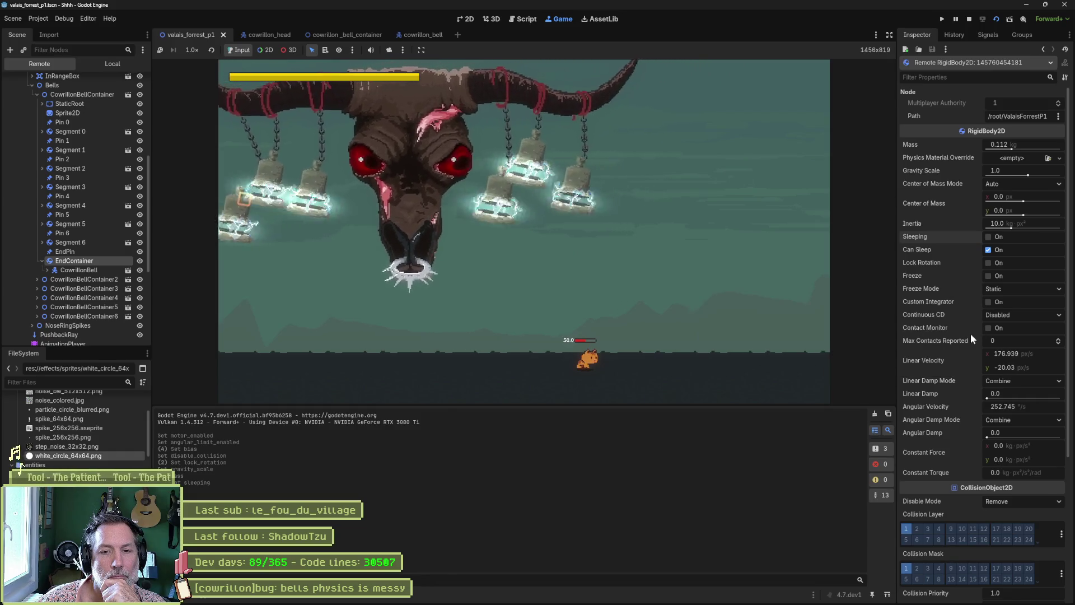
left_click_drag(986, 399, 1037, 399)
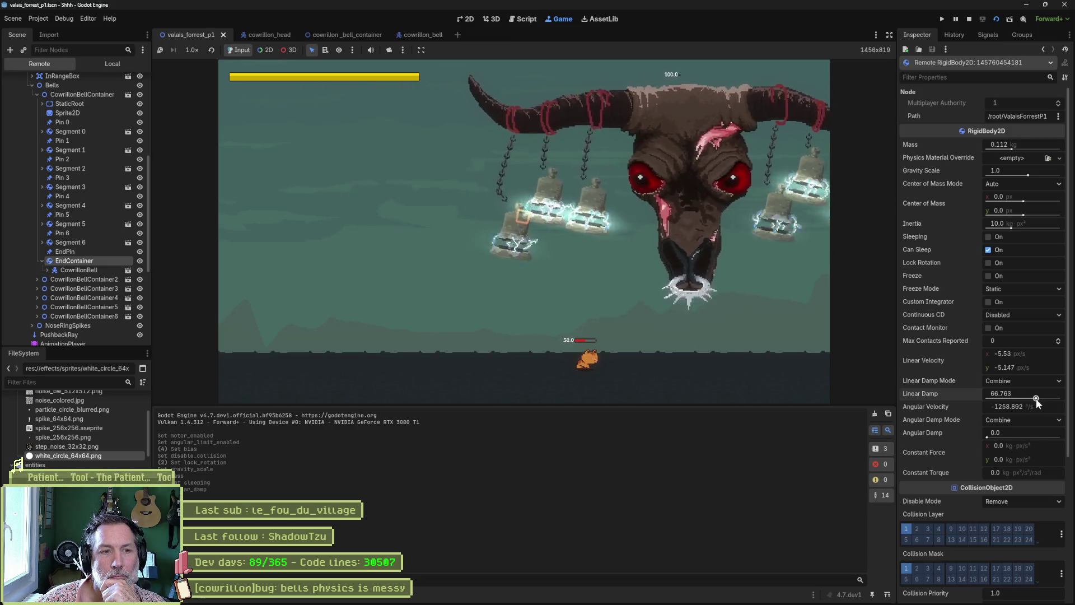
left_click_drag(1036, 399, 942, 406)
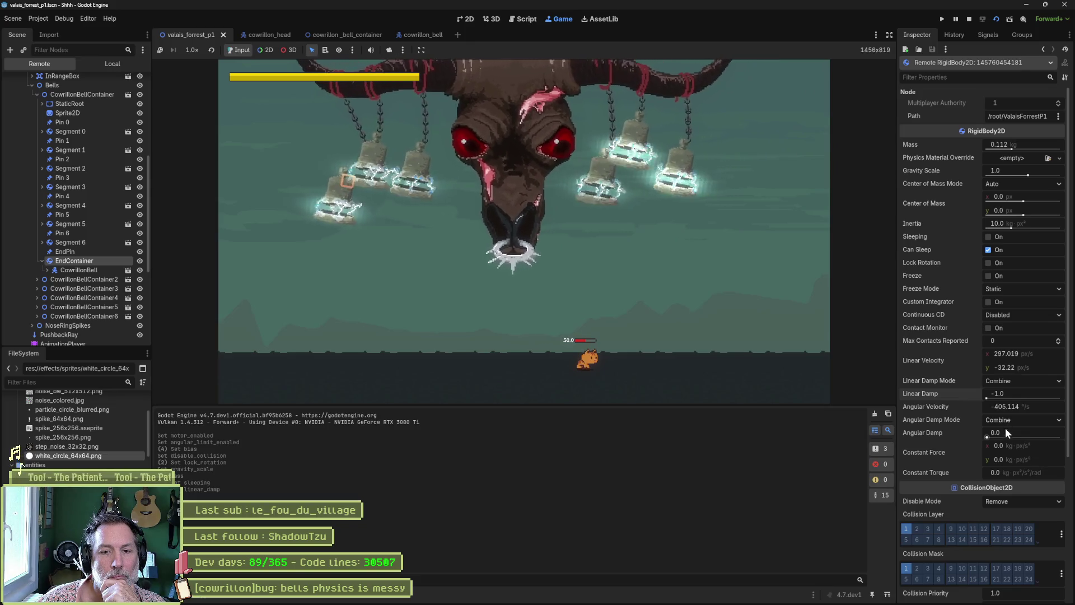
left_click_drag(986, 437, 1050, 434)
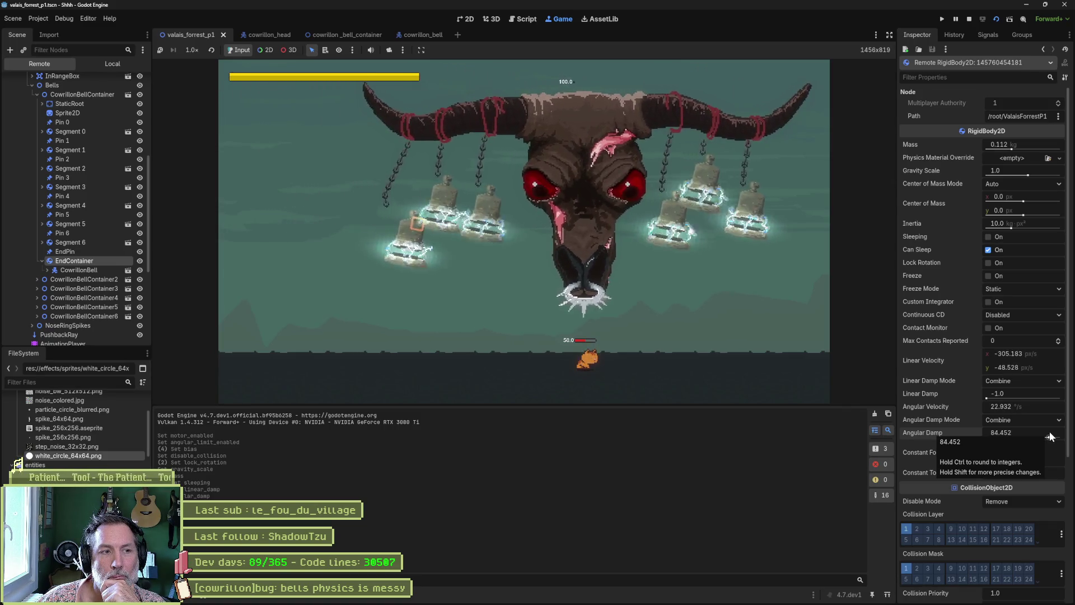
left_click_drag(1050, 437, 1047, 436)
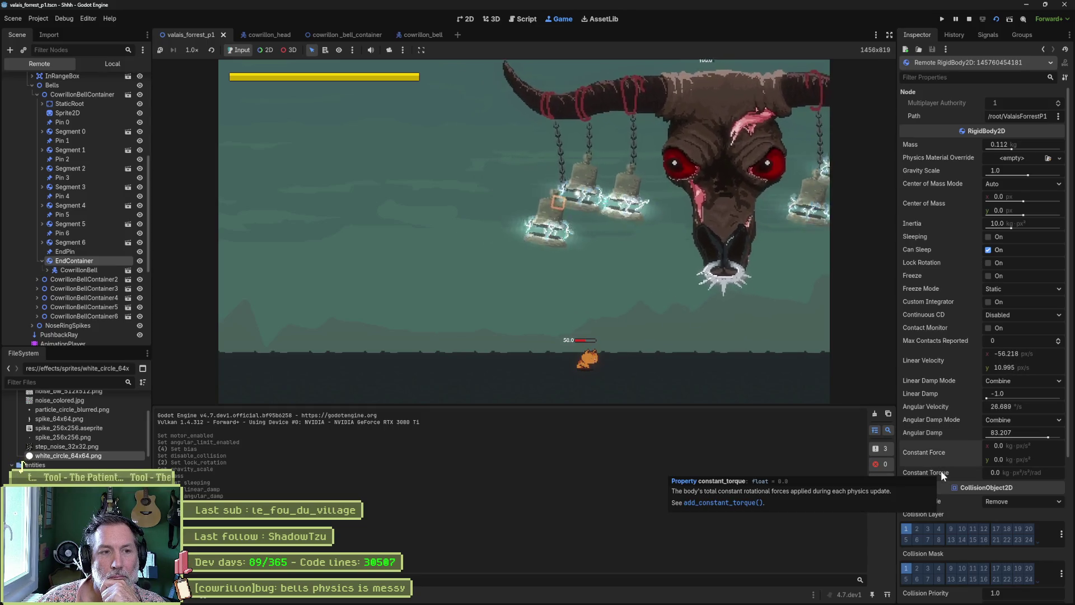
scroll(941, 409, "down", 6)
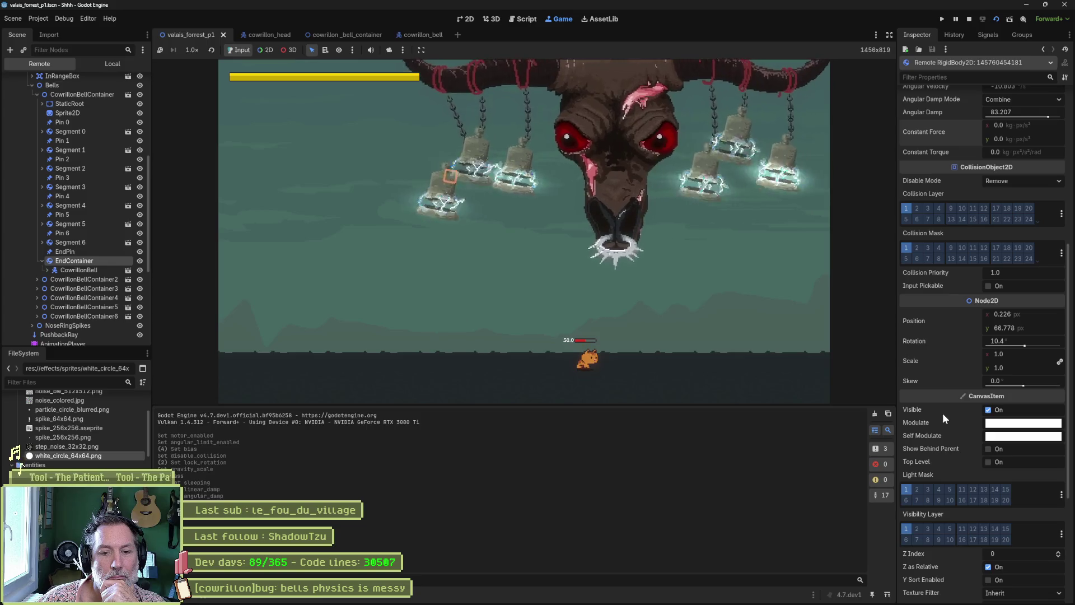
scroll(943, 418, "up", 4)
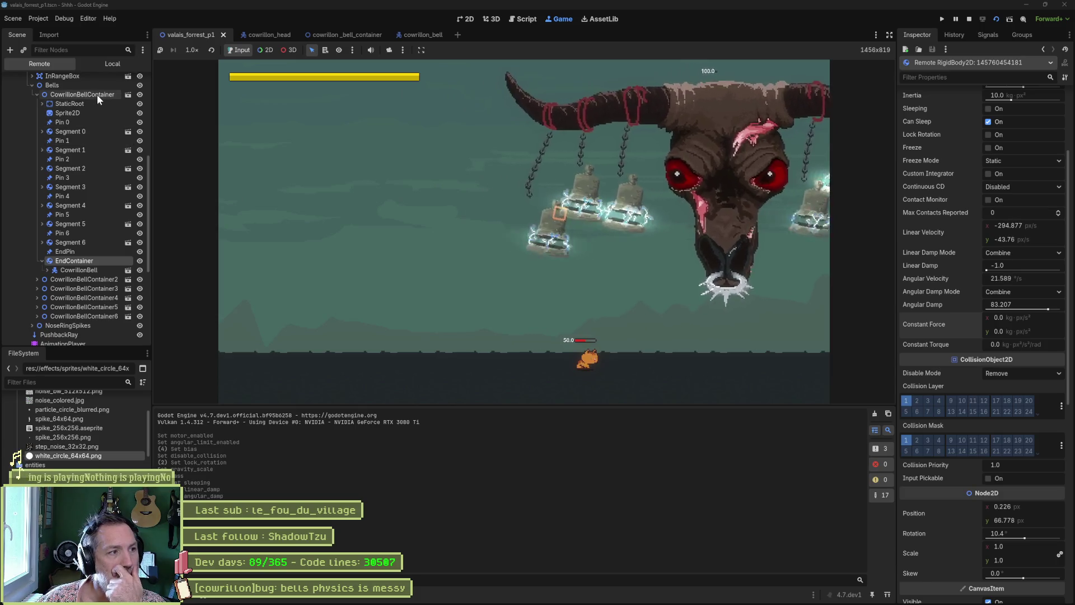
left_click(97, 94)
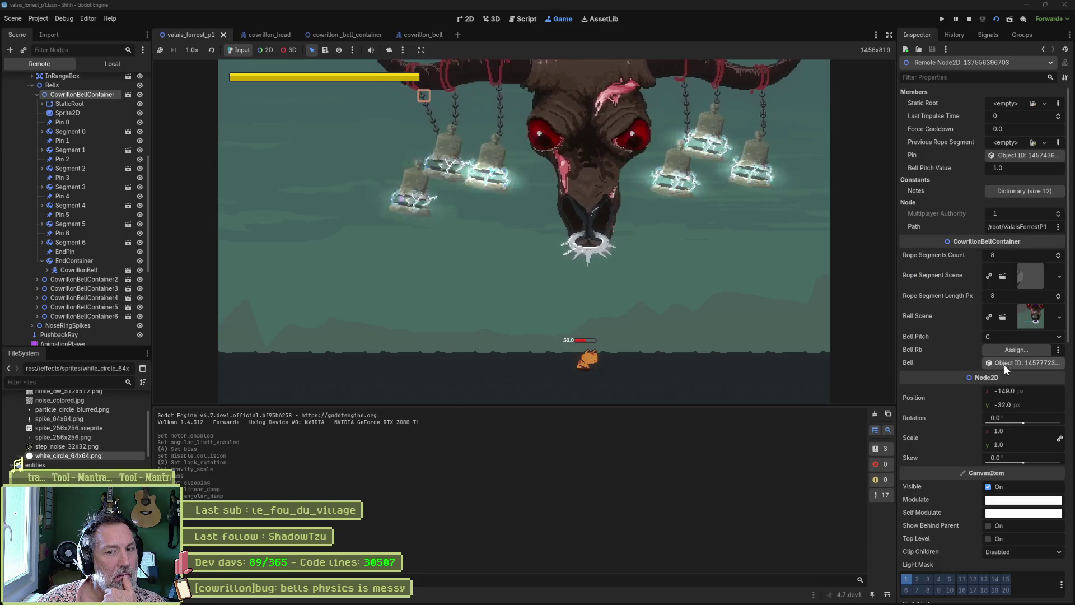
Enable Use Physics on the live CowrillonBell using the 'phy' Inspector filter, then stop the game.
left_click(90, 268)
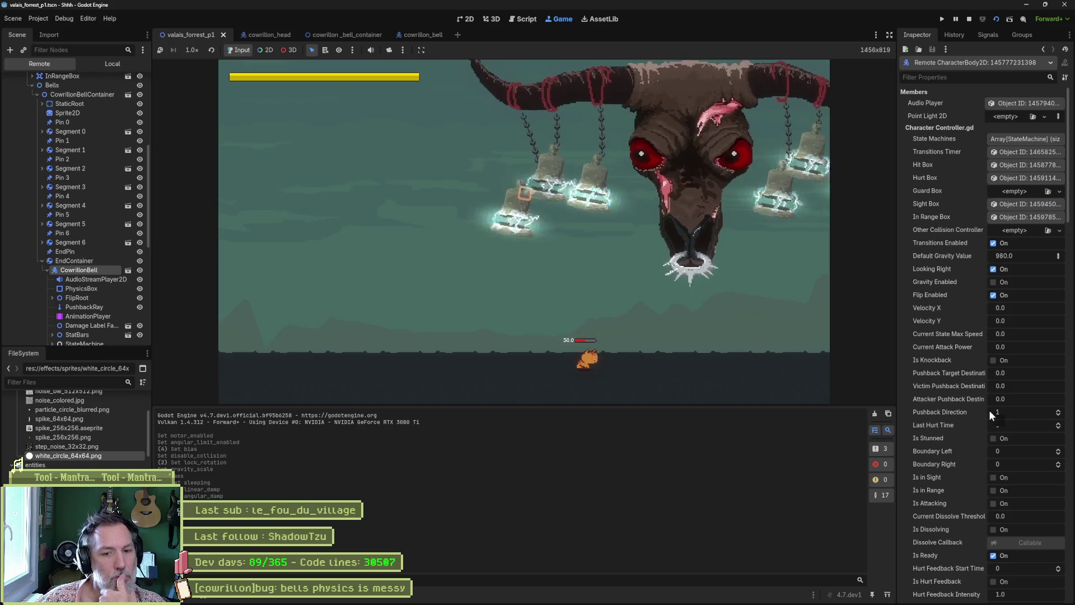
left_click(984, 79)
type("phy")
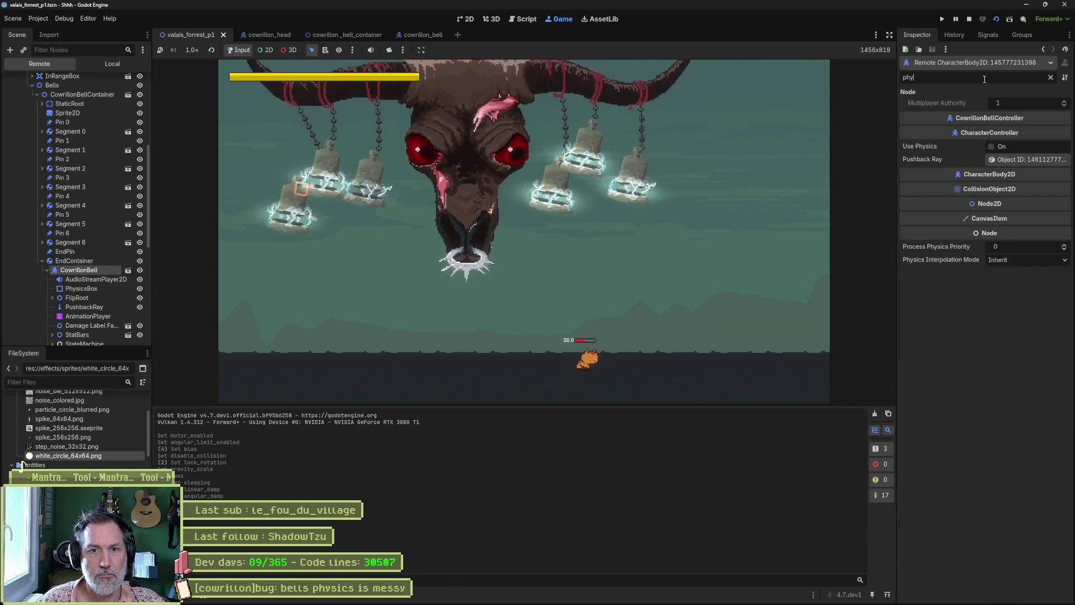
left_click(992, 146)
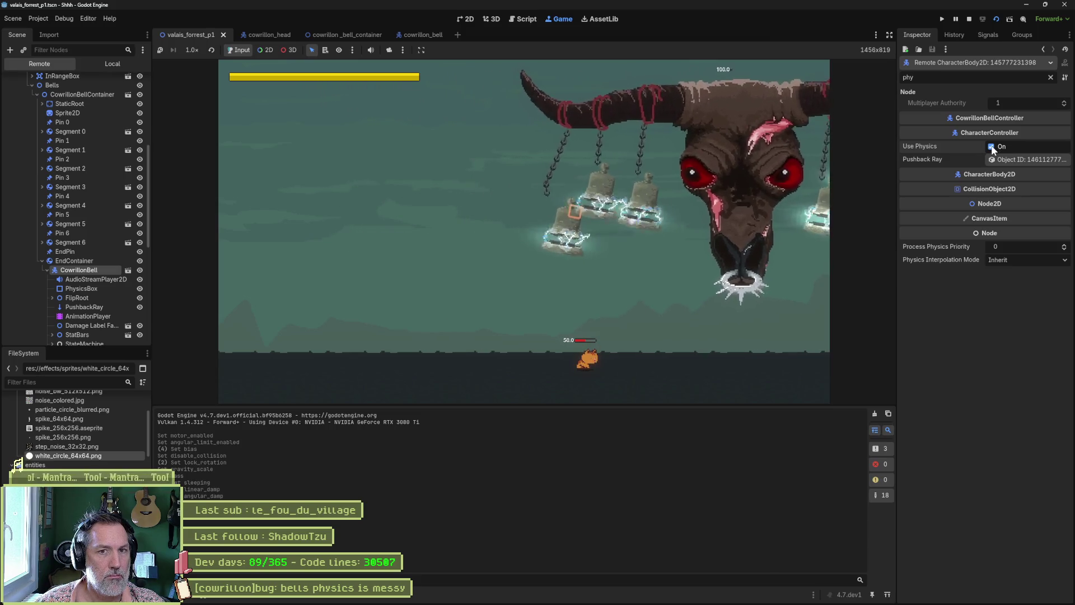
left_click(969, 19)
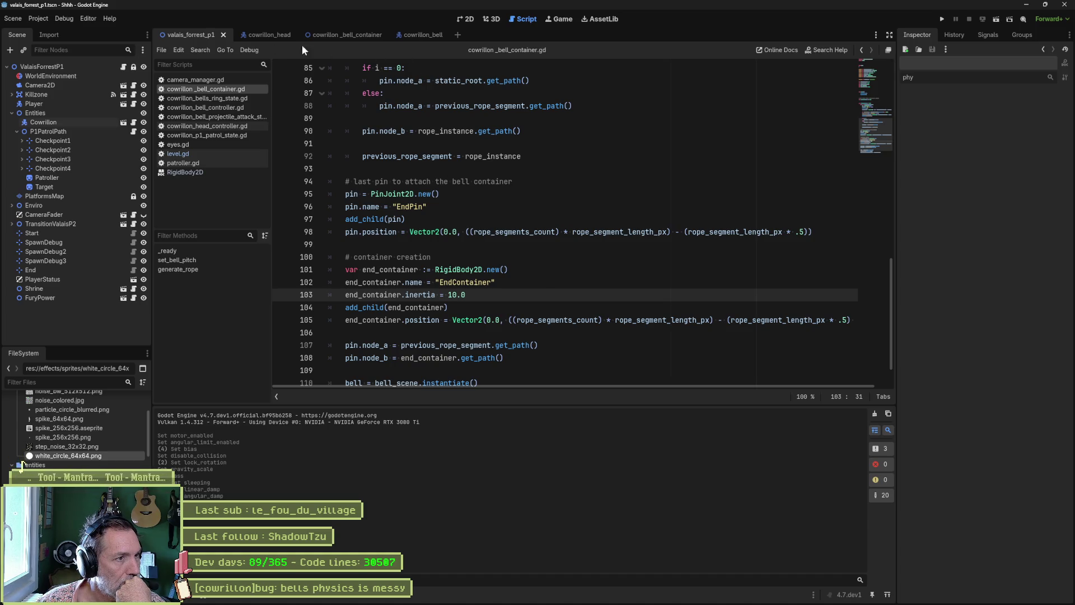
Test-run the cowrillon_bell scene and stop it, then run cowrillon_bell_container alone with F6.
mouse_move(357, 37)
left_mouse_down()
mouse_move(268, 35)
mouse_move(439, 36)
left_mouse_up()
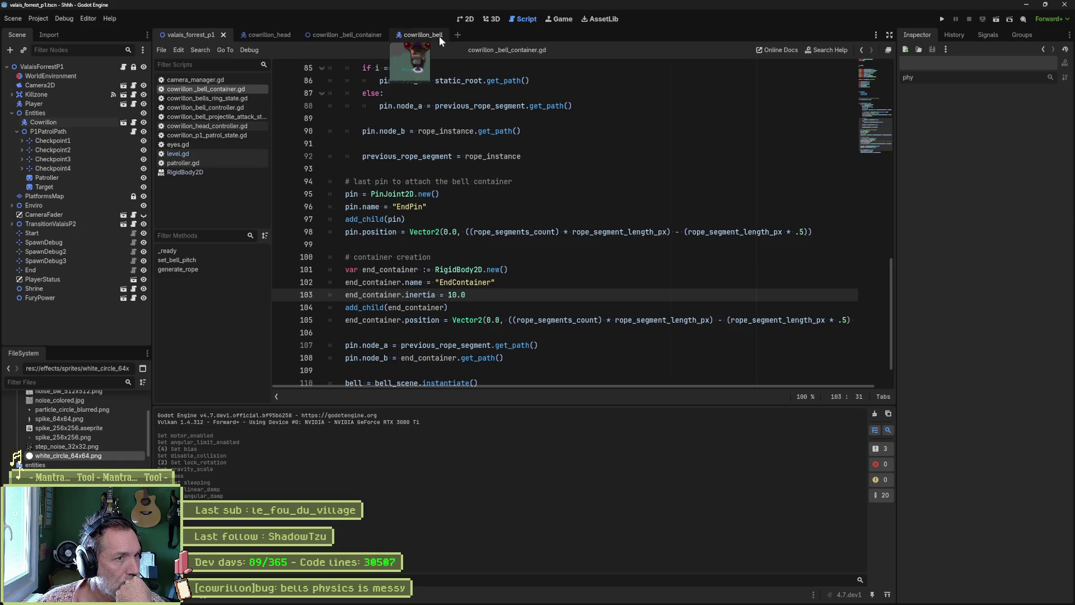
left_click(439, 36)
key("F6")
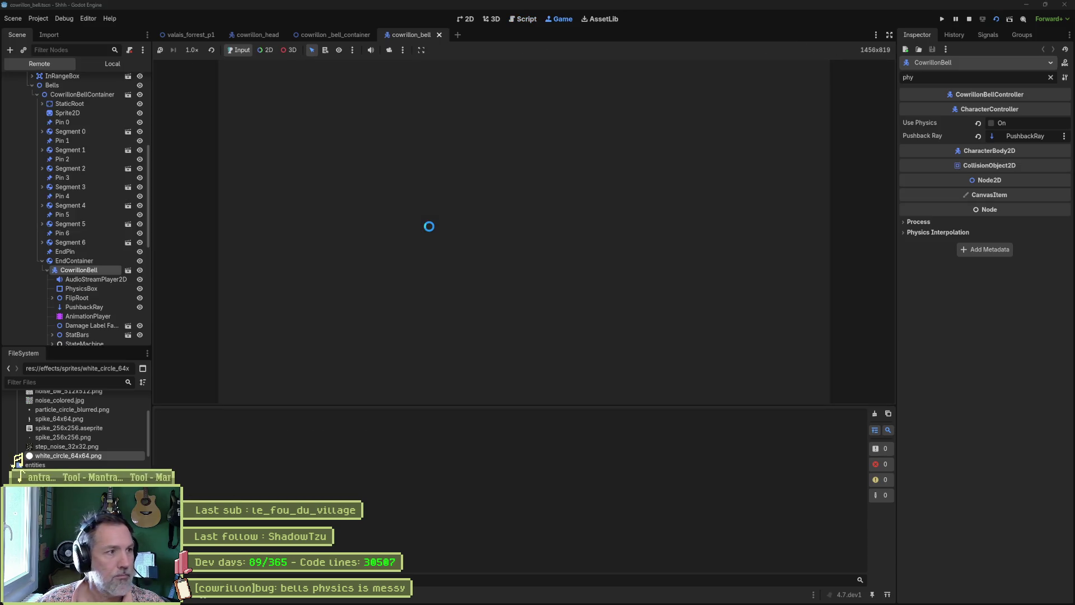
key("F8")
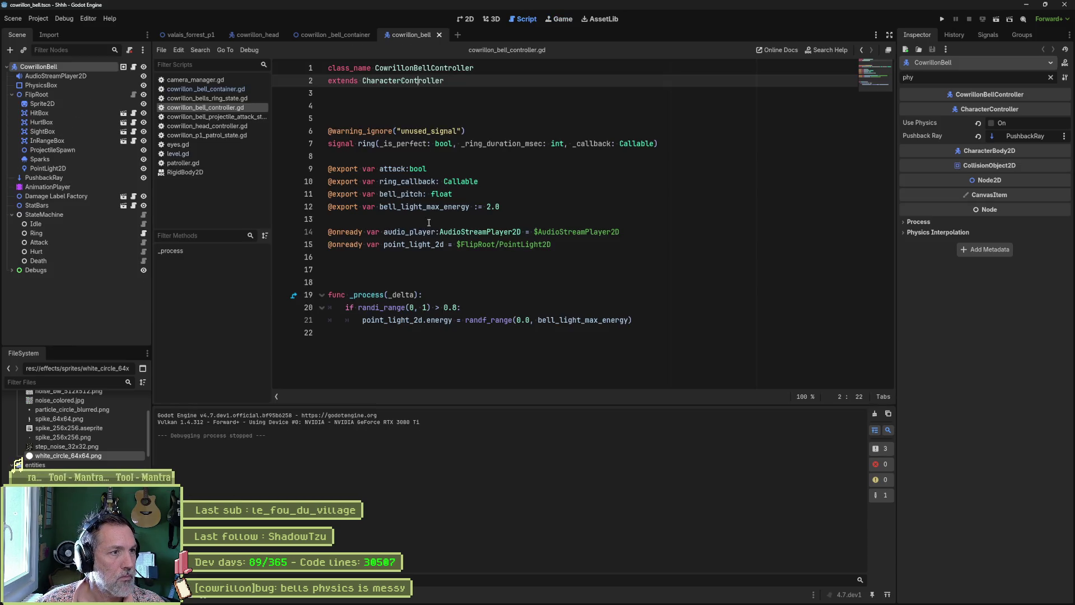
left_click(341, 32)
key("F6")
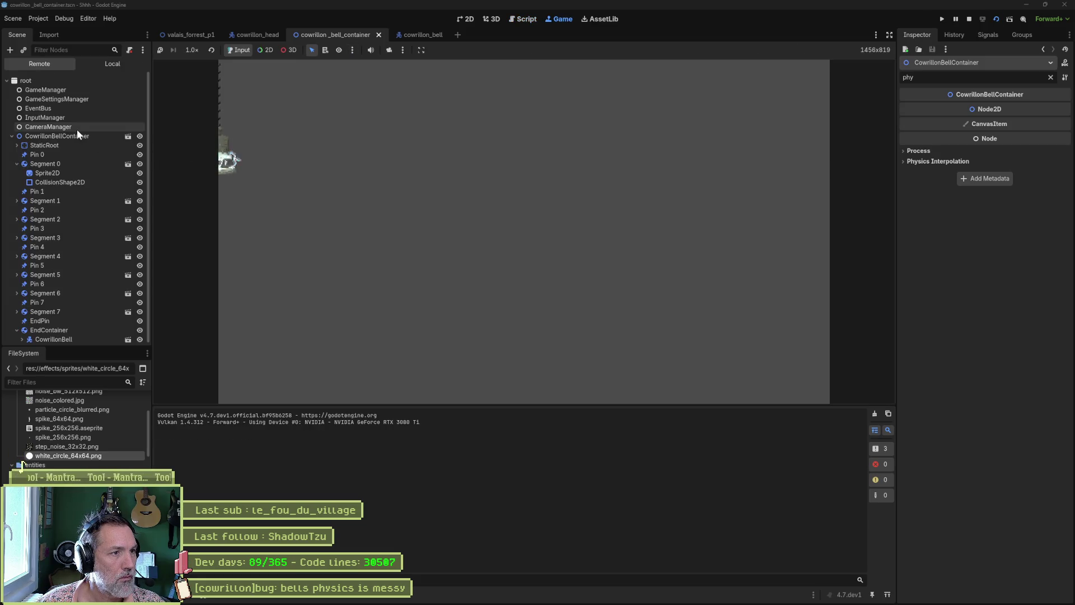
Select the live CowrillonBellContainer, clear the Inspector filter, and drag Position x to 54.26.
left_click(74, 134)
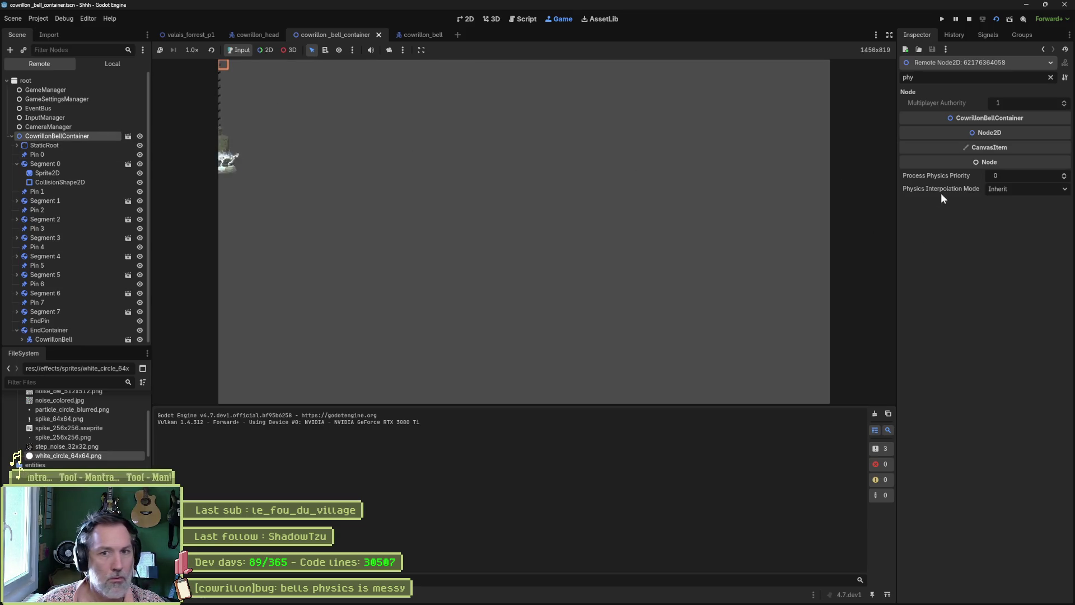
left_click(1051, 77)
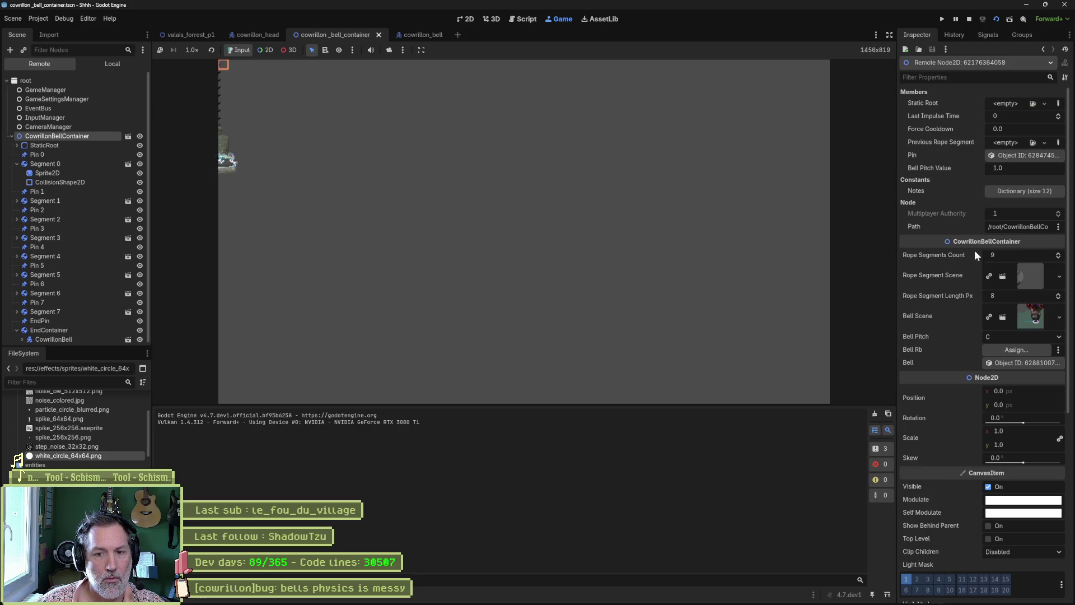
left_click_drag(1031, 392, 1044, 391)
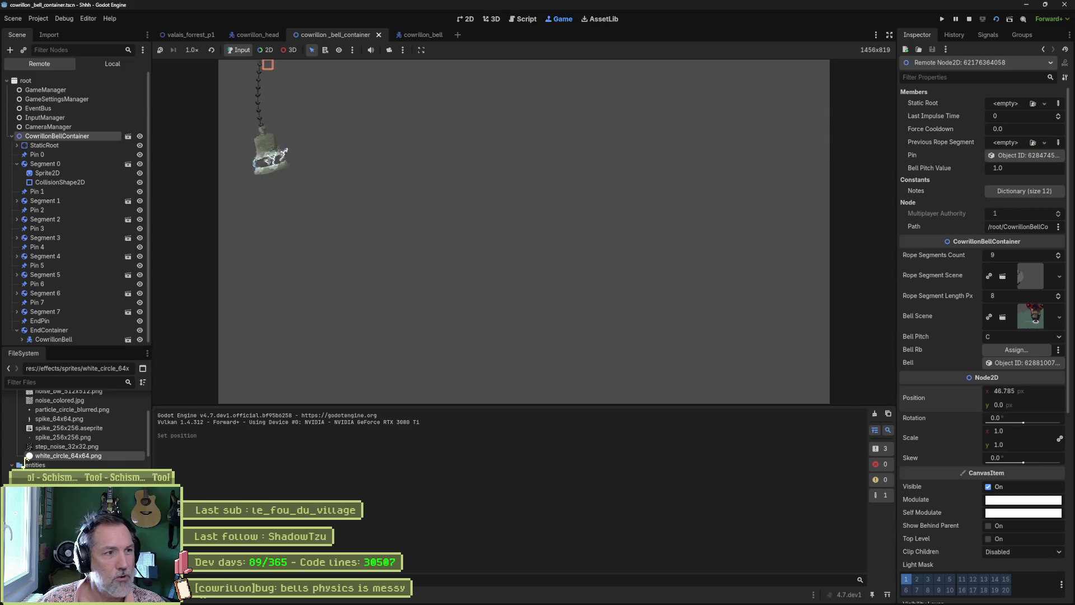
left_click_drag(1030, 391, 1041, 392)
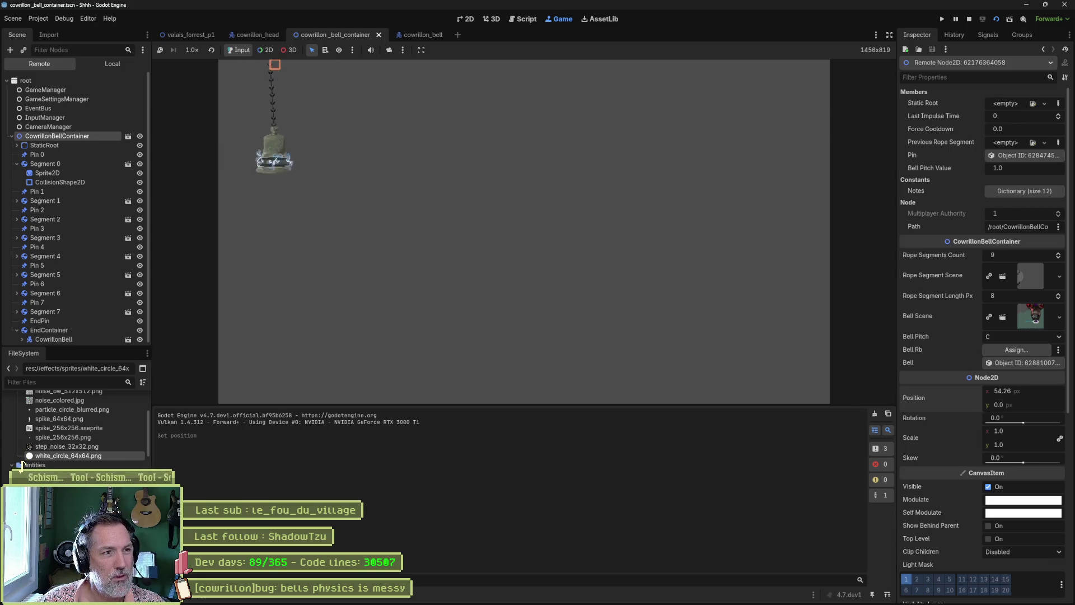